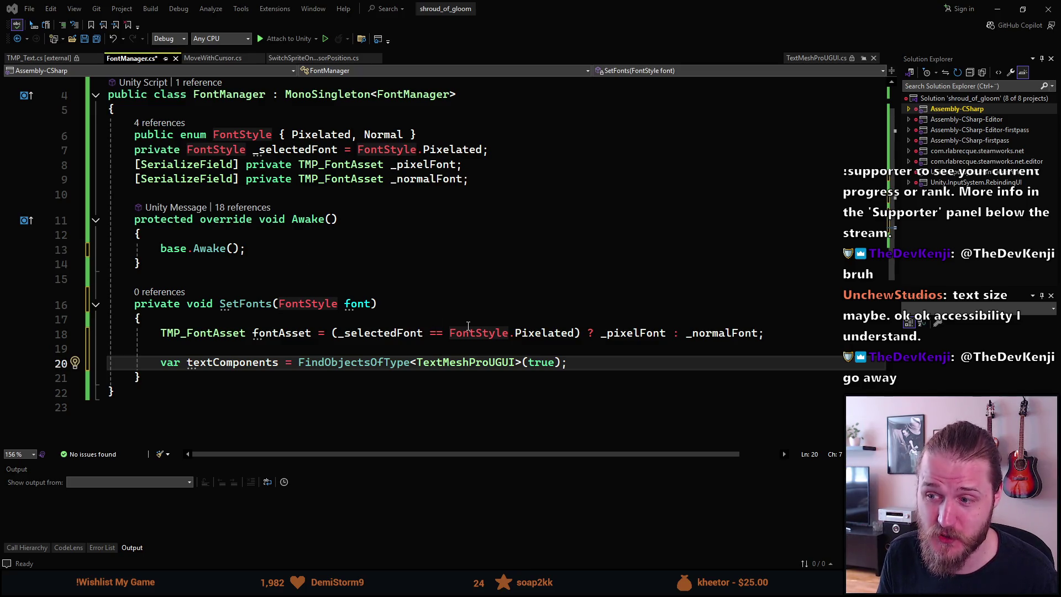
Add a for loop over textComponents inside SetFonts after the textComponents line.
click(588, 363)
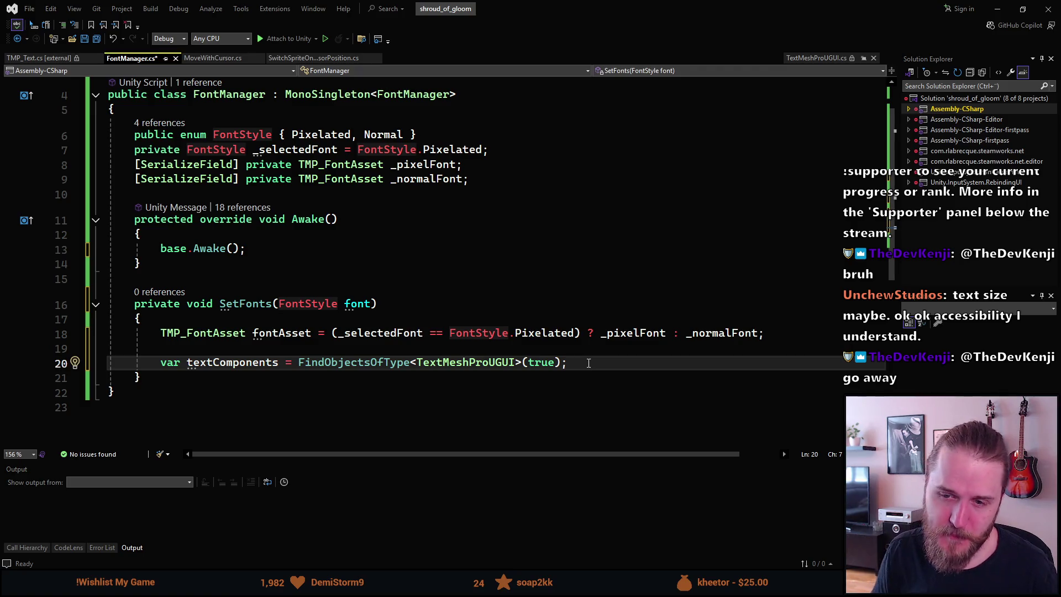
key(Return)
key(Return)
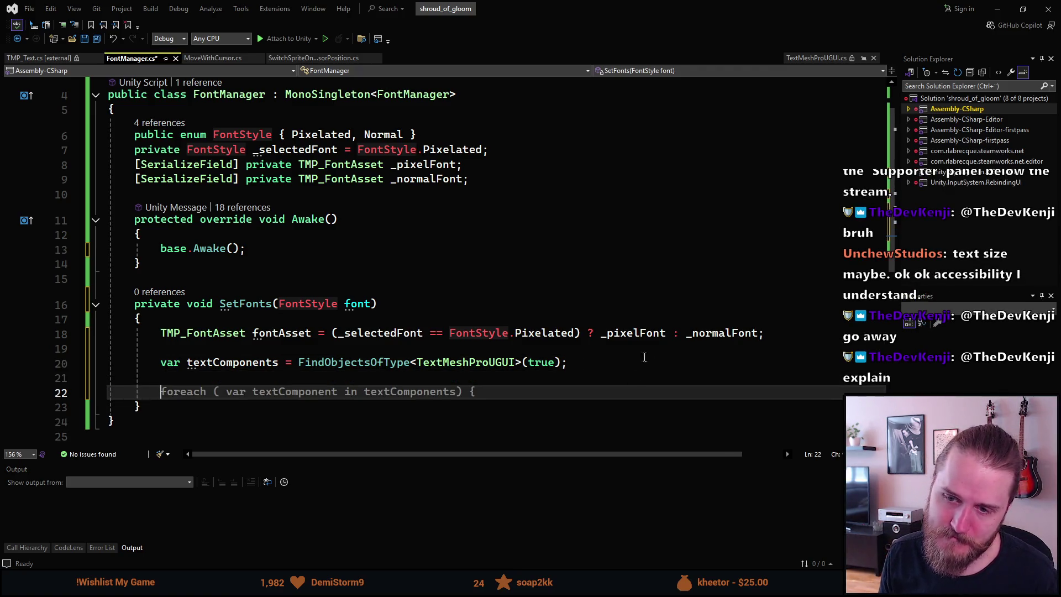
scroll(353, 311, down, 3)
scroll(353, 310, up, 2)
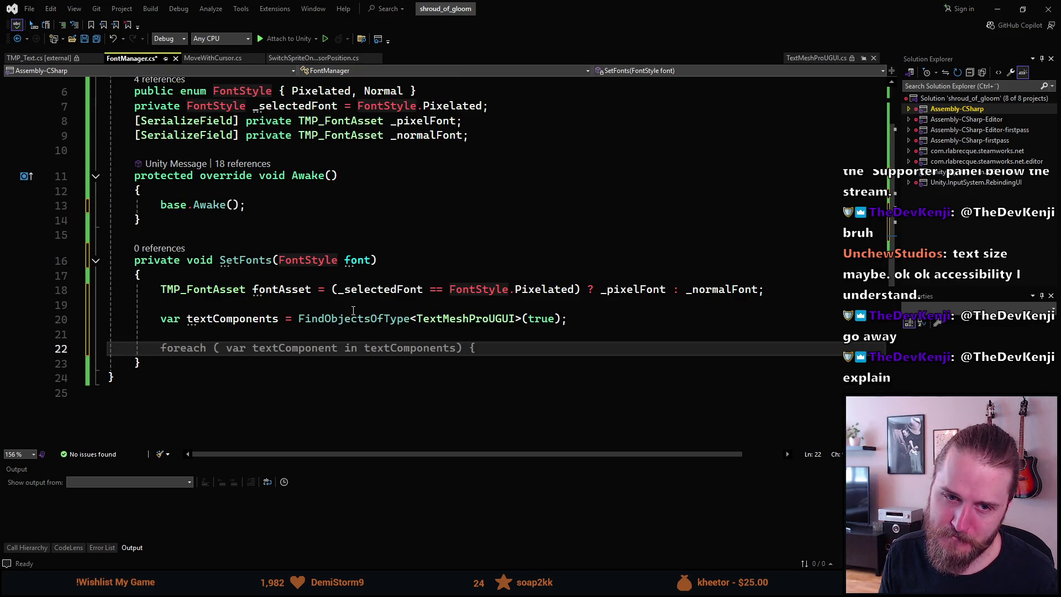
scroll(353, 310, down, 2)
scroll(351, 309, up, 1)
scroll(349, 307, up, 1)
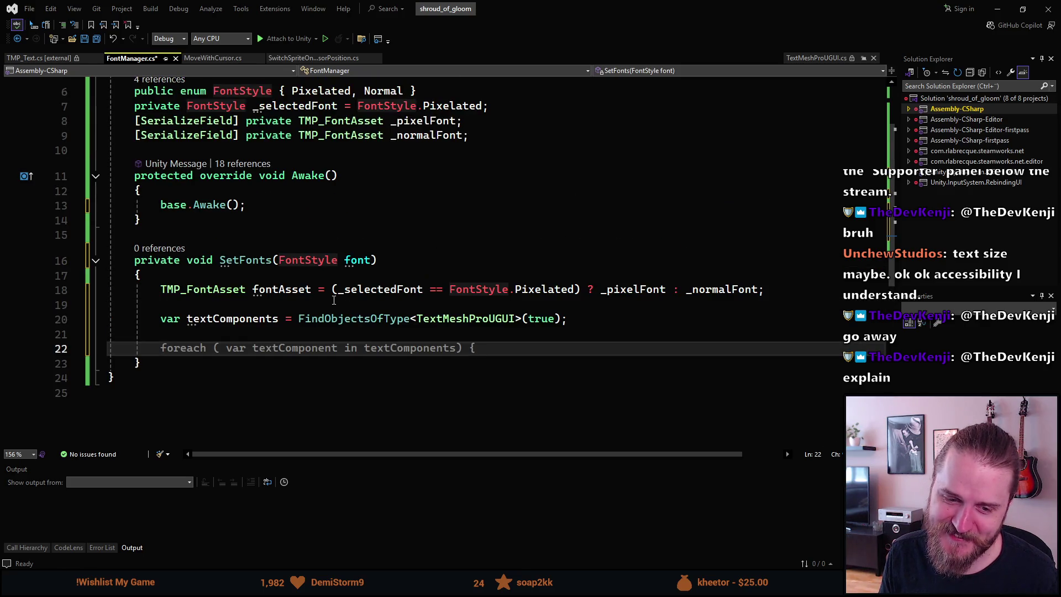
text(fi)
key(BackSpace)
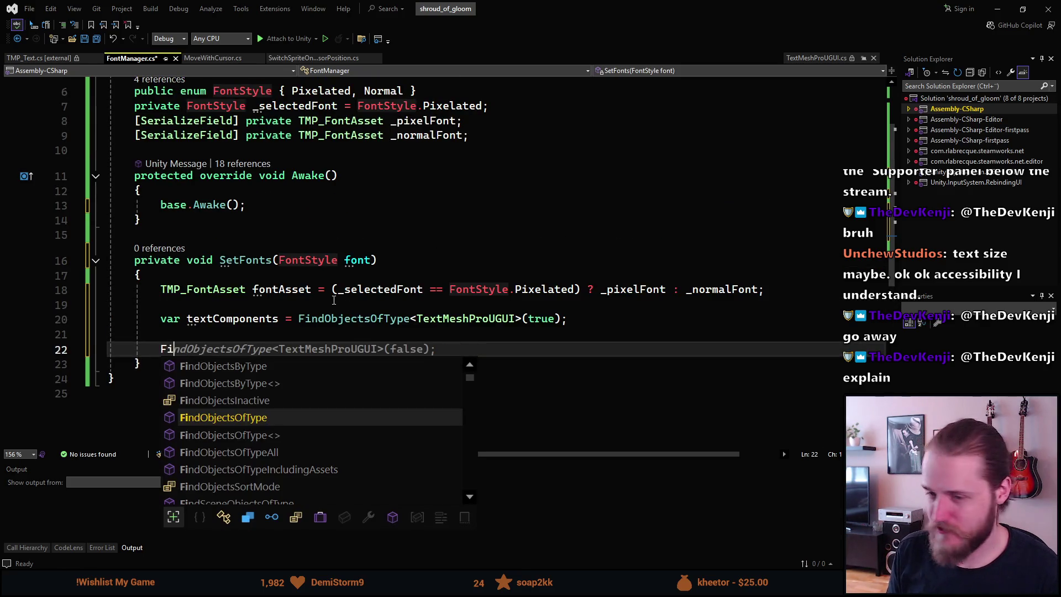
text(or)
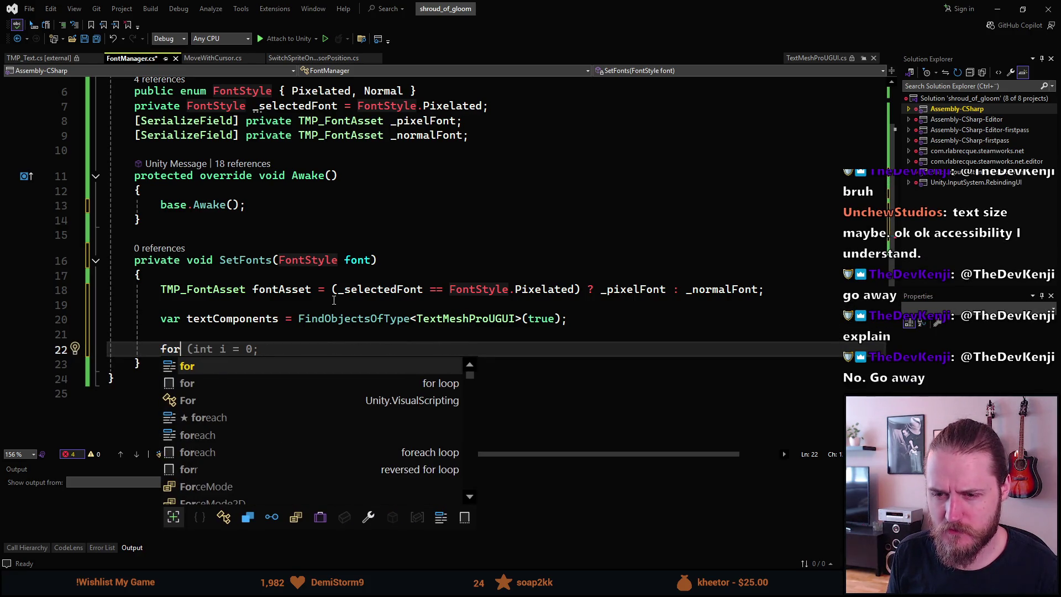
key(Escape)
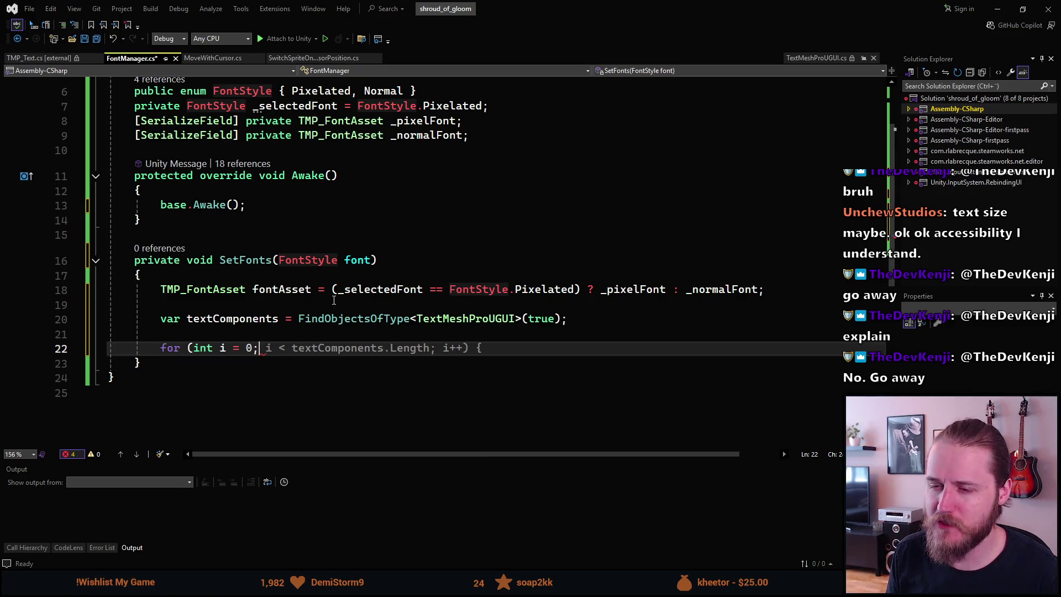
key(Tab)
Give the loop a braced body assigning textComponents[i].font = fontAsset.
key(BackSpace)
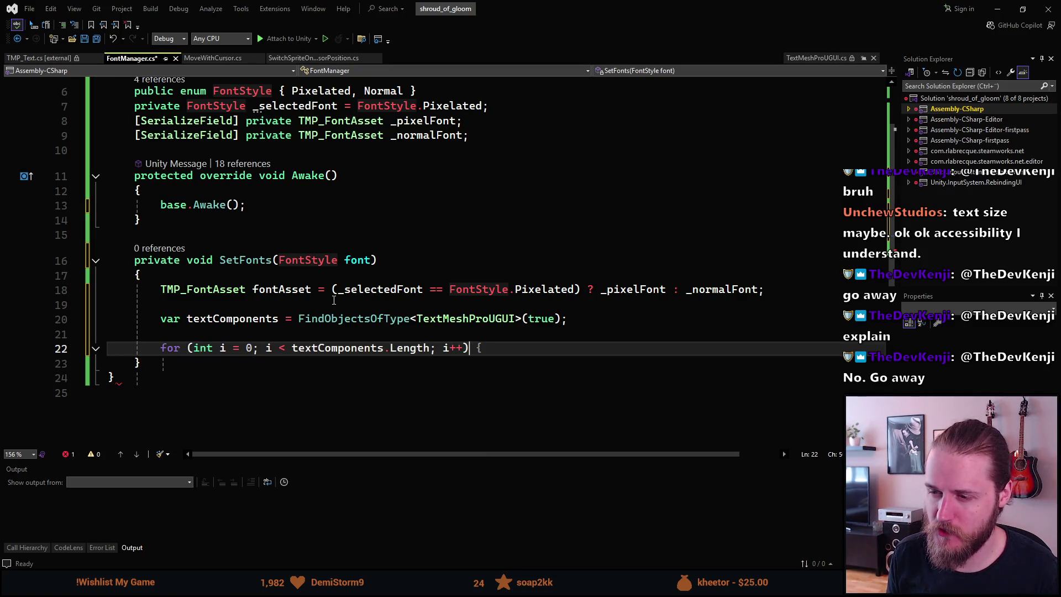
key(Return)
text({)
key(Return)
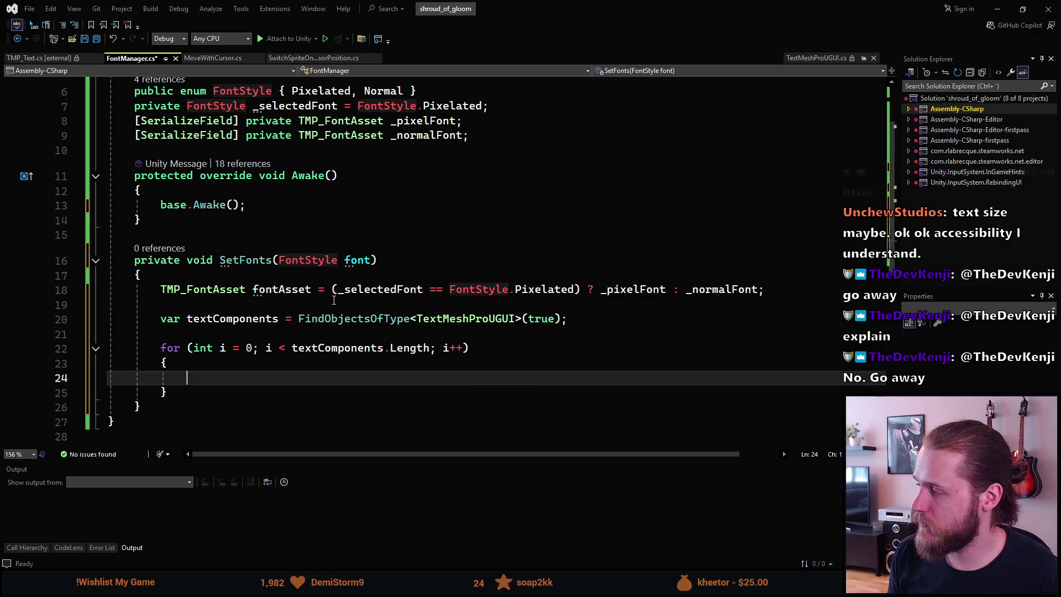
text(c)
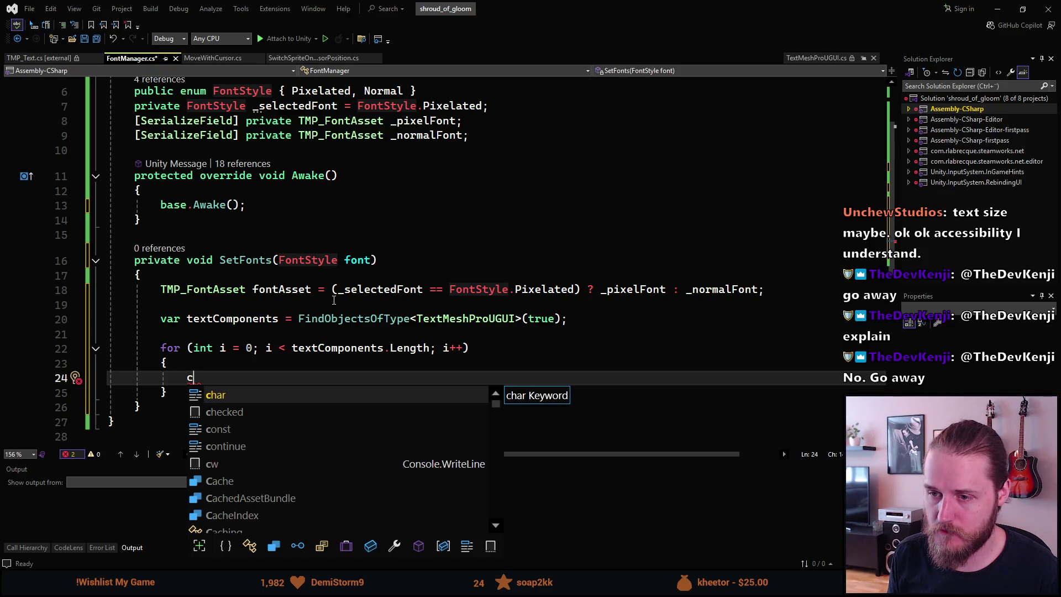
key(BackSpace)
text(text)
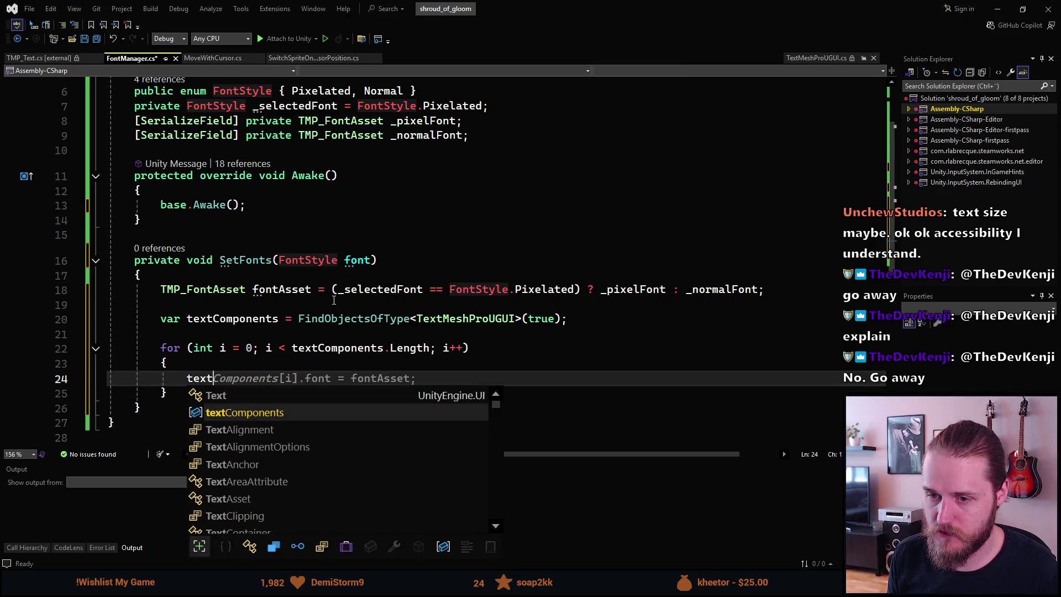
key(Tab)
key(Tab)
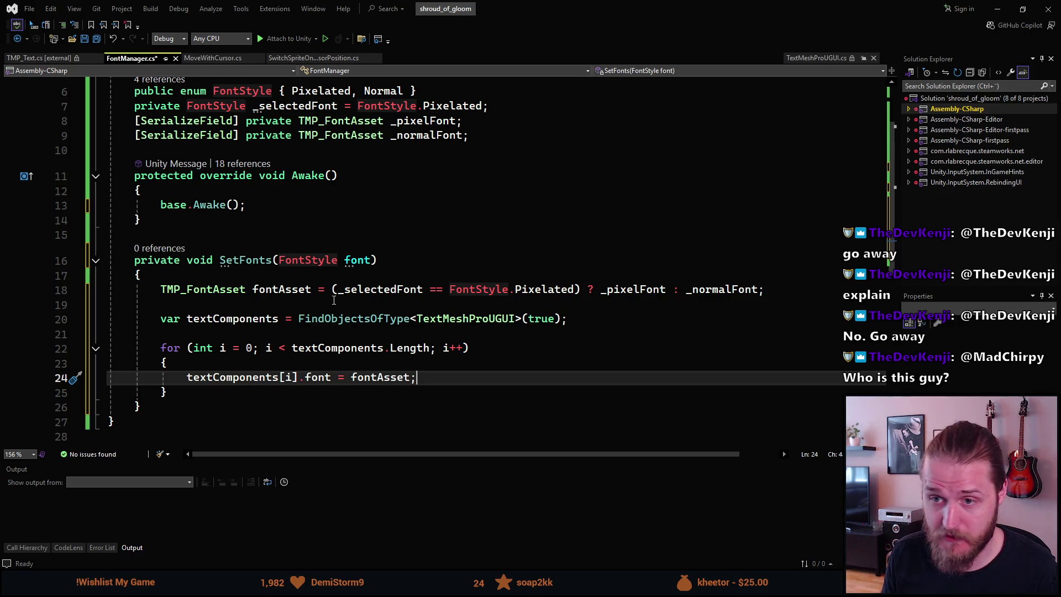
Add SetFonts(_selectedFont); after base.Awake() in the Awake method.
click(290, 209)
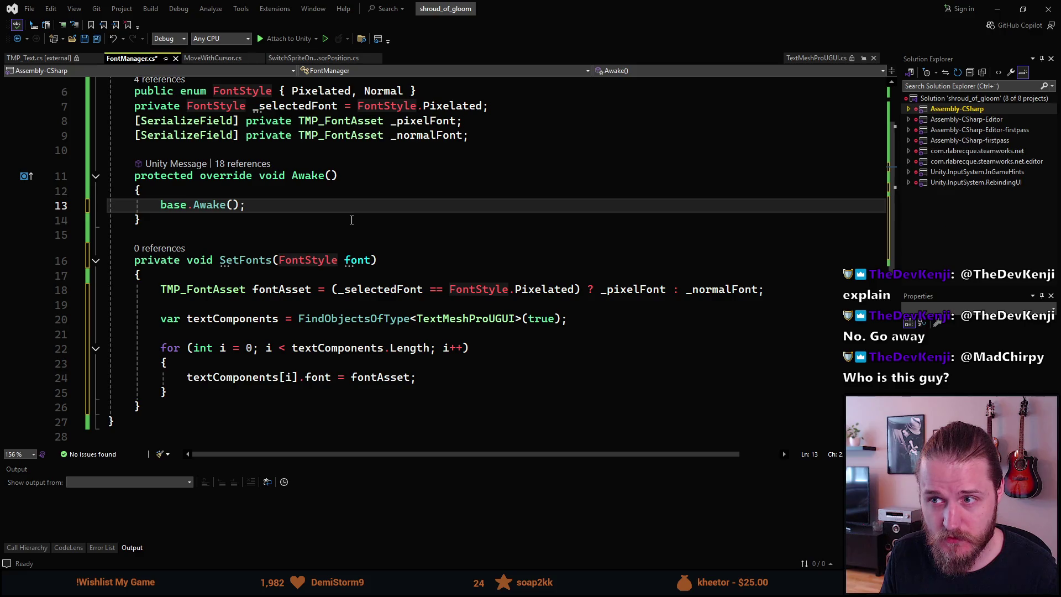
key(Return)
text(SetF)
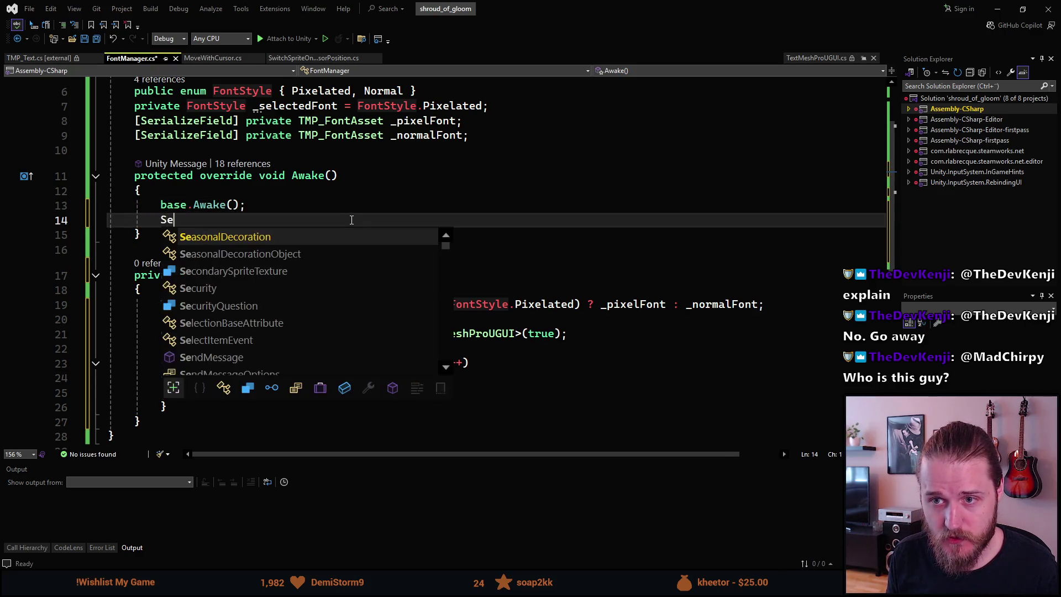
key(Tab)
text(()
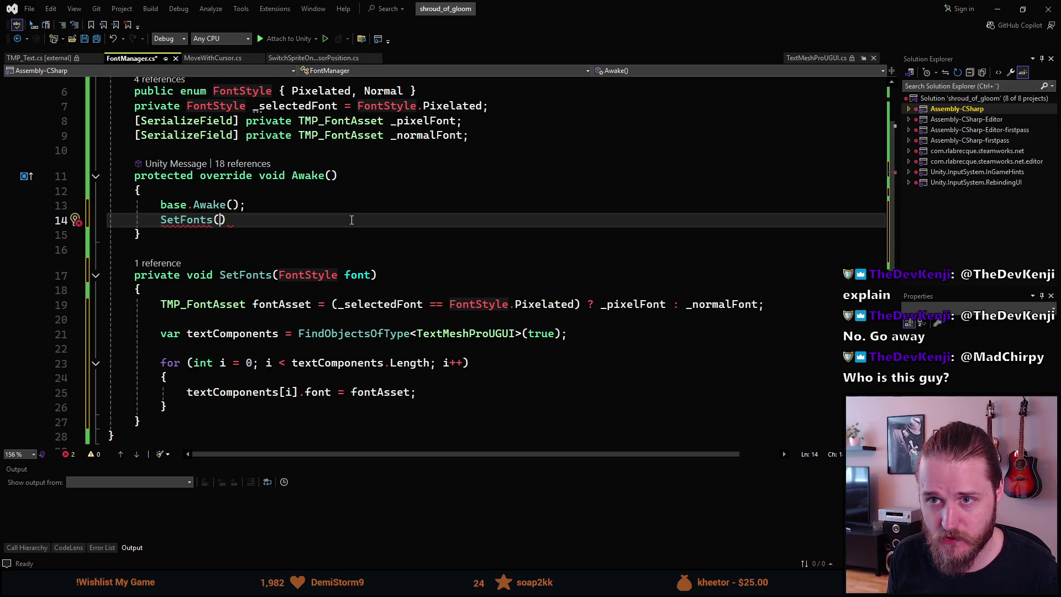
text(Font)
text(Style.P)
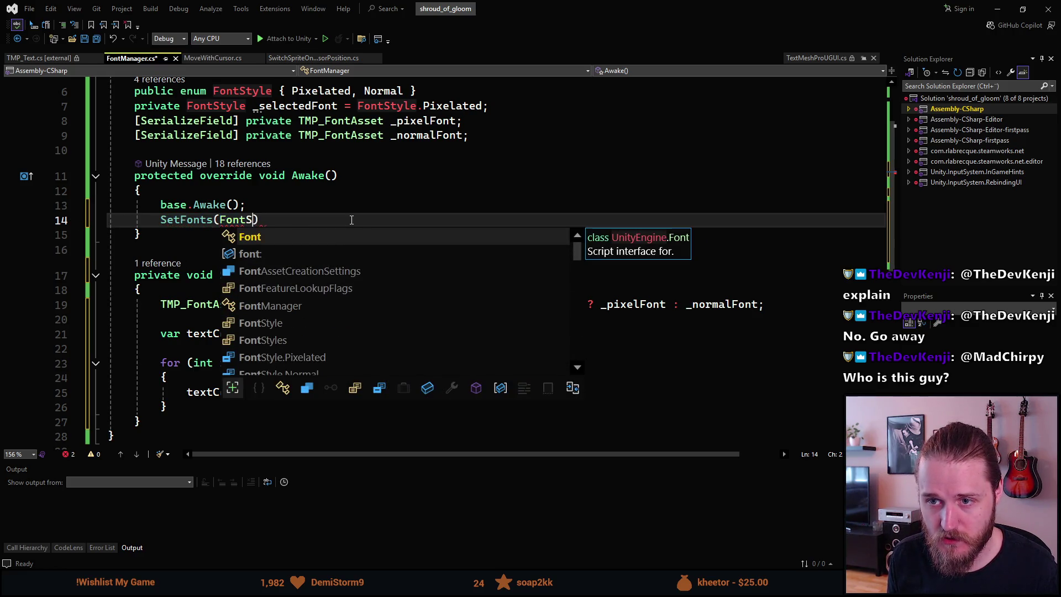
key(Tab)
text(.P)
key(Tab)
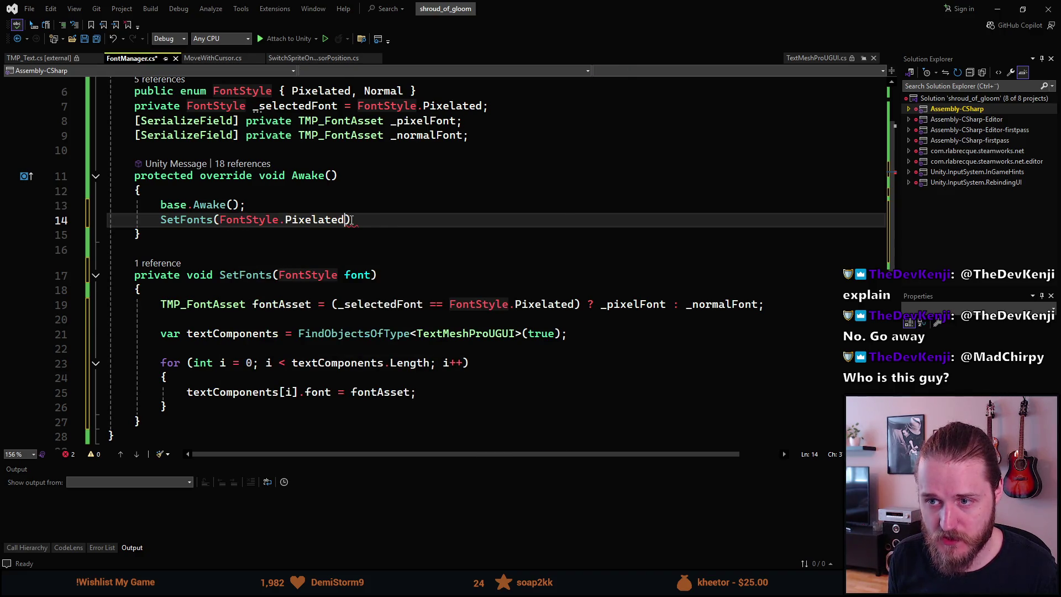
key(ctrl+BackSpace)
key(ctrl+BackSpace)
key(ctrl+BackSpace)
text(_se)
key(Tab)
key(End)
text(;)
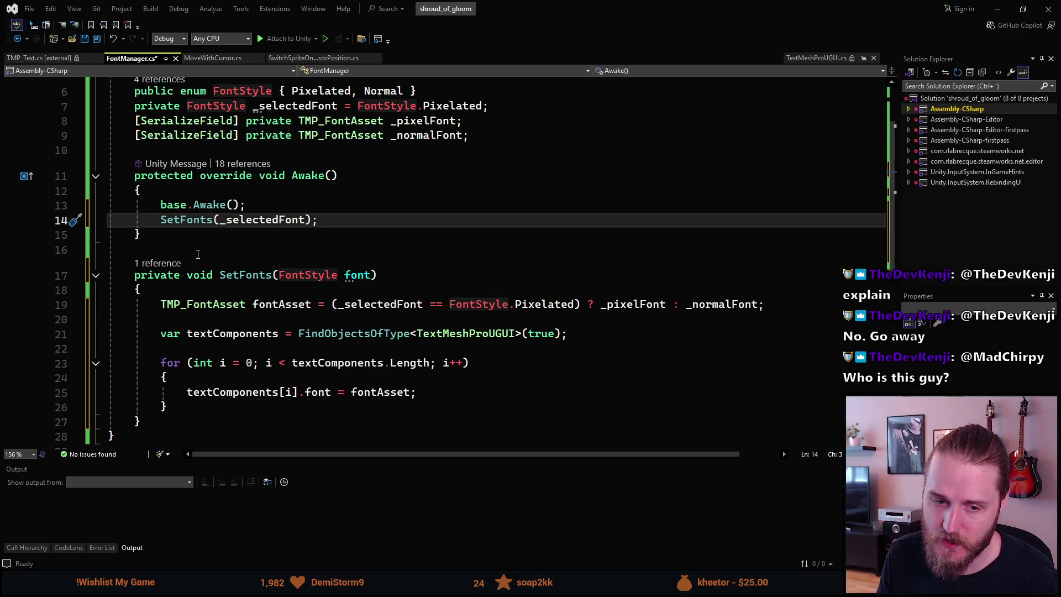
Save FontManager.cs, glance at and close the TMP_Text.cs tab, and return to Unity.
key(ctrl+s)
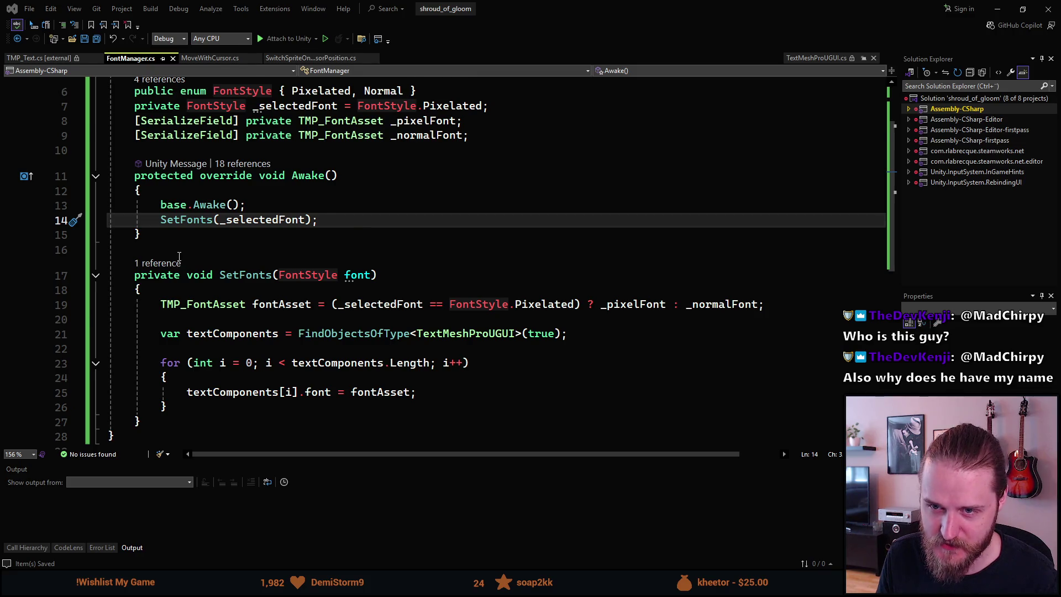
scroll(165, 265, down, 1)
click(206, 187)
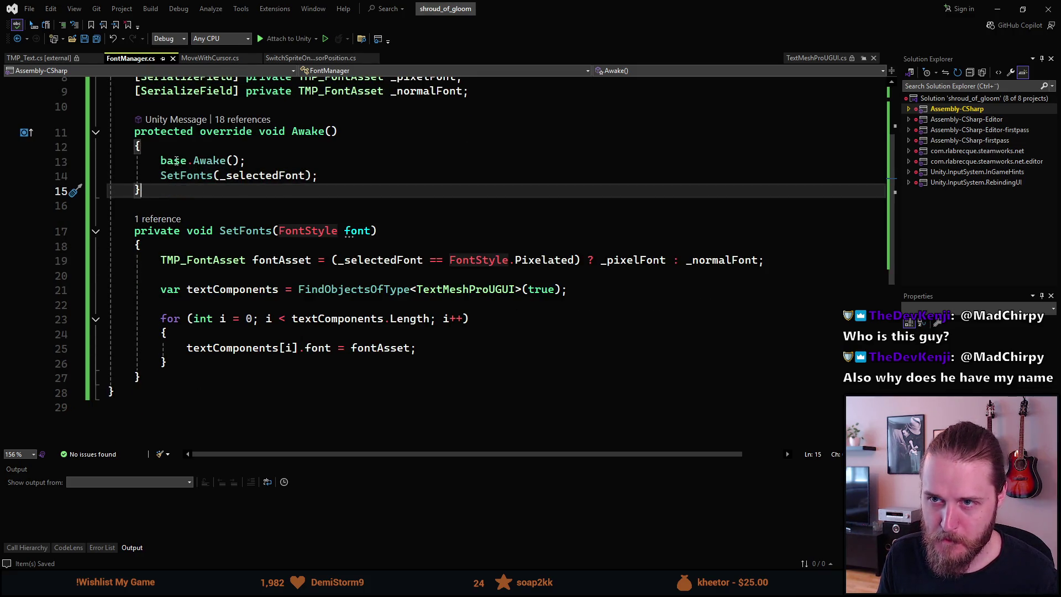
click(62, 60)
click(103, 58)
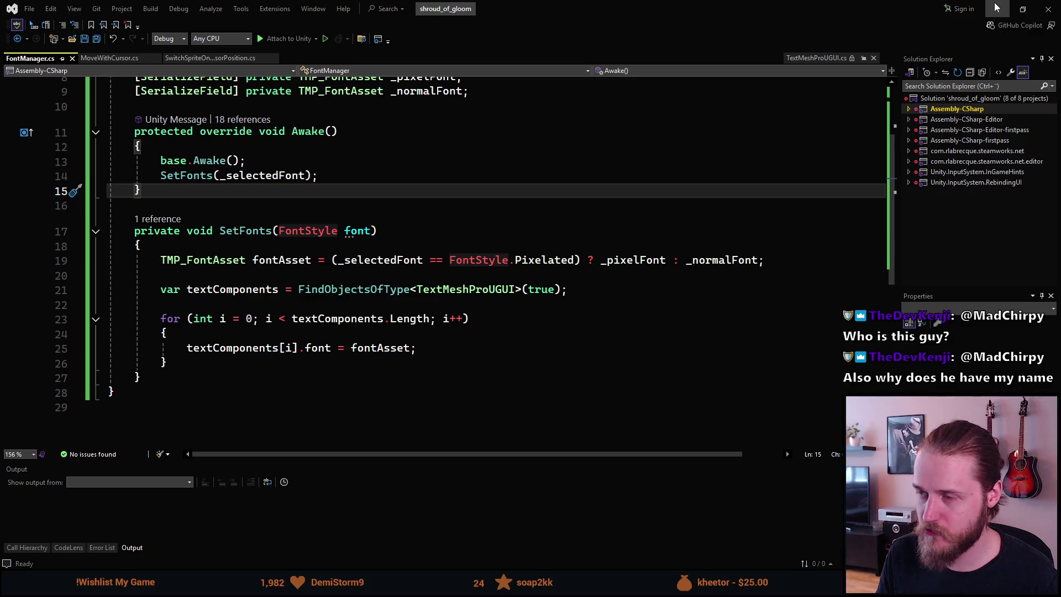
key(alt+Tab)
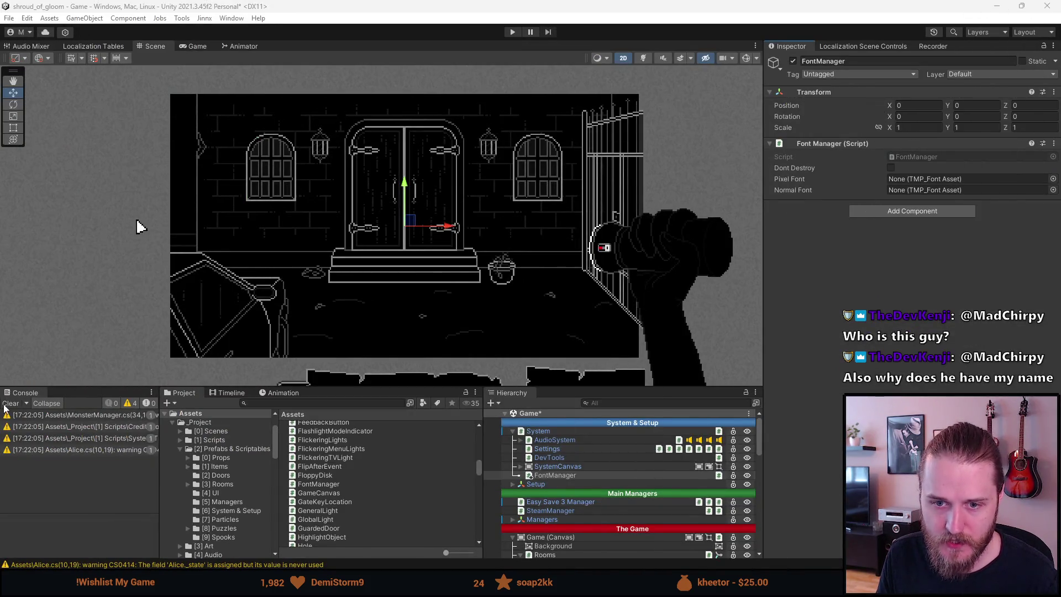
Clear the Console, browse the Assets creation options without choosing, and maximize the documentation browser.
click(9, 404)
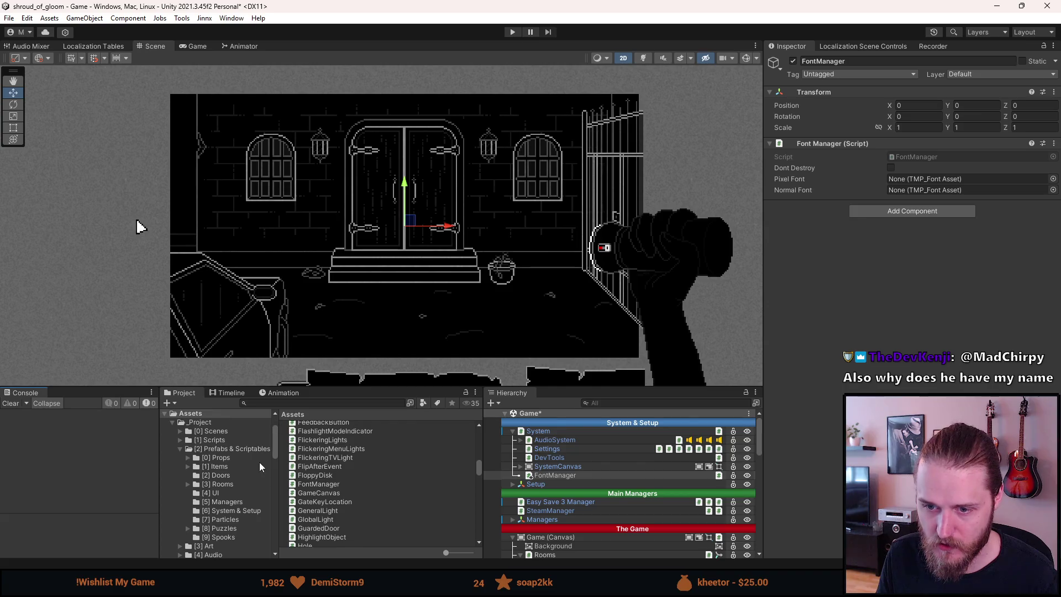
scroll(258, 465, down, 3)
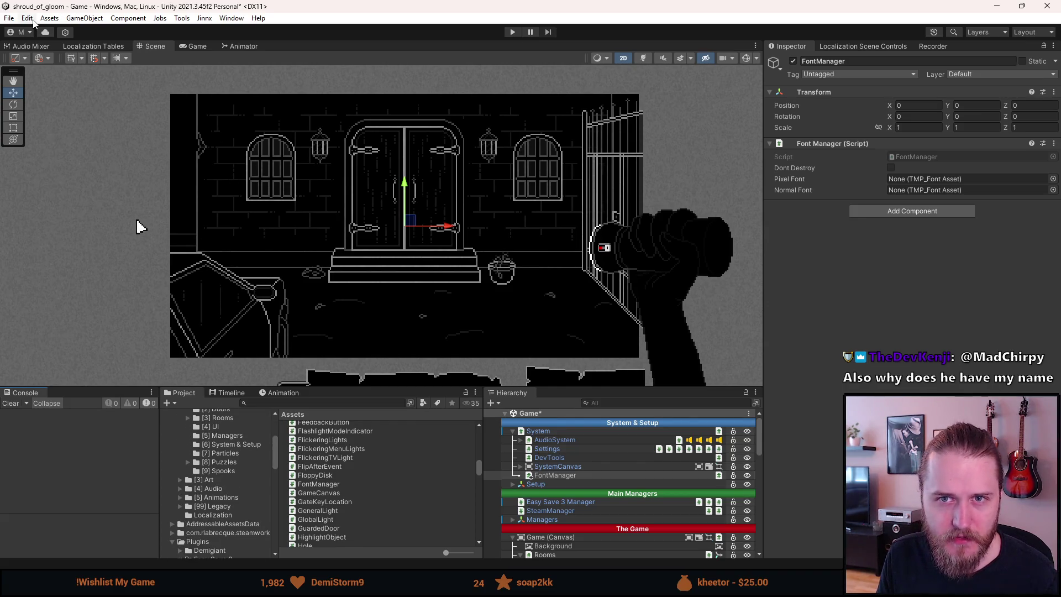
click(49, 18)
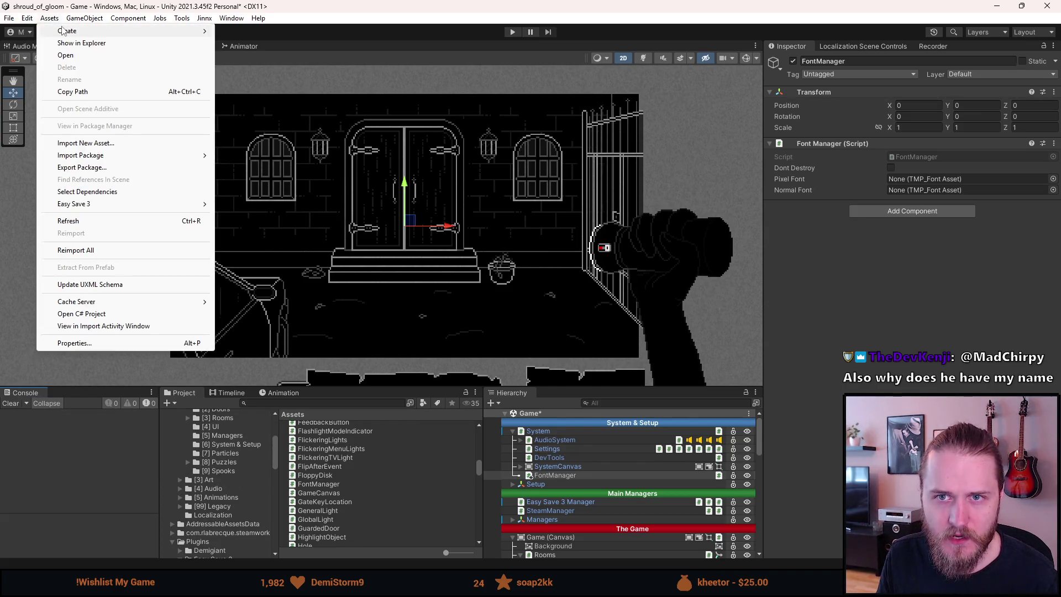
mouse_move(111, 31)
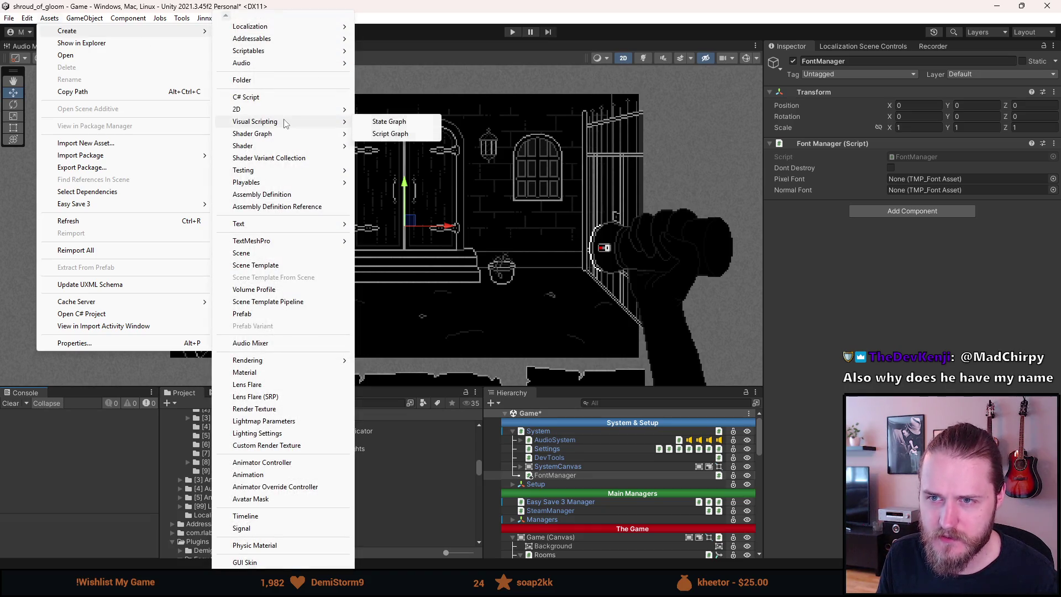
mouse_move(288, 227)
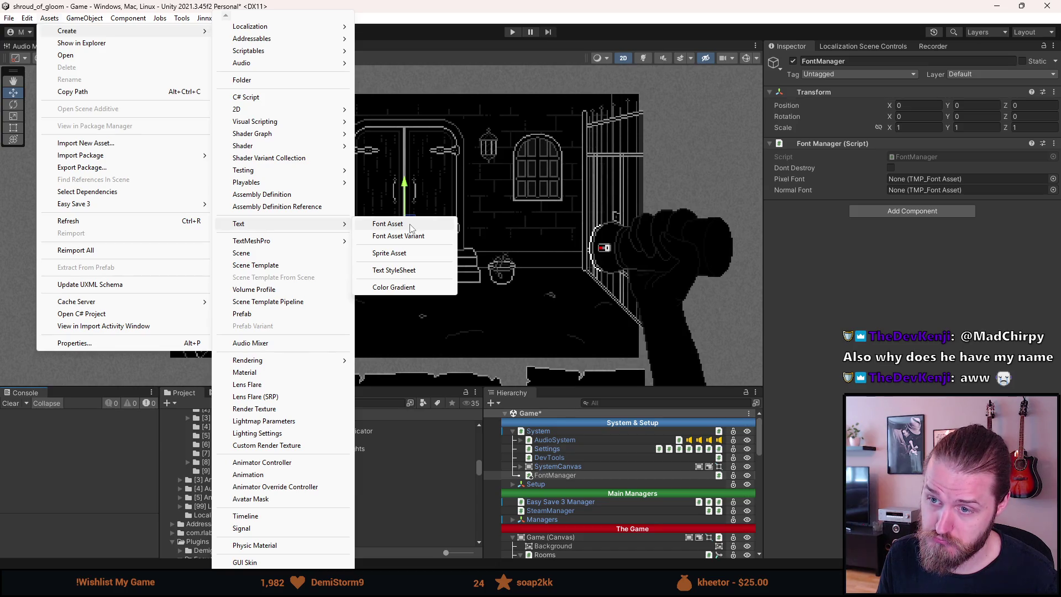
mouse_move(332, 241)
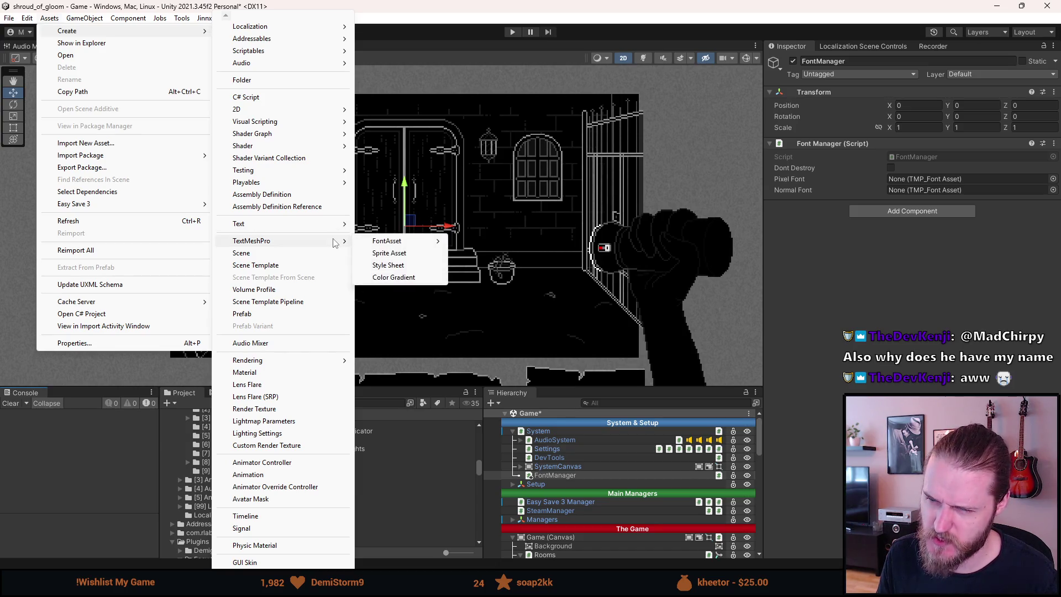
mouse_move(396, 247)
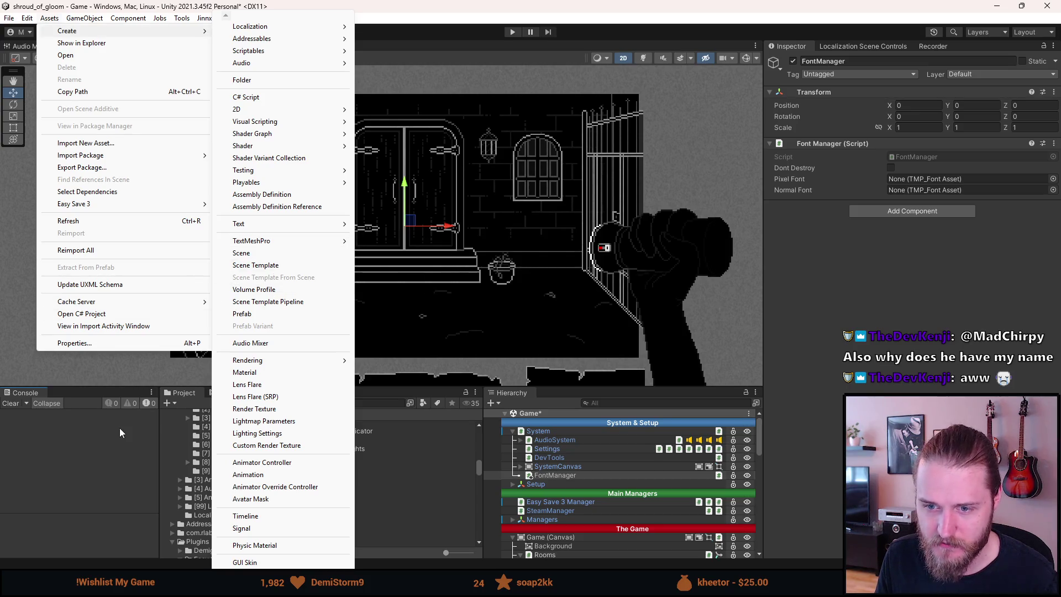
click(130, 453)
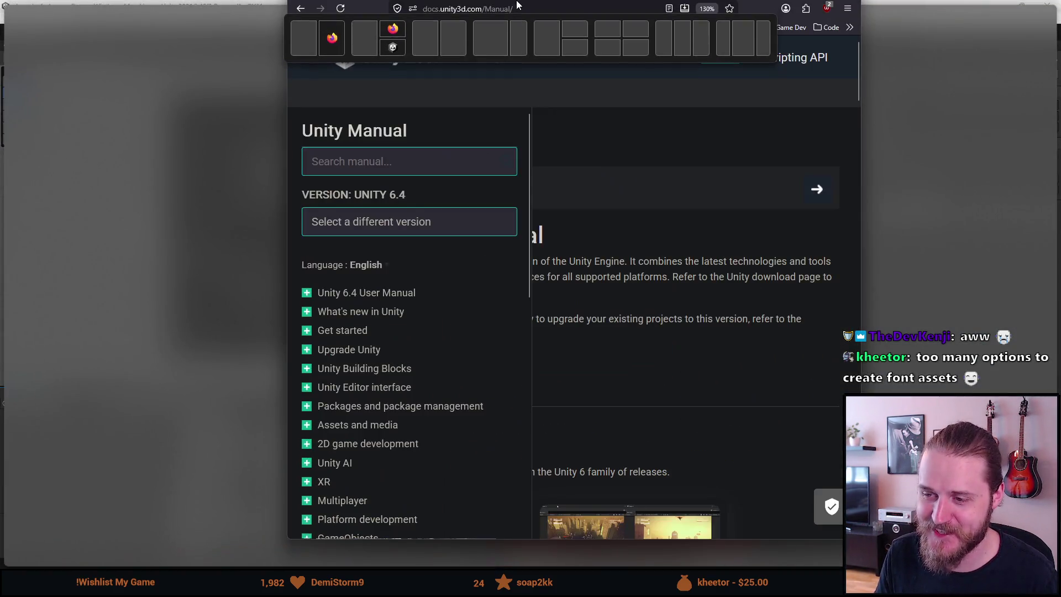
double_click(518, 5)
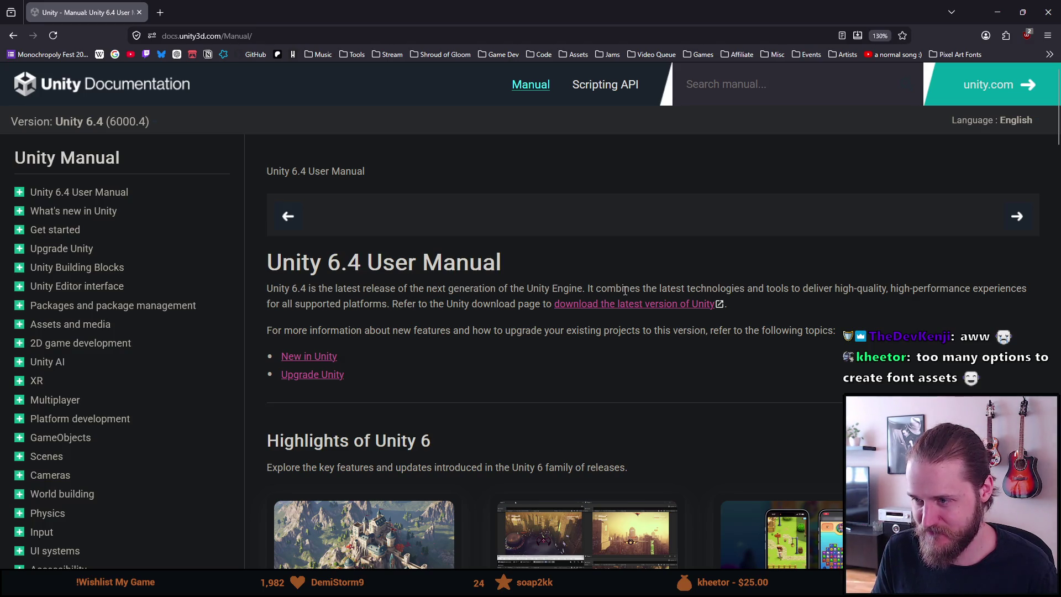
Skim the Unity 6.4 Manual, then go back to the 'unity import new font' Google results.
scroll(760, 300, down, 3)
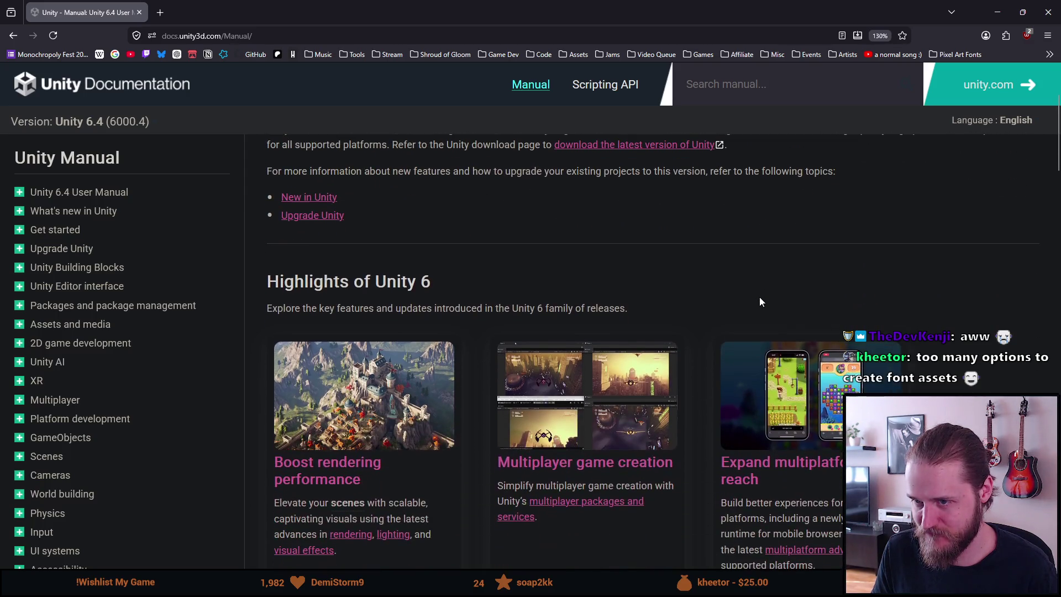
scroll(759, 302, up, 3)
key(alt+Left)
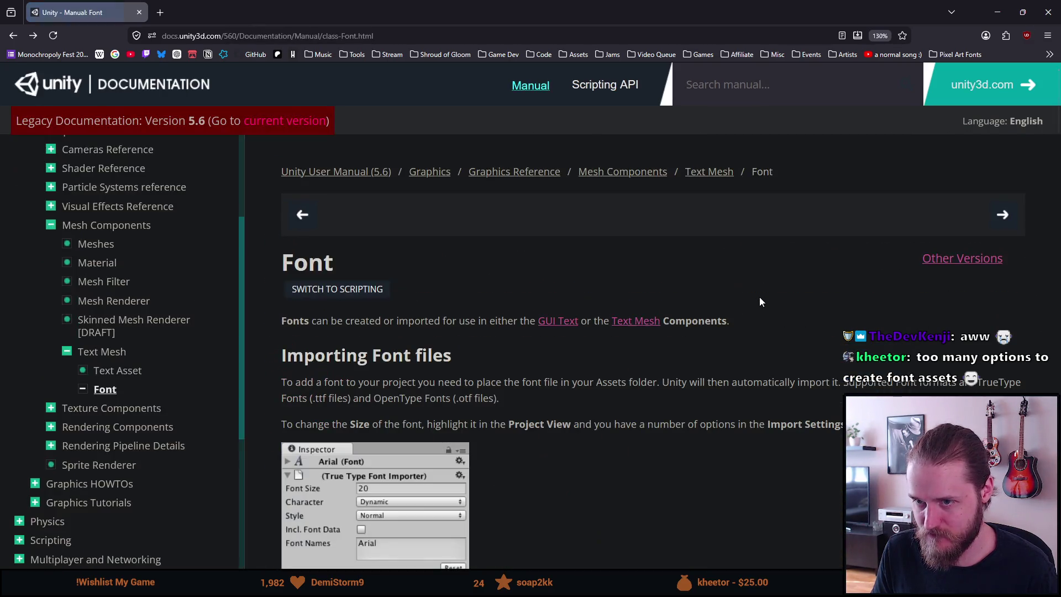
key(alt+Left)
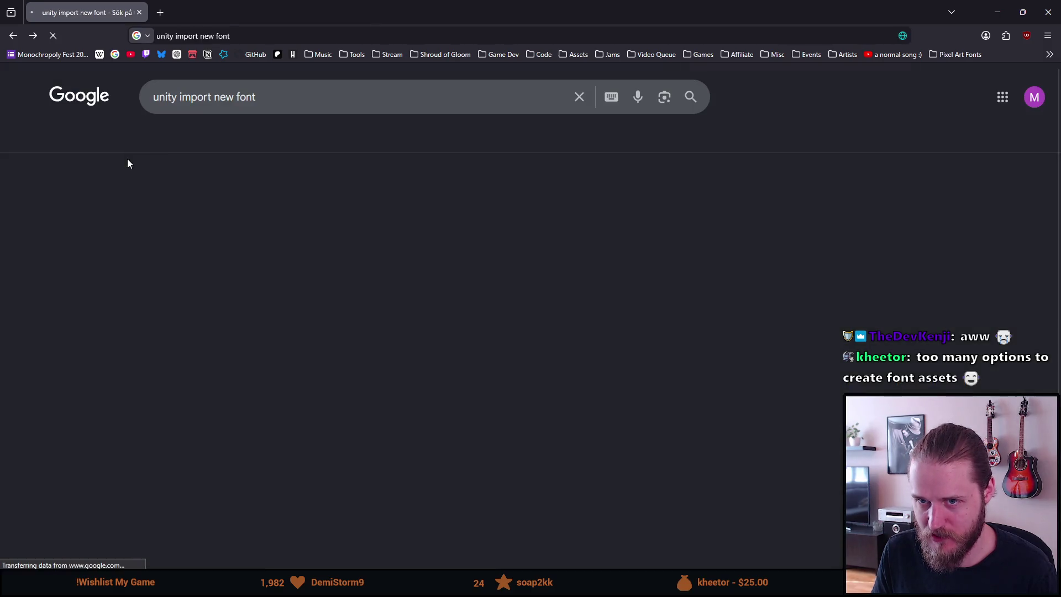
Open the 'Importing Custom fonts into Unity?' thread and read the top-voted answer.
scroll(118, 378, down, 3)
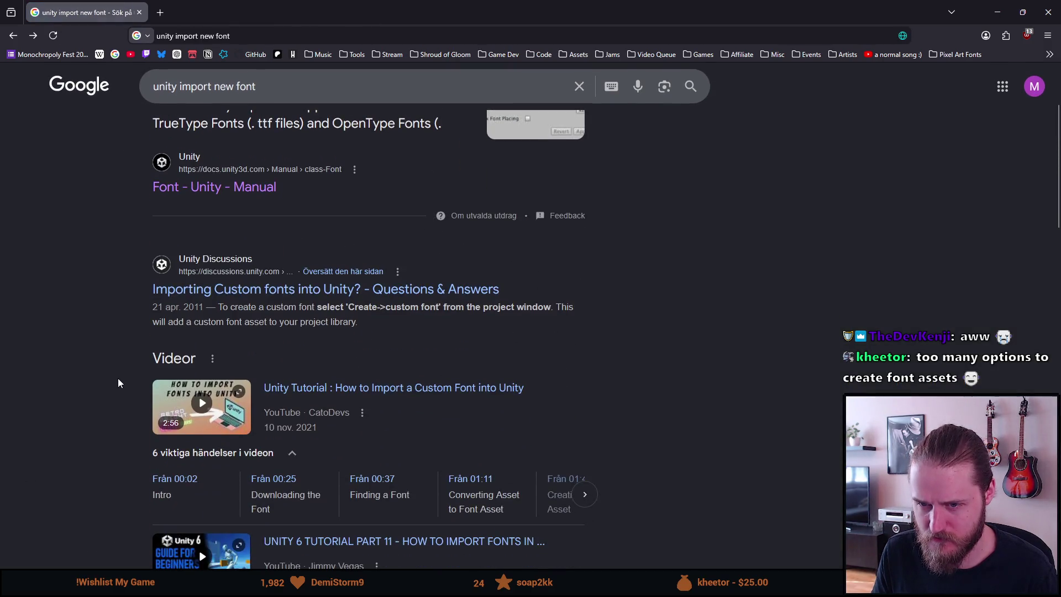
click(208, 293)
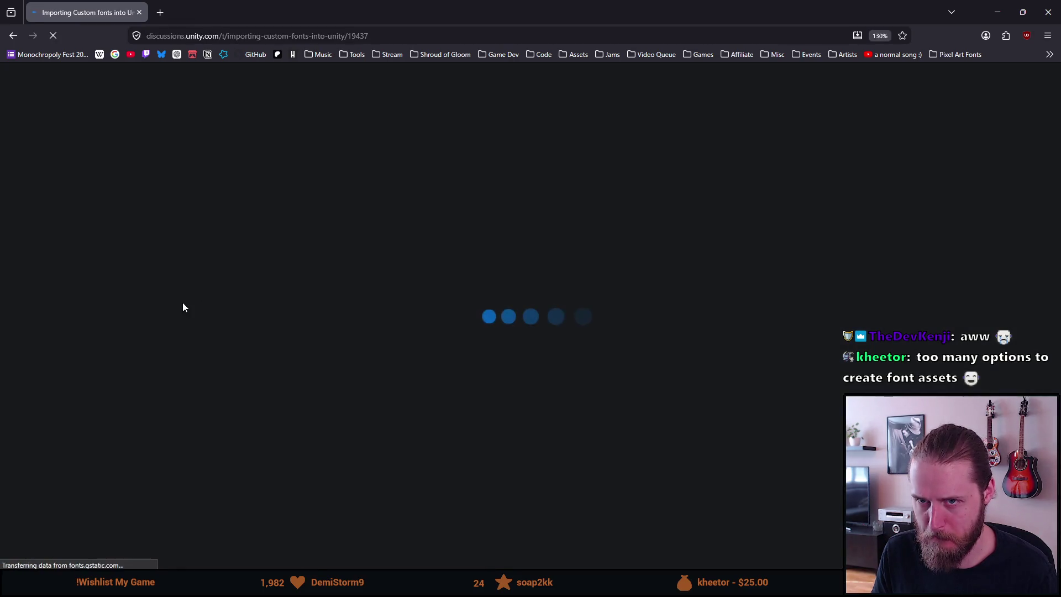
scroll(225, 312, down, 3)
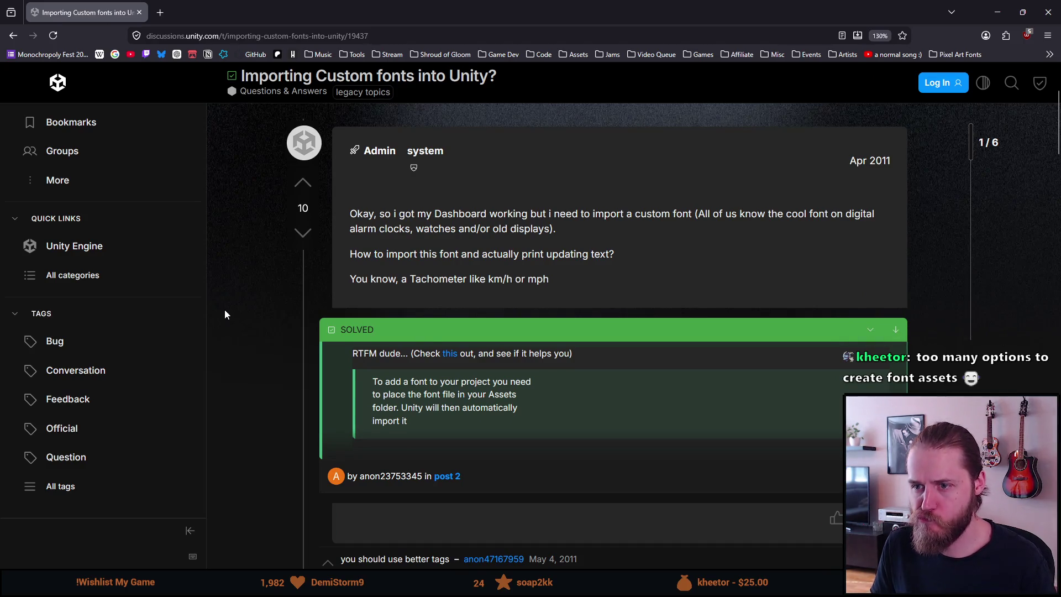
scroll(225, 310, down, 1)
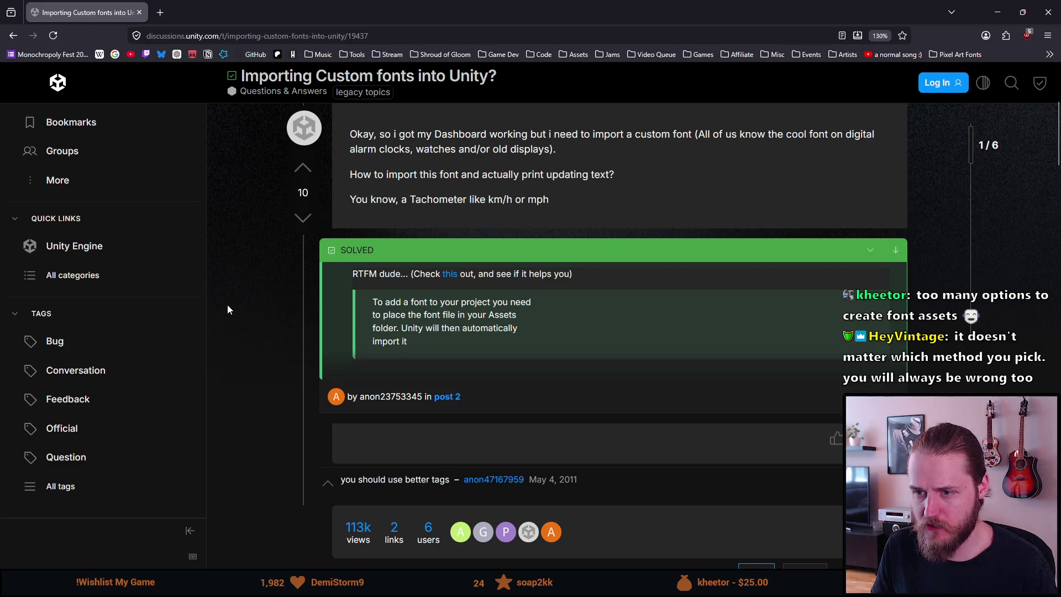
scroll(227, 304, down, 3)
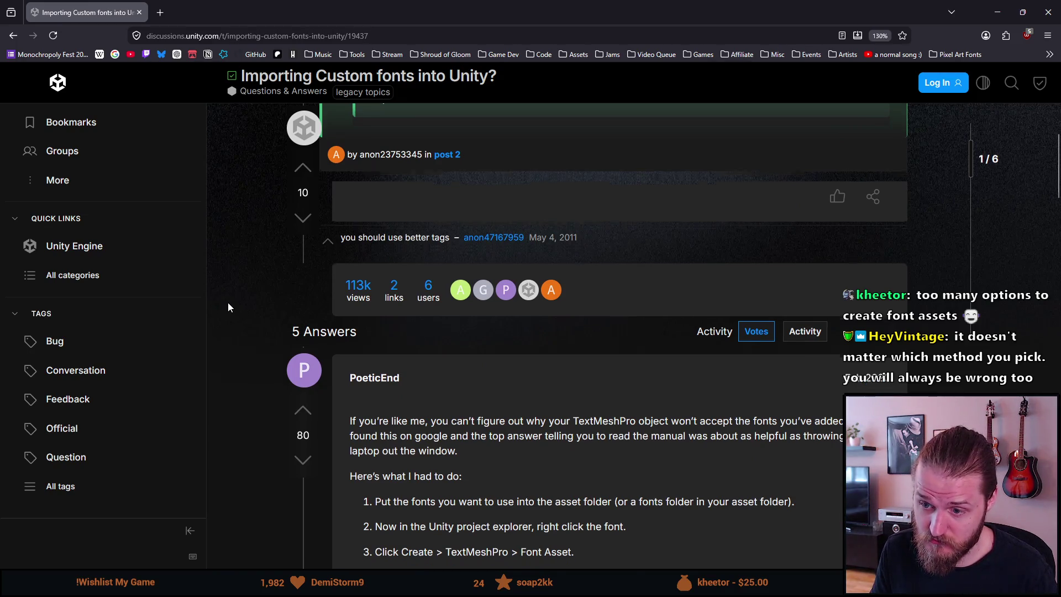
scroll(228, 308, down, 1)
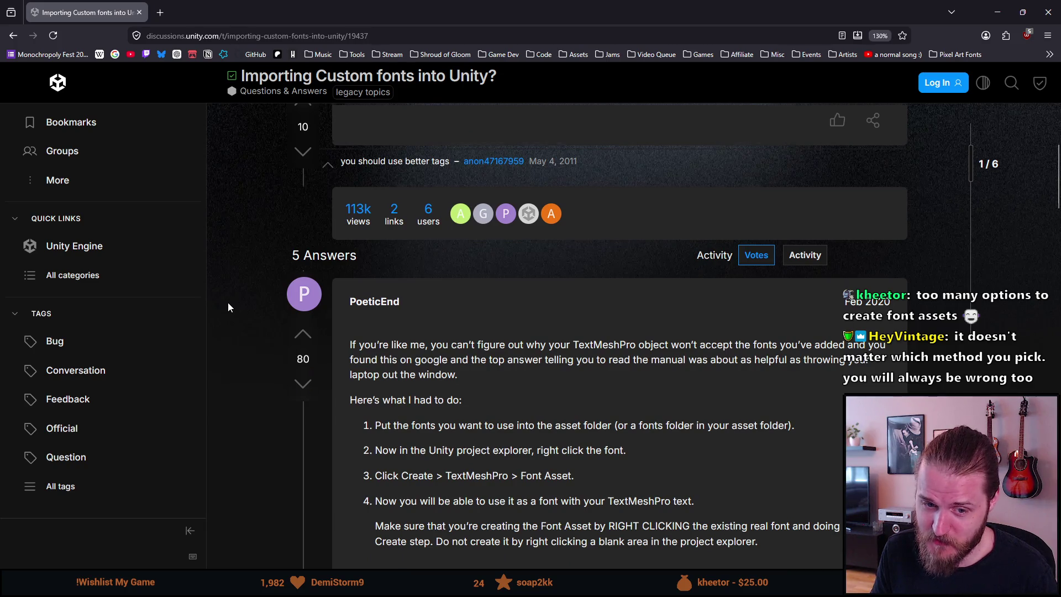
scroll(228, 307, down, 1)
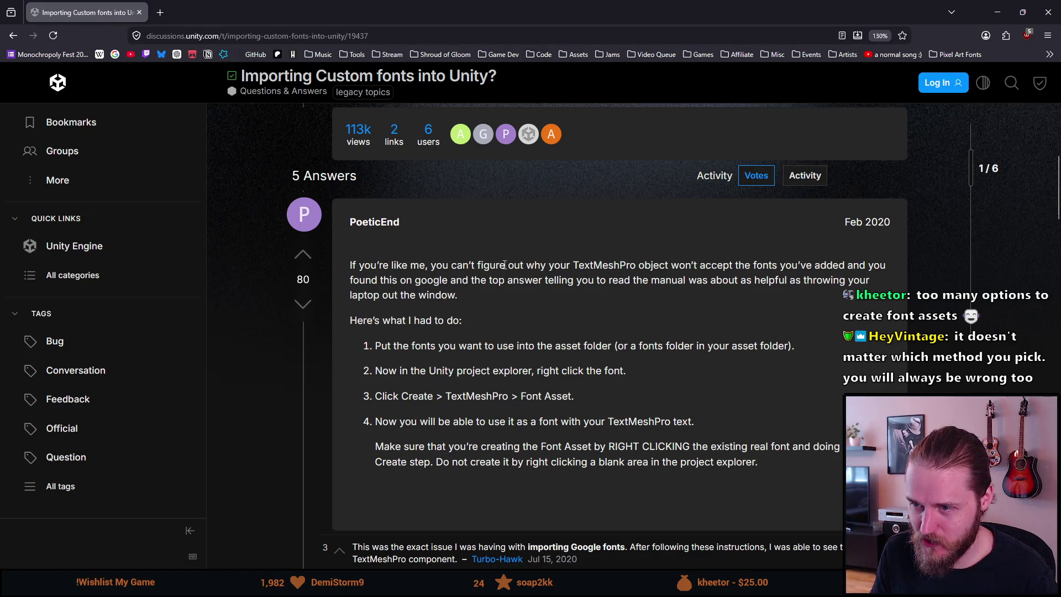
drag(584, 260, 816, 276)
click(437, 292)
drag(514, 265, 624, 280)
click(656, 277)
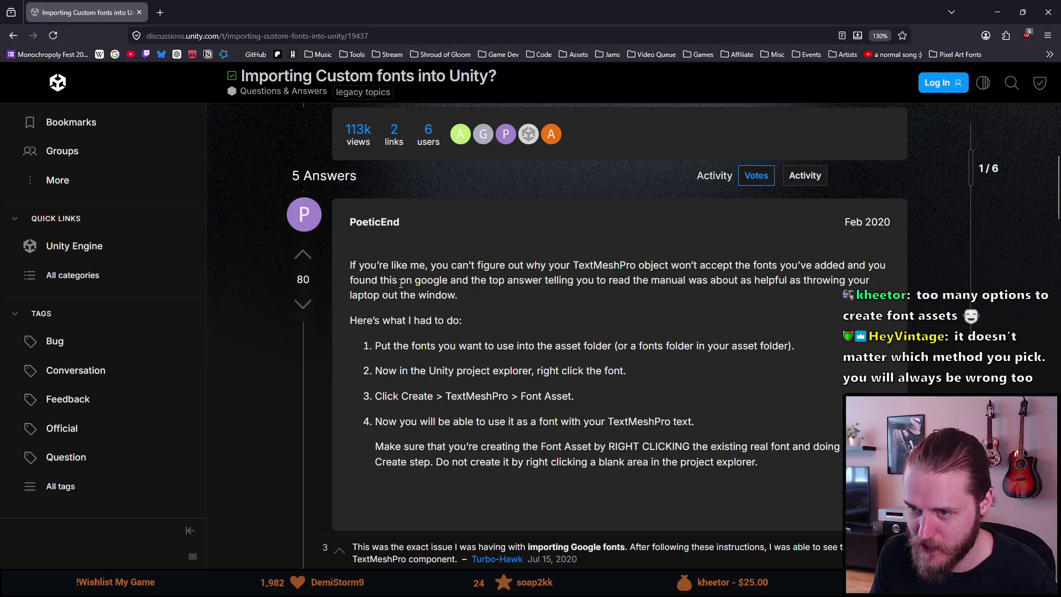
scroll(404, 285, down, 2)
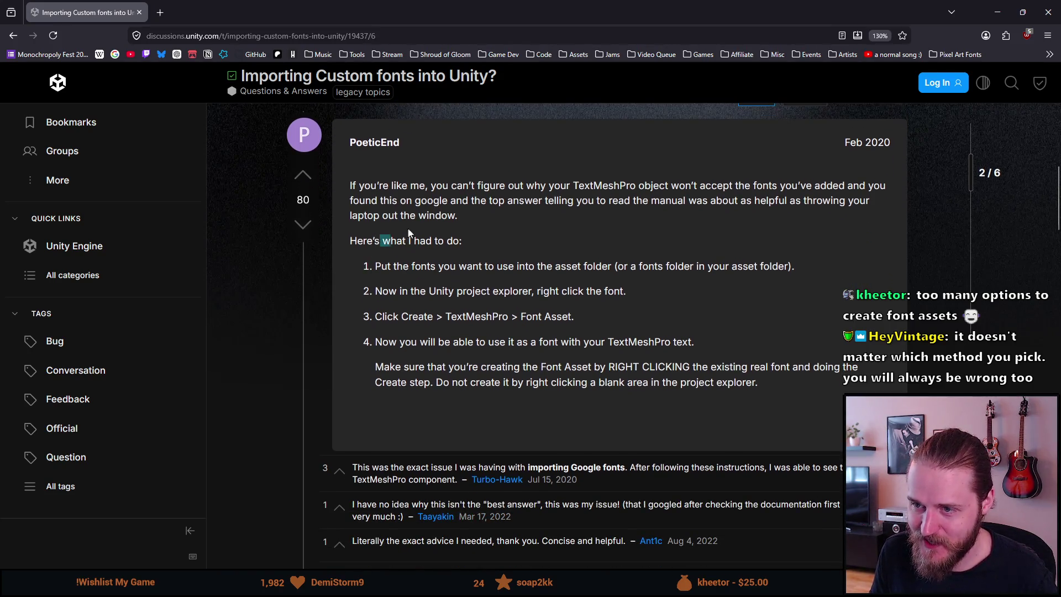
Highlight the answer's four steps for creating a TextMeshPro font asset, then return to Unity.
drag(438, 267, 730, 272)
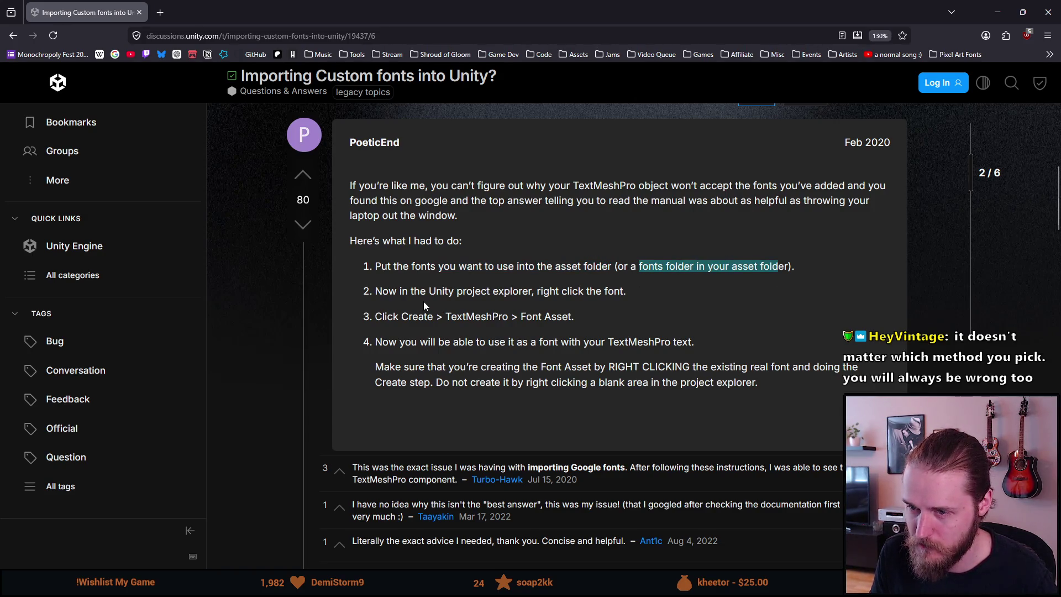
drag(383, 292, 608, 293)
drag(413, 315, 570, 313)
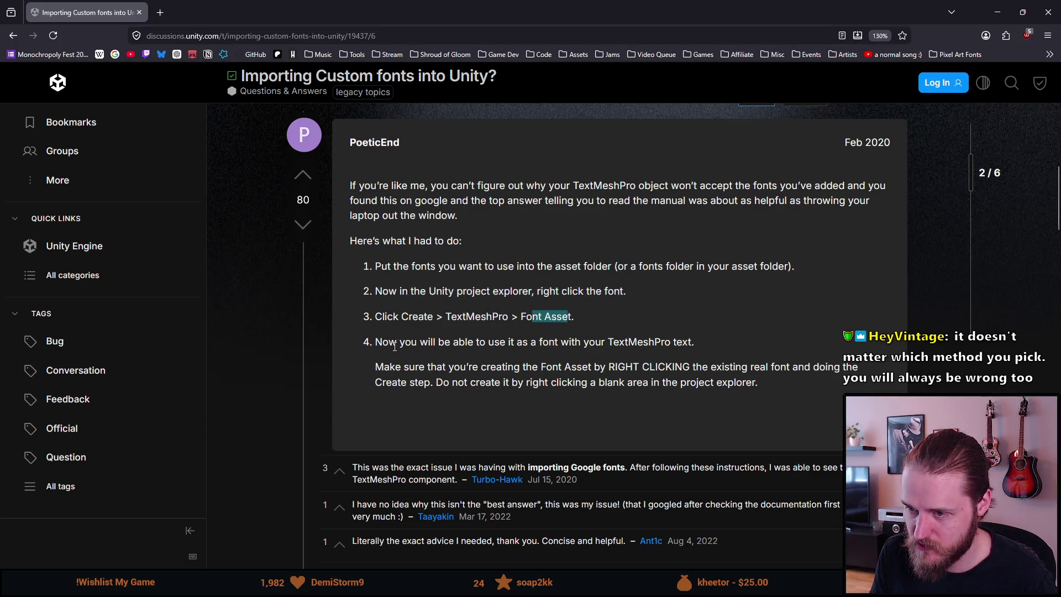
drag(385, 345, 670, 343)
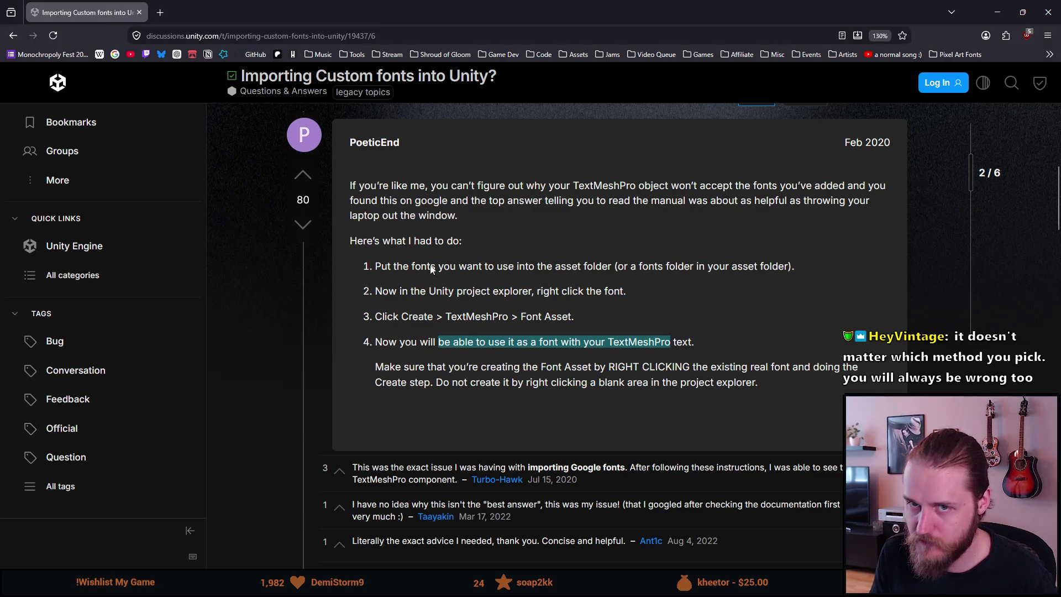
double_click(191, 8)
click(138, 227)
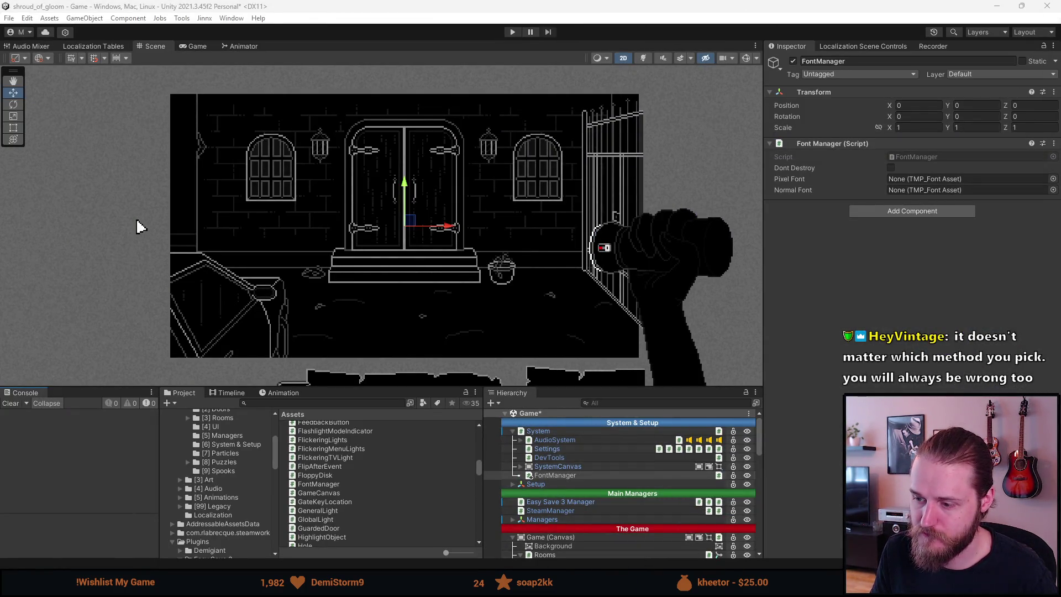
Inspect the SpecialElite-Regular SDF asset and its source font in Assets/TextMesh Pro/Fonts.
scroll(237, 494, down, 4)
scroll(240, 495, down, 3)
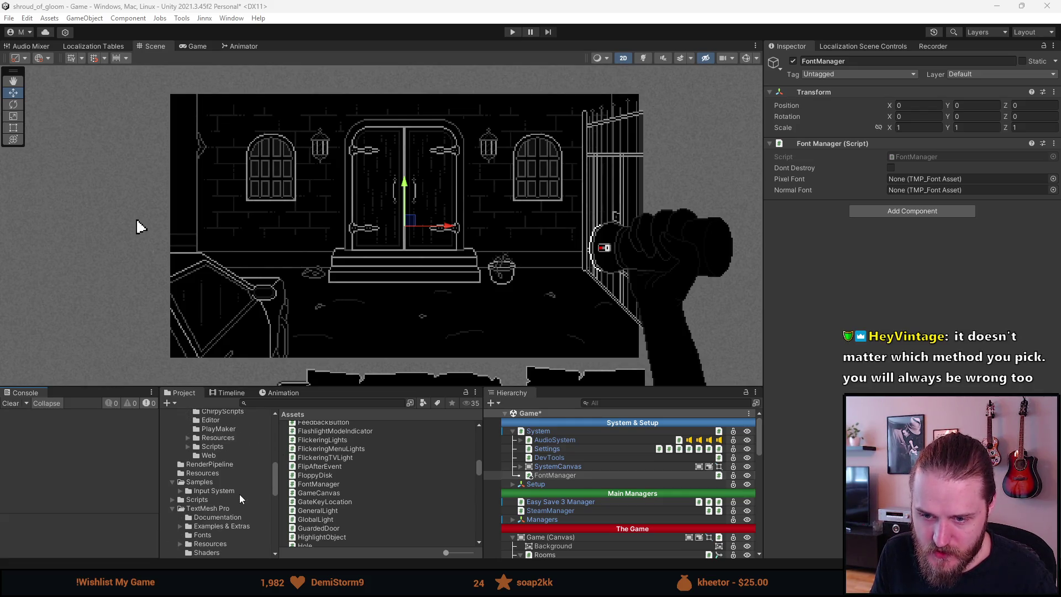
scroll(239, 494, down, 2)
click(236, 500)
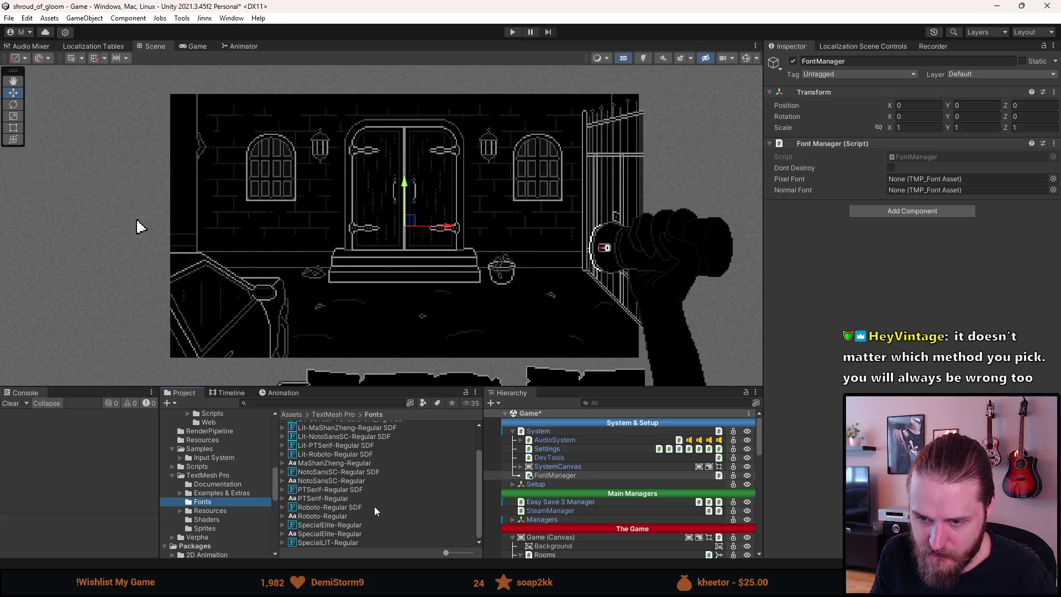
click(333, 525)
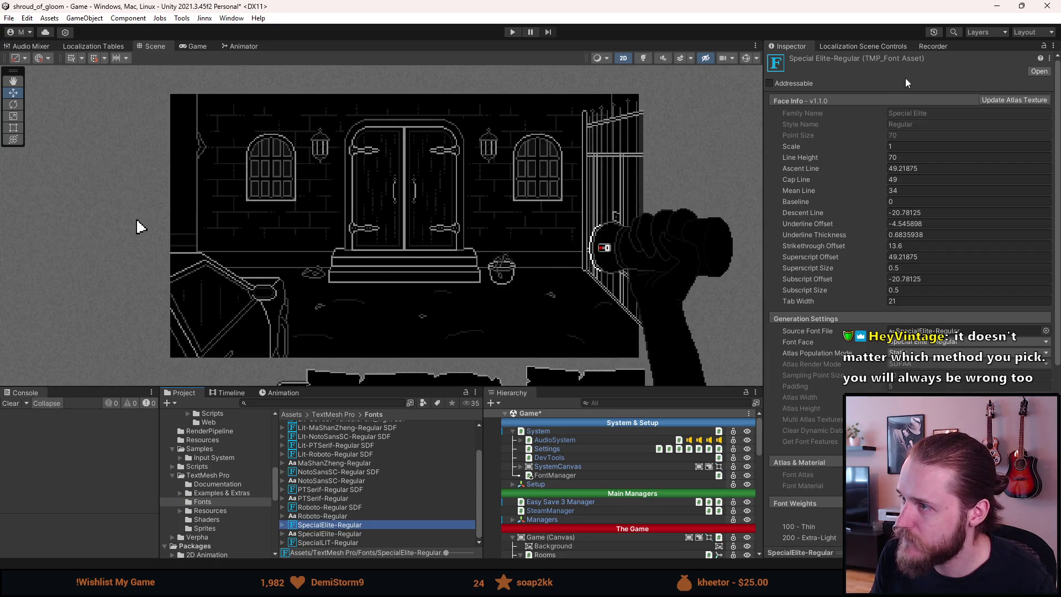
click(359, 534)
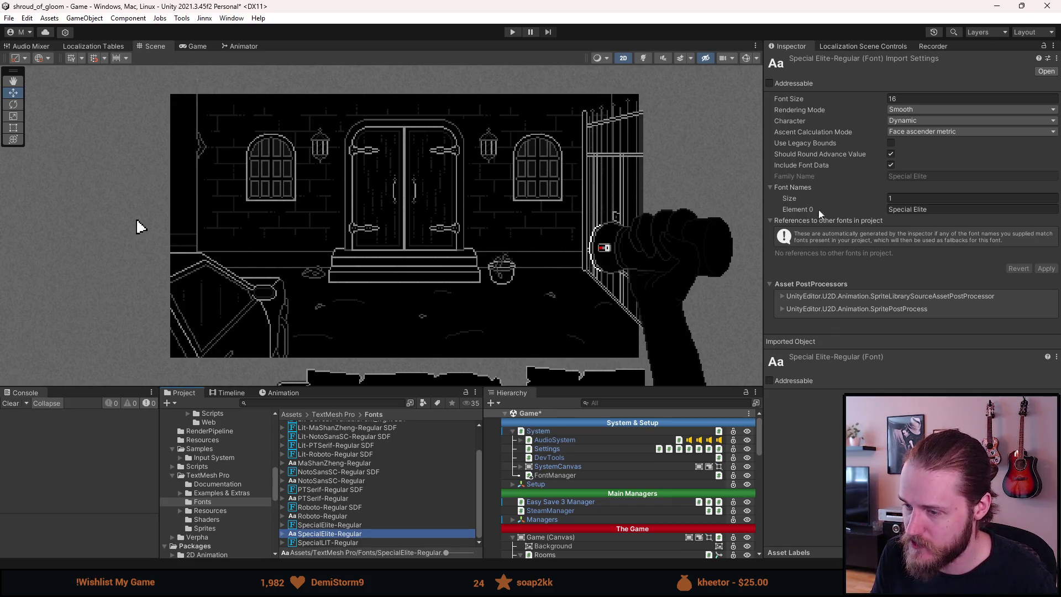
scroll(327, 534, up, 2)
scroll(327, 533, down, 2)
click(329, 525)
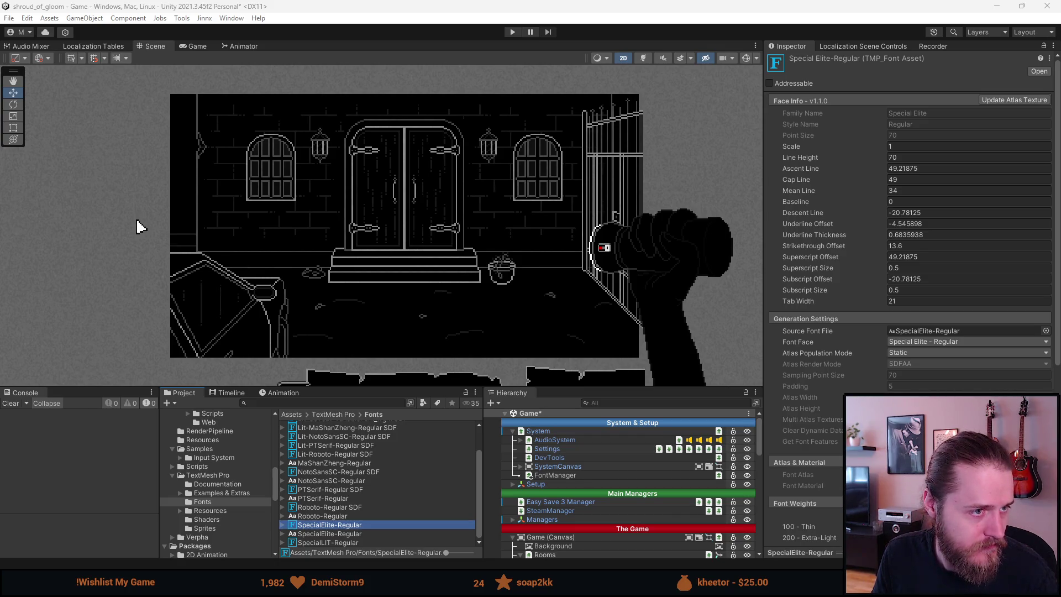
Drag the Jersey10-Regular font file into the TextMesh Pro Fonts folder.
mouse_move(229, 441)
mouse_down()
mouse_move(370, 508)
mouse_move(341, 549)
mouse_move(354, 526)
mouse_up()
drag(239, 505, 227, 502)
scroll(353, 503, up, 3)
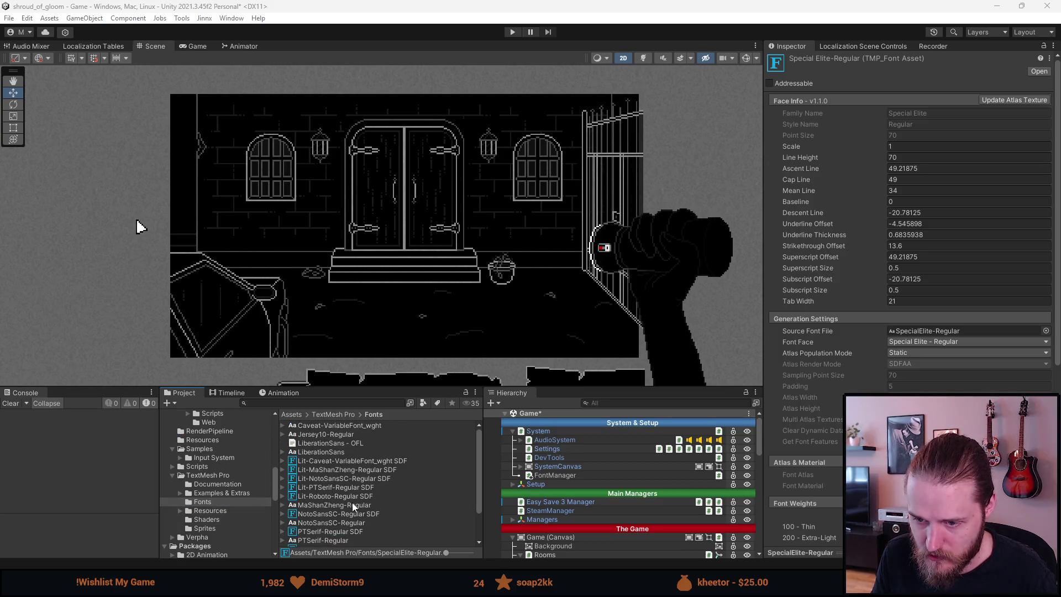
scroll(337, 452, down, 3)
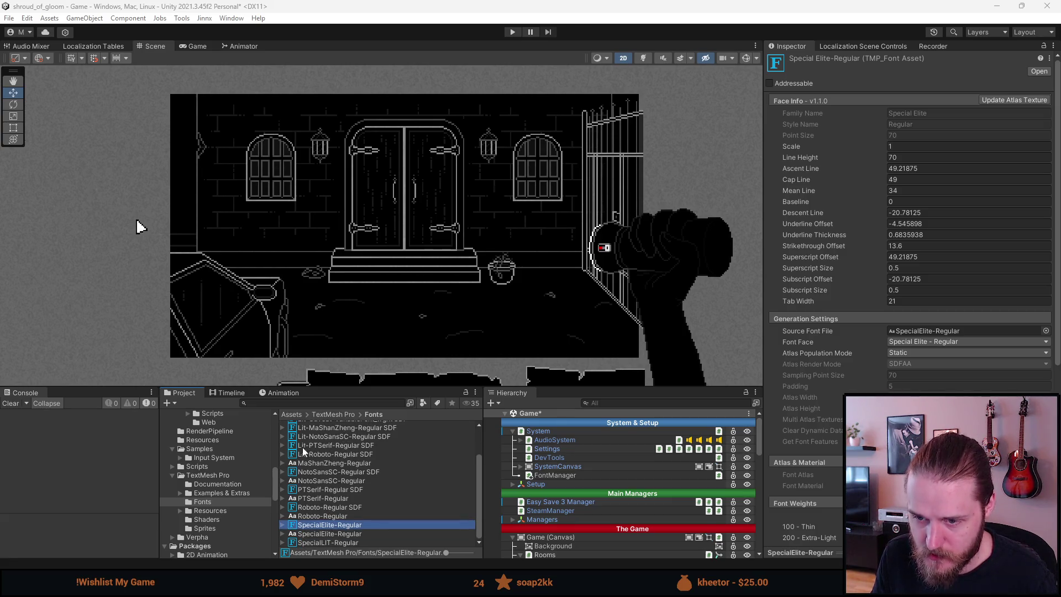
scroll(306, 459, up, 3)
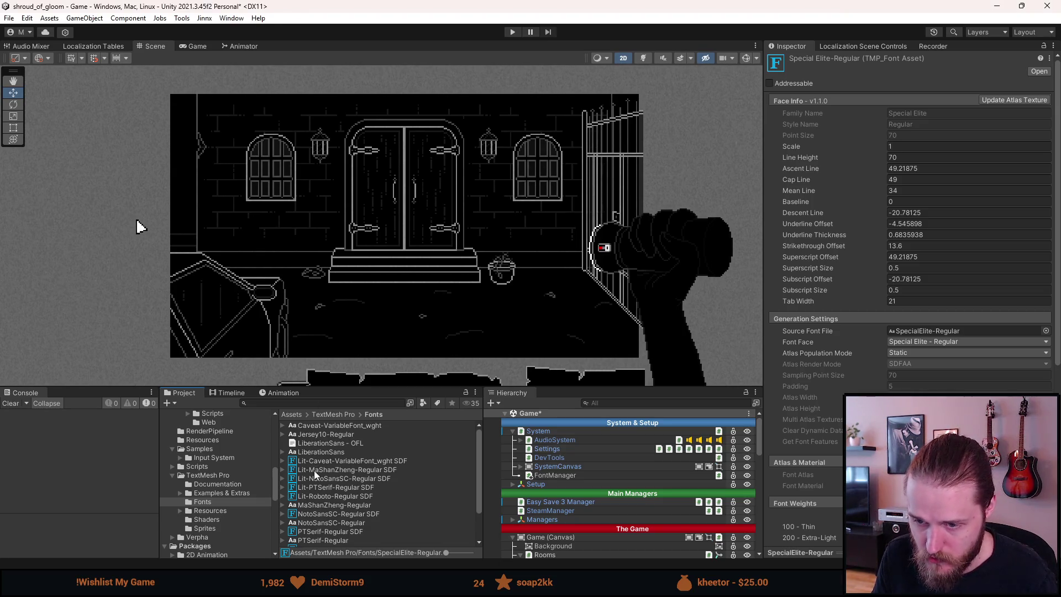
Start renaming Jersey10-Regular, then cancel so it keeps its original name.
right_click(314, 435)
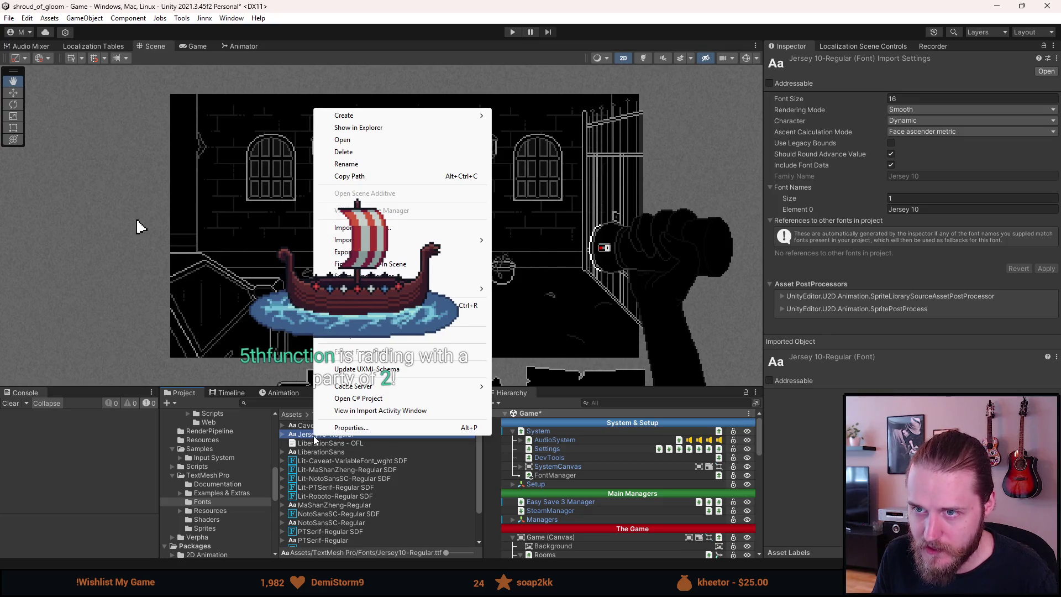
click(311, 435)
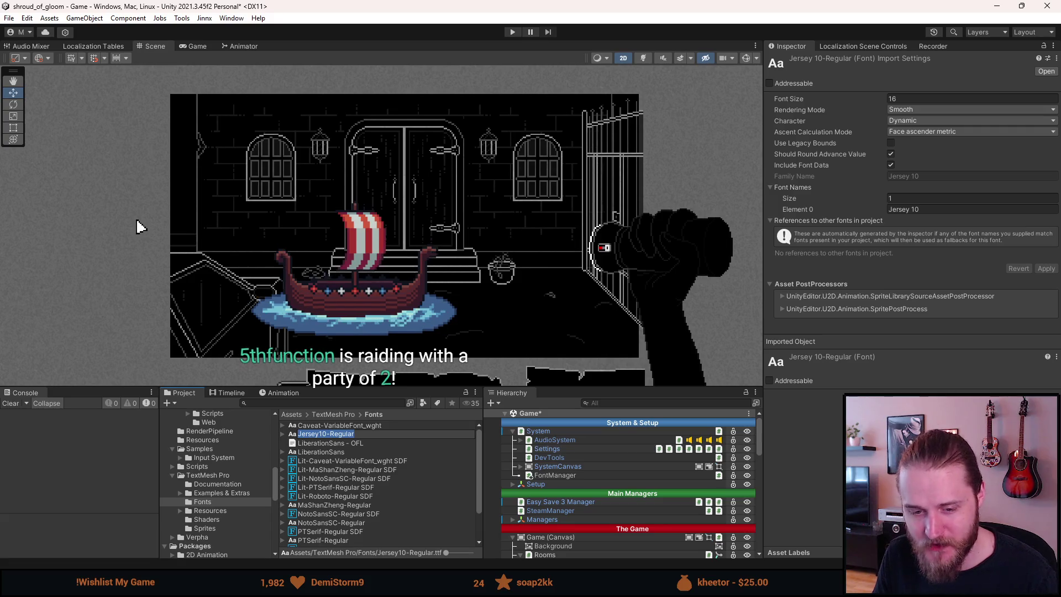
key(Escape)
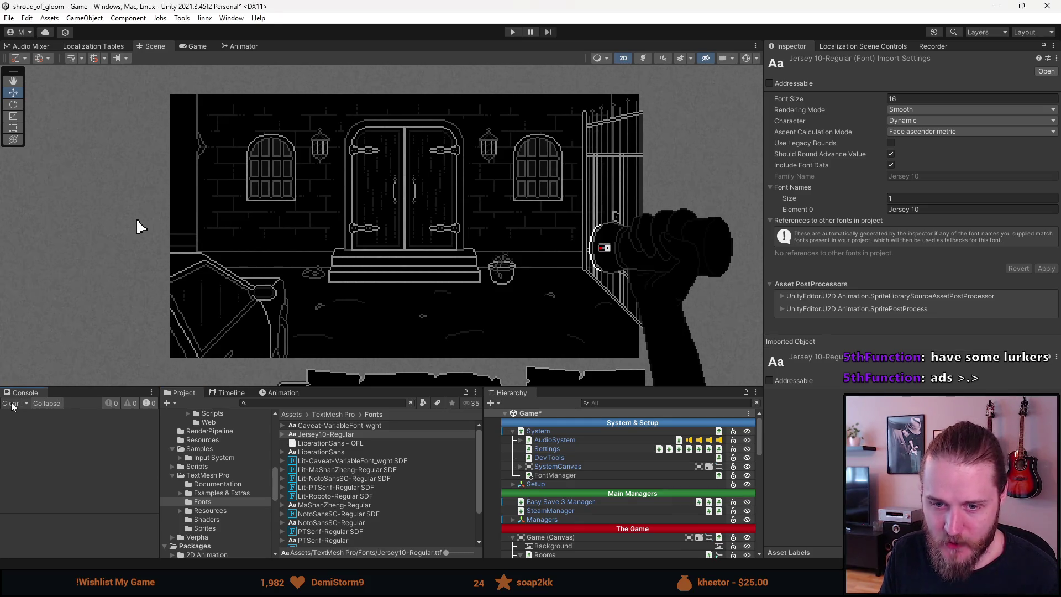
scroll(249, 259, up, 2)
scroll(249, 260, down, 2)
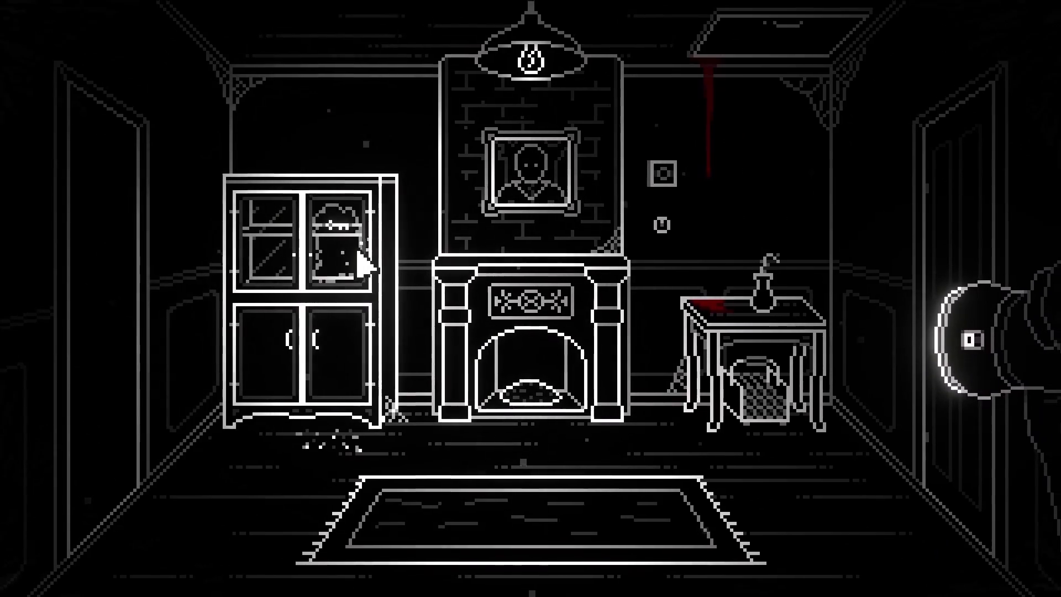
Play the game trailer through its manor investigation, well and chained-door scenes.
click(340, 246)
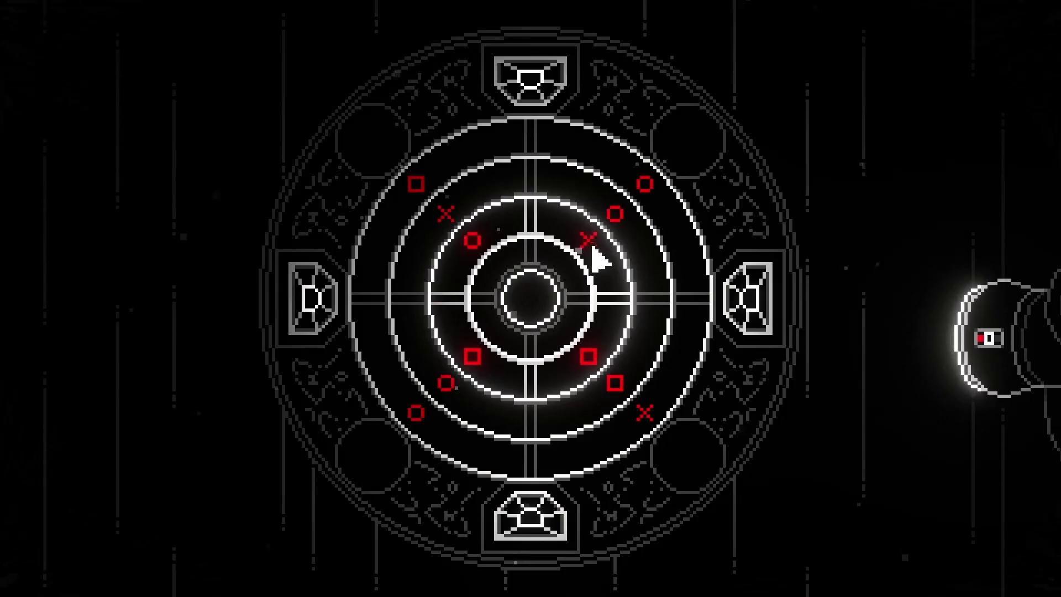
click(740, 348)
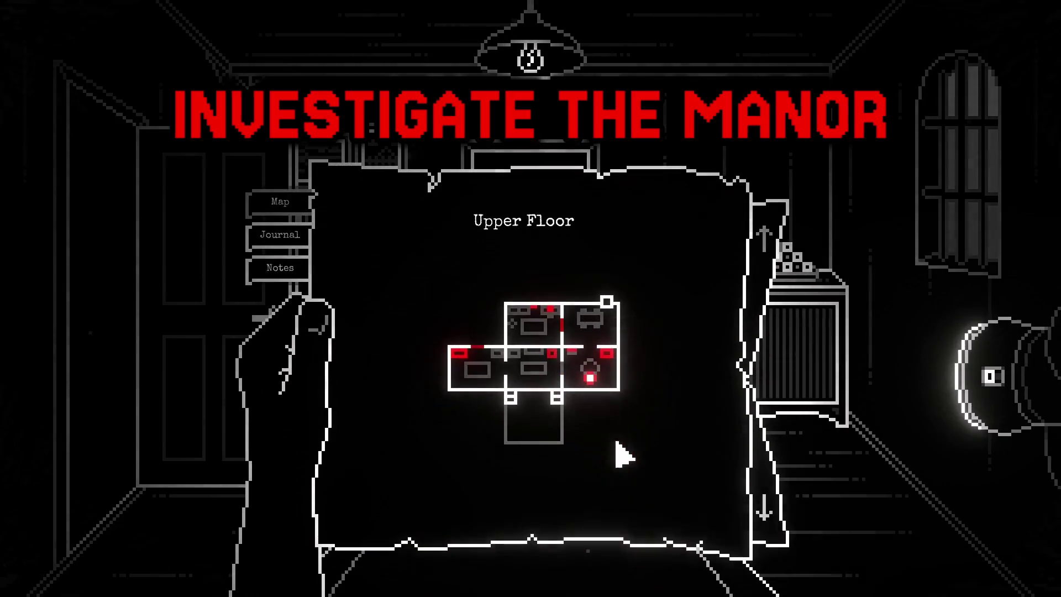
click(769, 500)
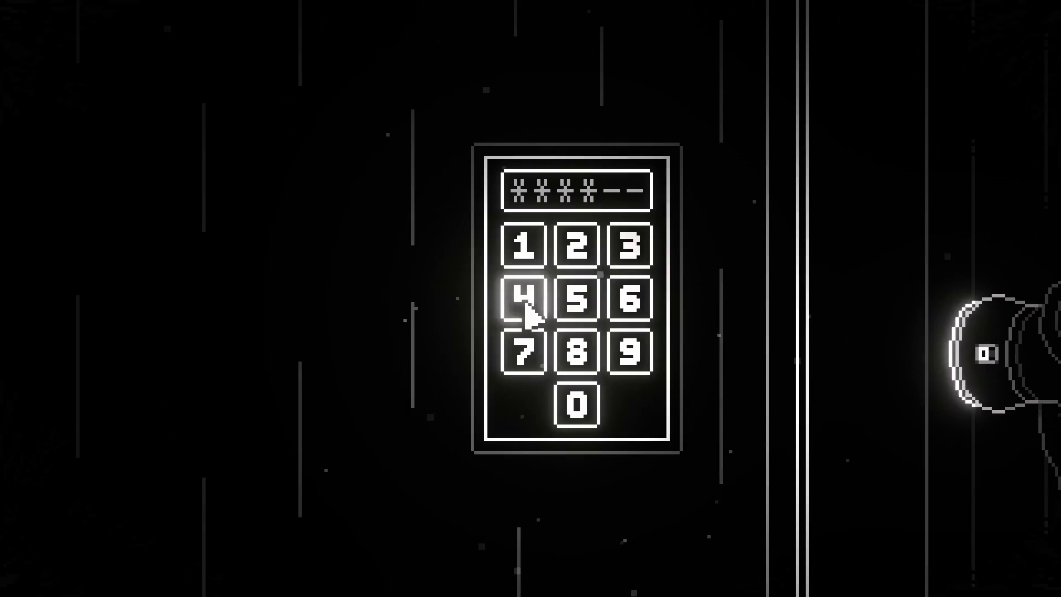
click(523, 304)
click(575, 302)
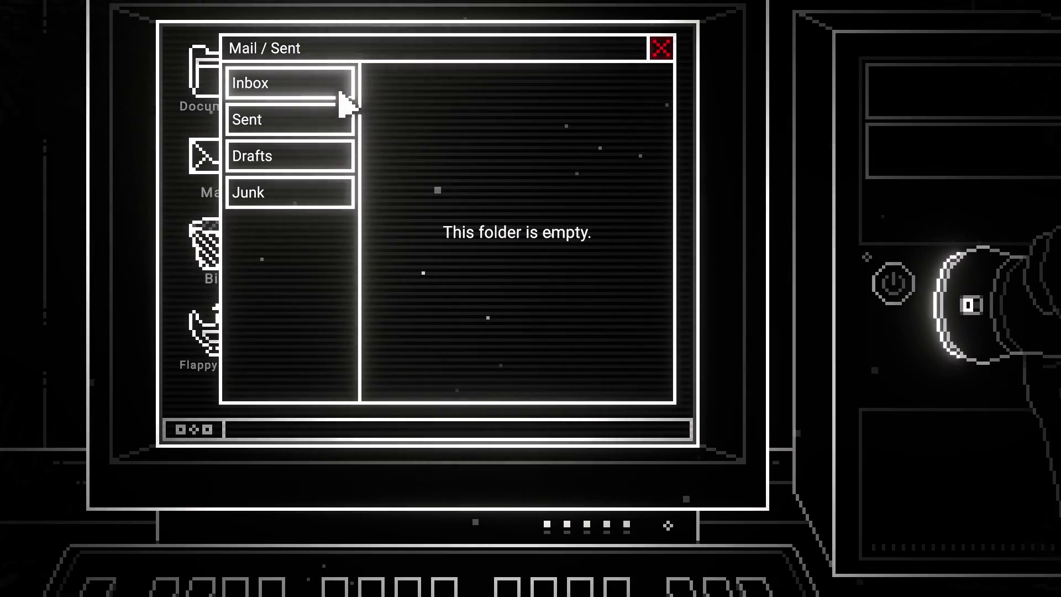
click(351, 97)
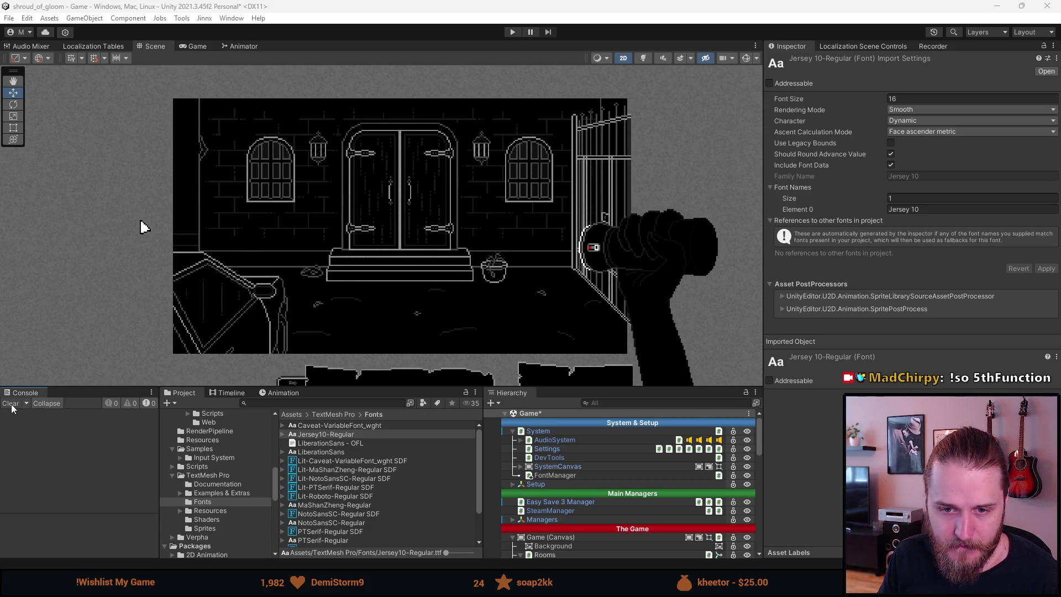
Open and dismiss Jersey10-Regular's context menu, then switch to Visual Studio.
right_click(319, 434)
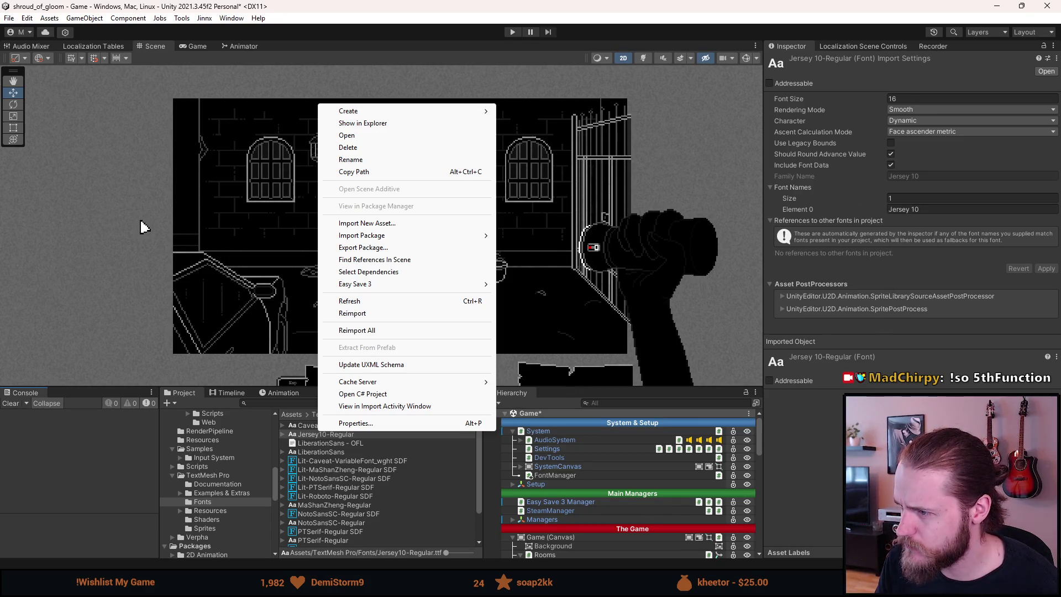
click(143, 227)
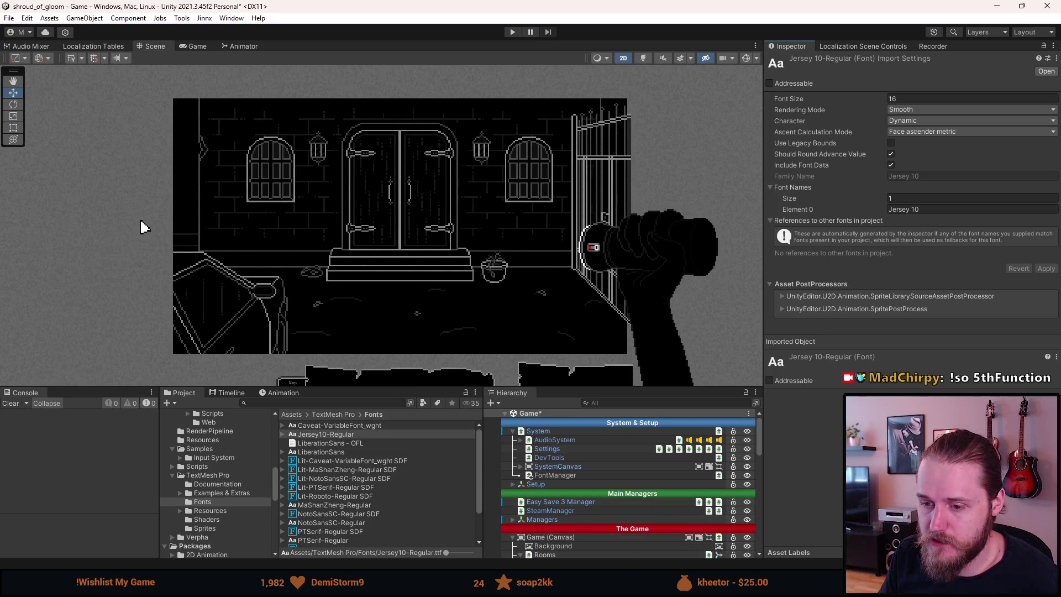
key(alt+Tab)
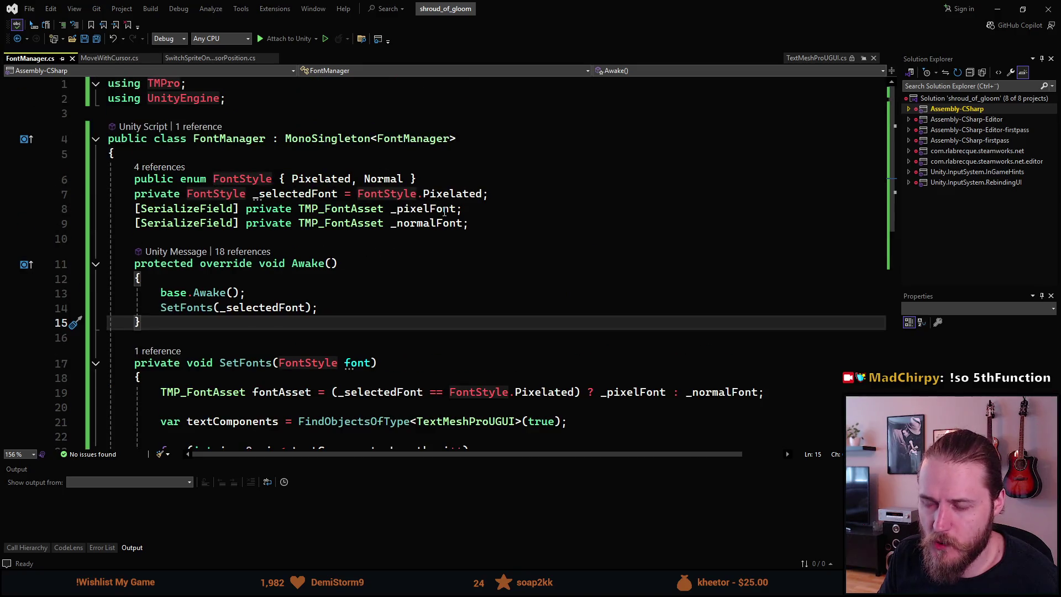
Duplicate the font fields and rename the copies _litPixelFont and _litNormalFont.
click(473, 223)
key(Up)
key(ctrl+d)
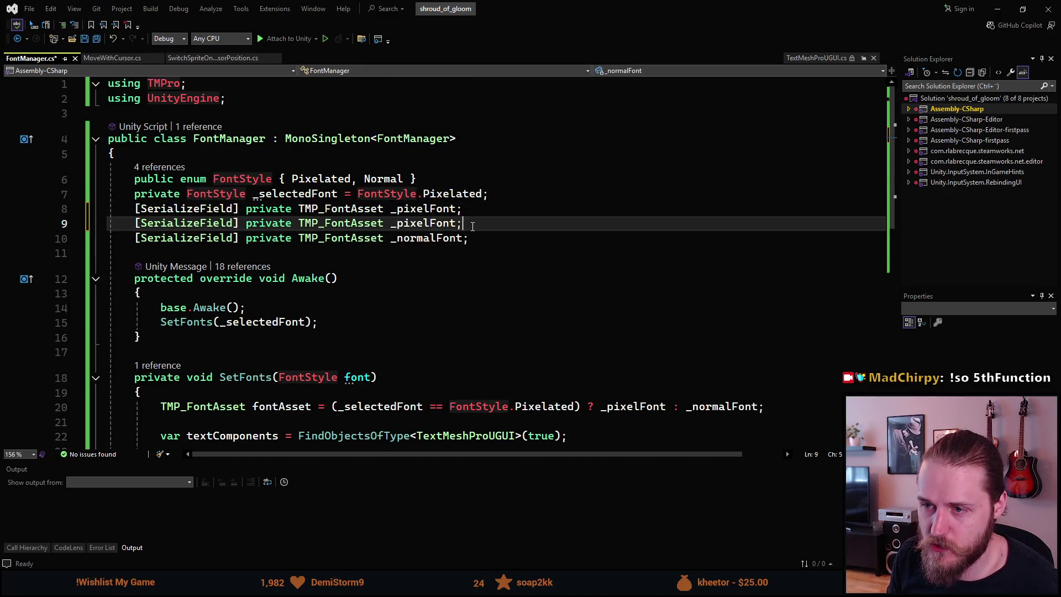
key(alt+Down)
key(Up)
key(ctrl+d)
key(alt+Down)
key(Up)
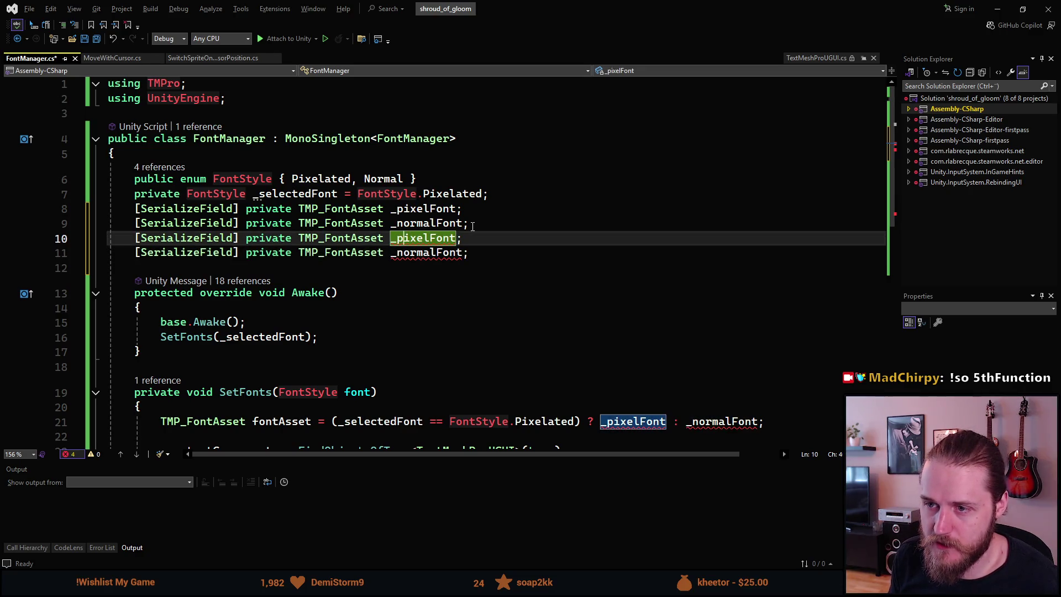
key(BackSpace)
text(litP)
key(Down)
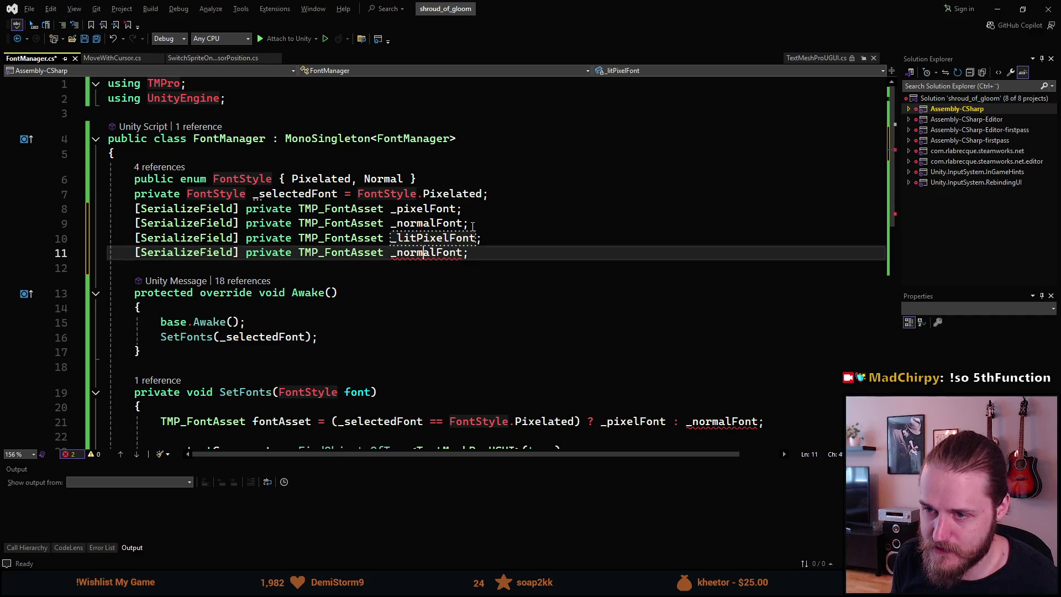
key(Left)
key(Left)
key(Left)
key(BackSpace)
text(litN)
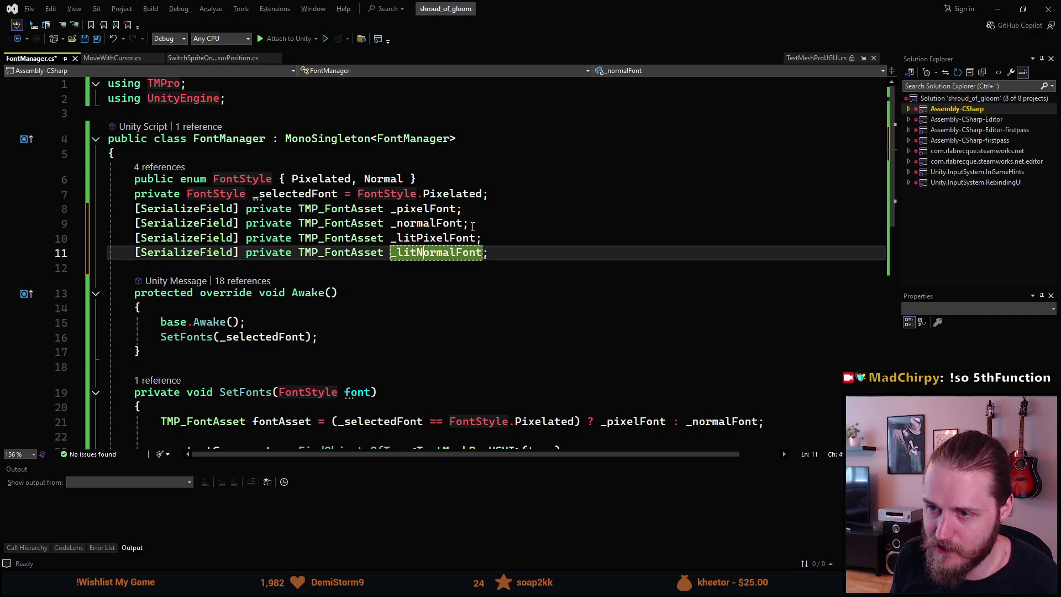
Review Awake and where fontAsset is used in SetFonts.
click(415, 294)
scroll(409, 304, down, 2)
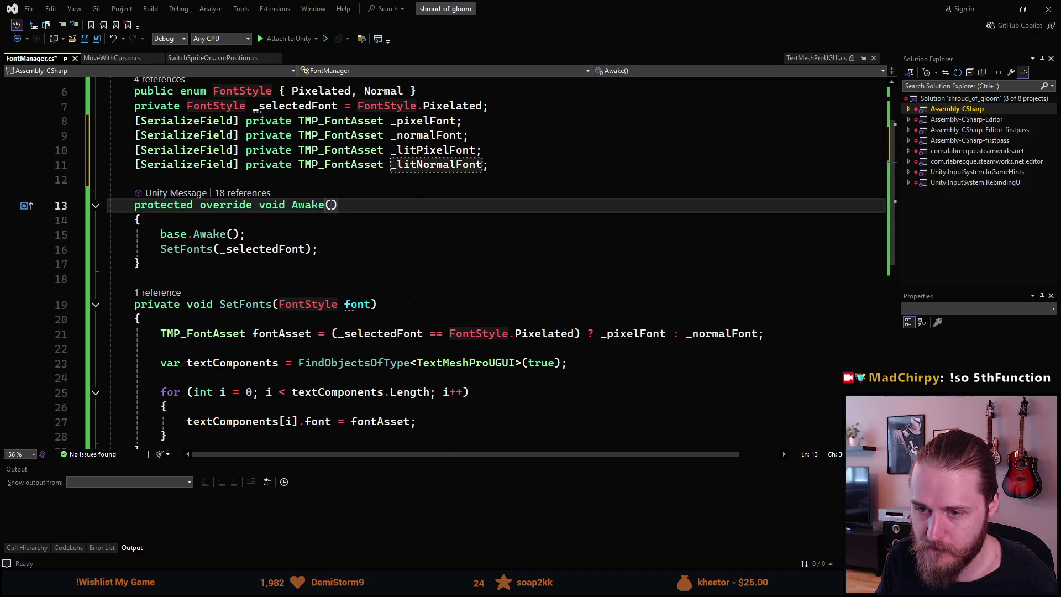
scroll(409, 304, down, 2)
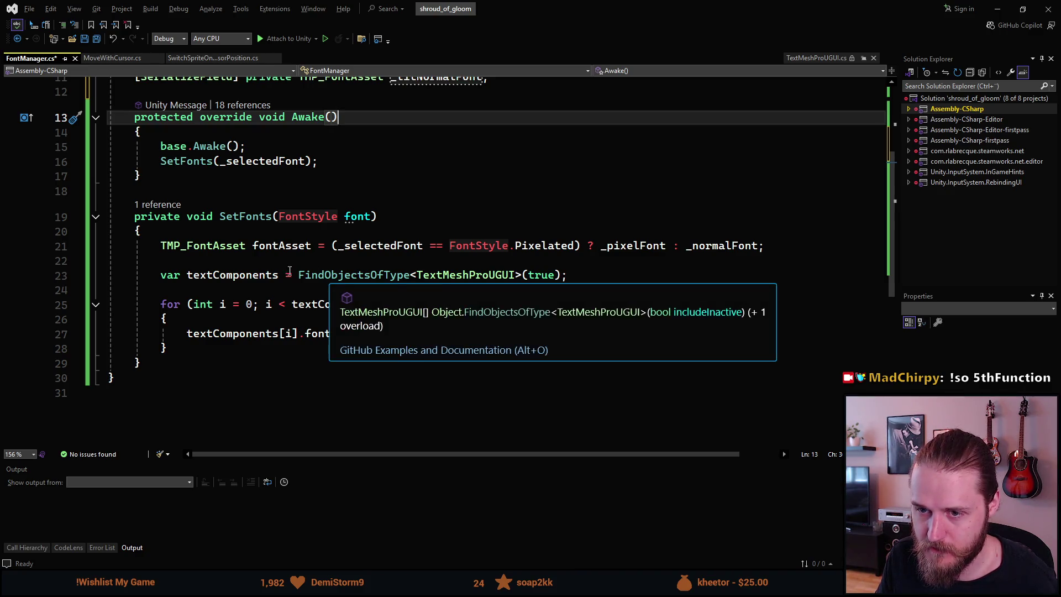
scroll(283, 252, down, 1)
scroll(282, 252, up, 2)
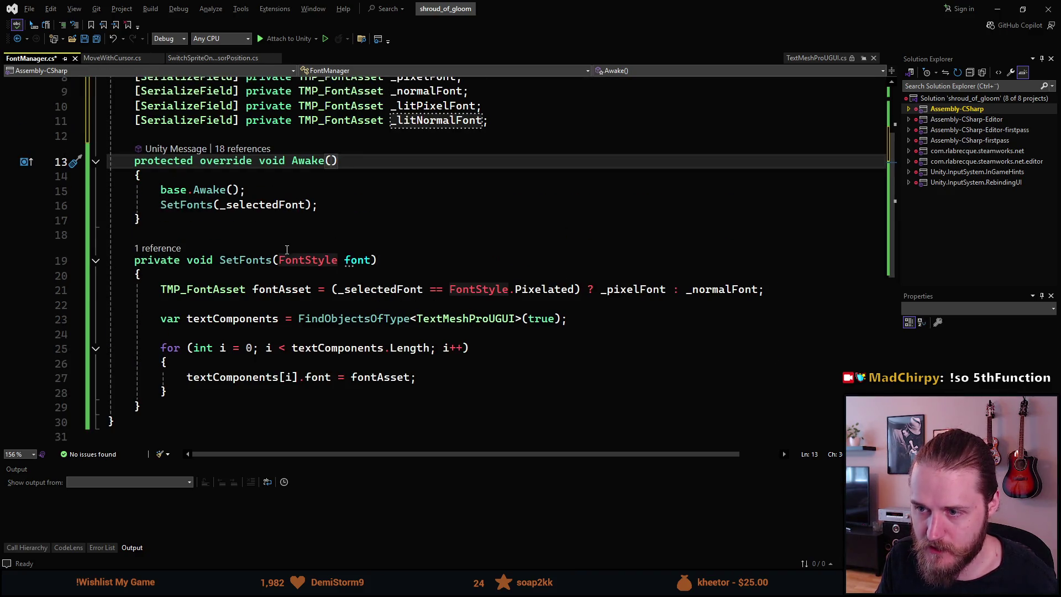
click(722, 288)
click(157, 289)
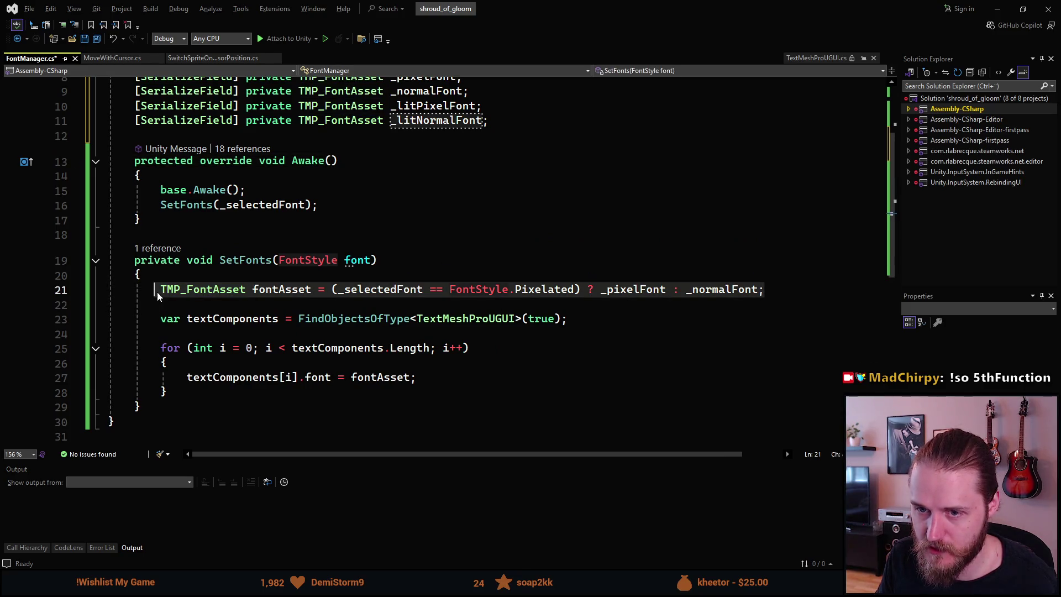
click(260, 291)
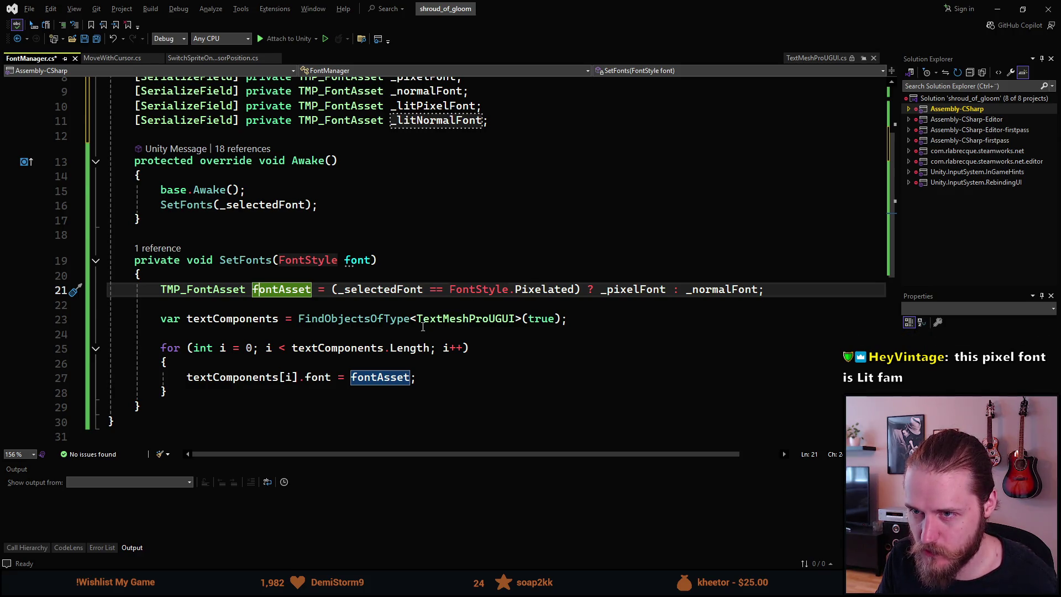
scroll(423, 327, up, 2)
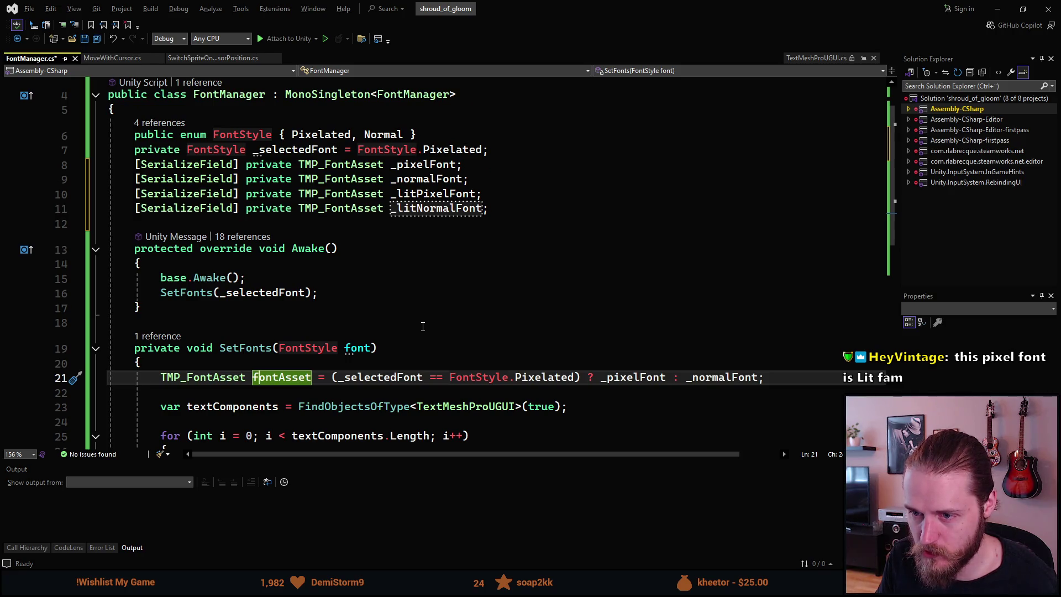
scroll(422, 326, down, 1)
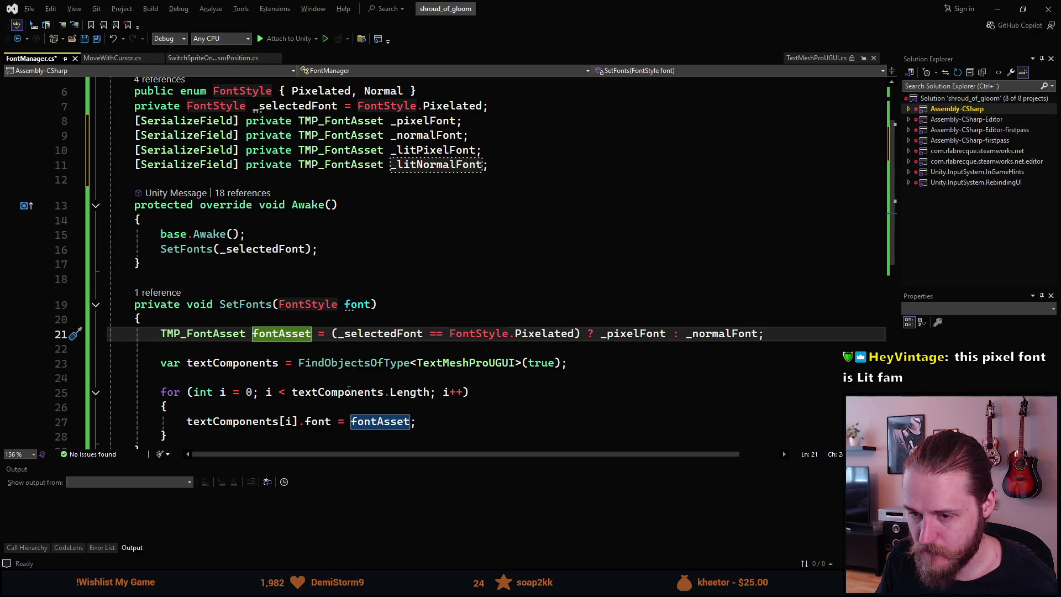
Add bool isLit = textComponents[i].font == _litPixelFont || _litNormalFont; in the loop.
click(302, 412)
key(Return)
text(boo)
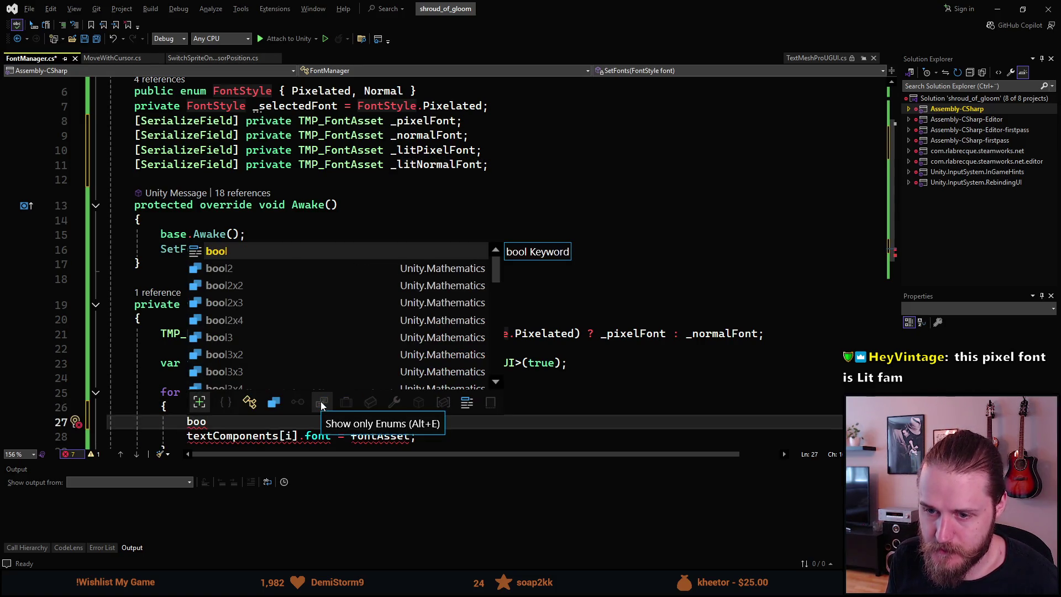
text(l isLit)
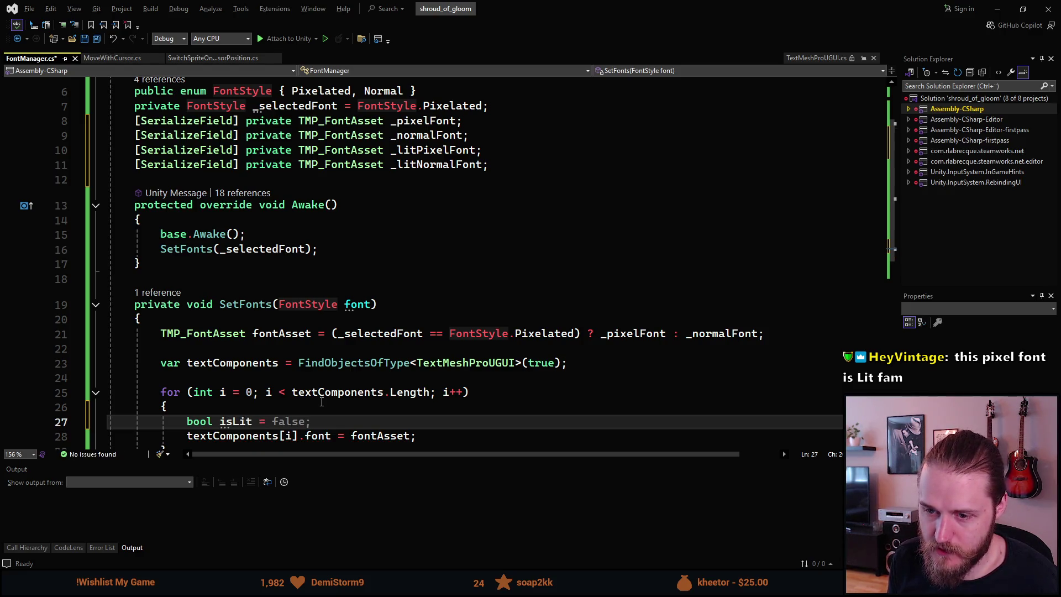
scroll(326, 392, down, 1)
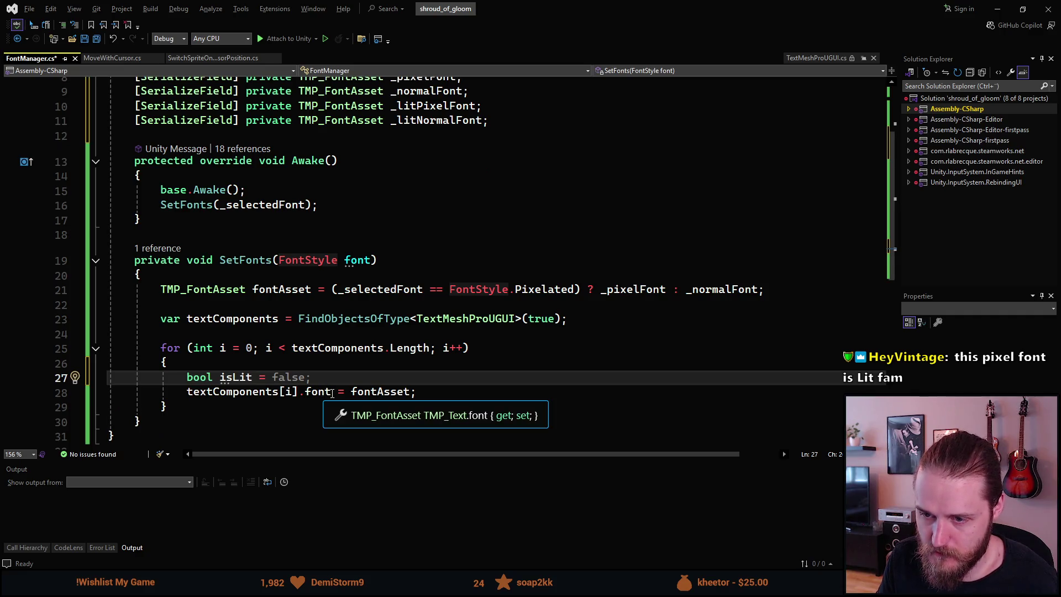
key(Down)
key(Home)
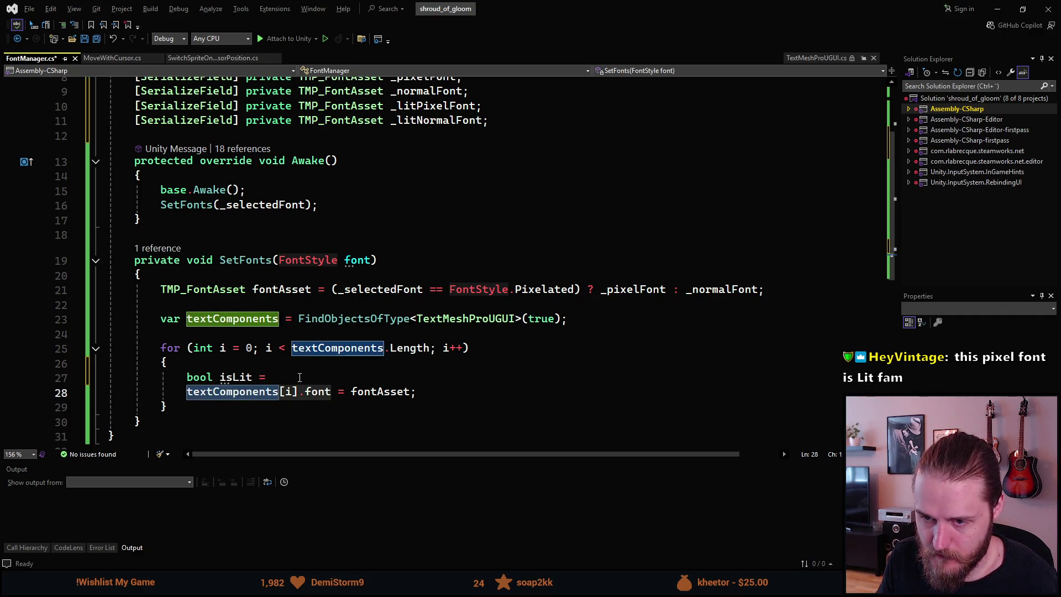
click(300, 377)
text(textComponents[i].font)
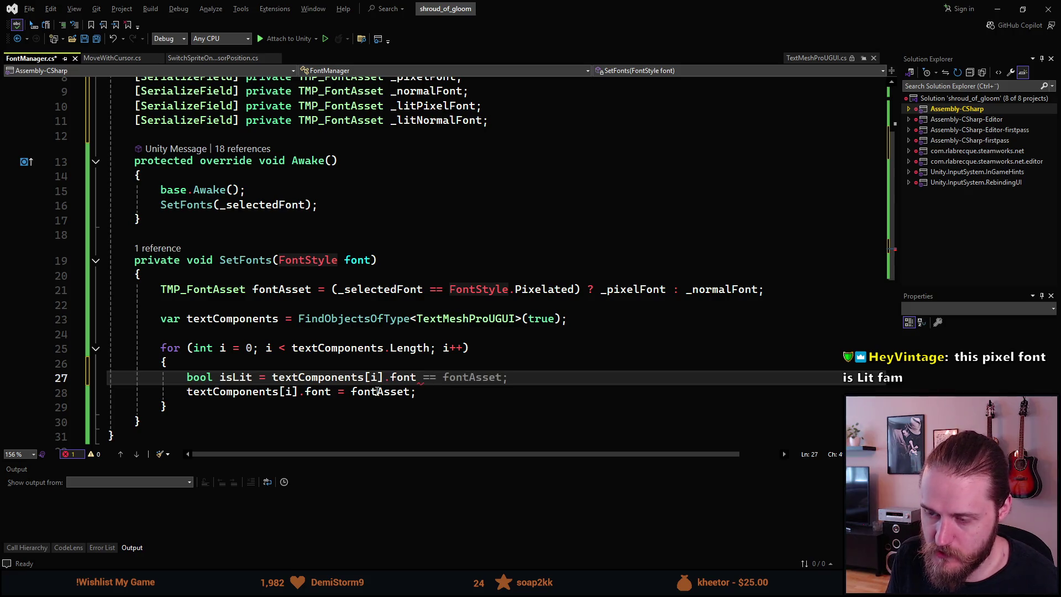
text( == )
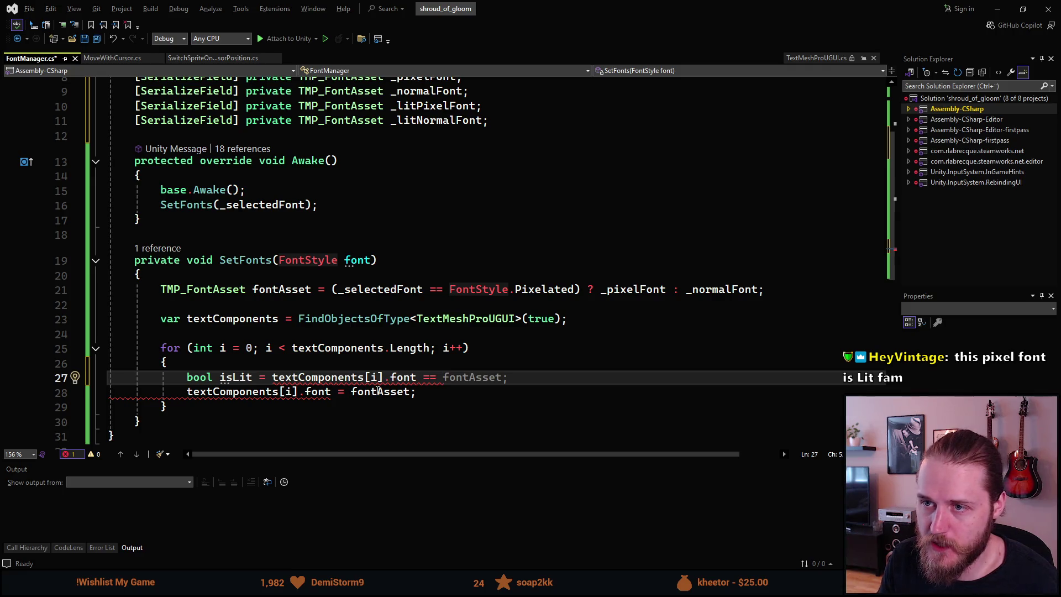
text(_litP)
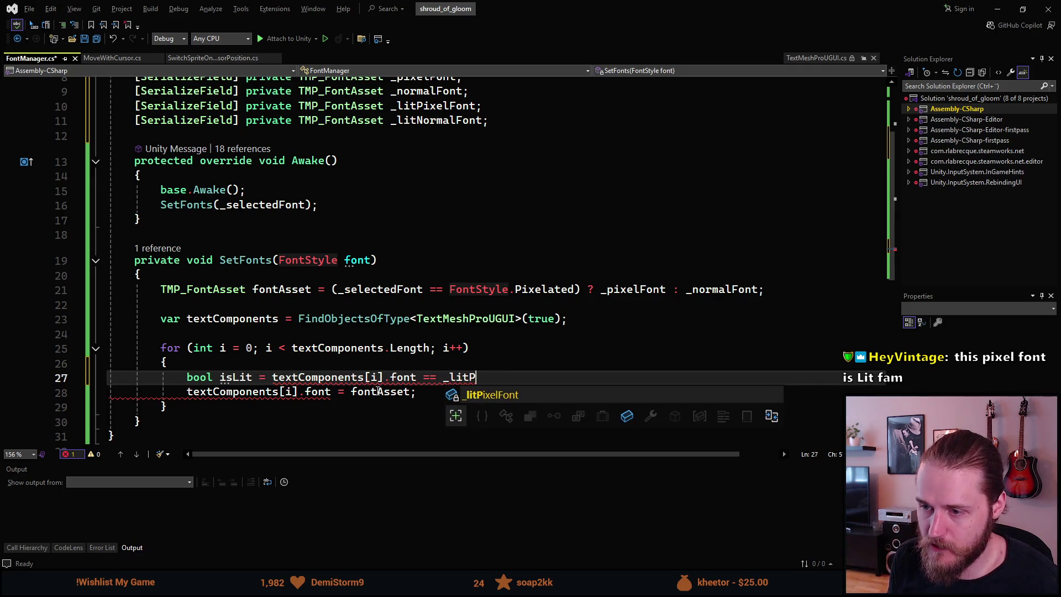
key(Tab)
text(|| )
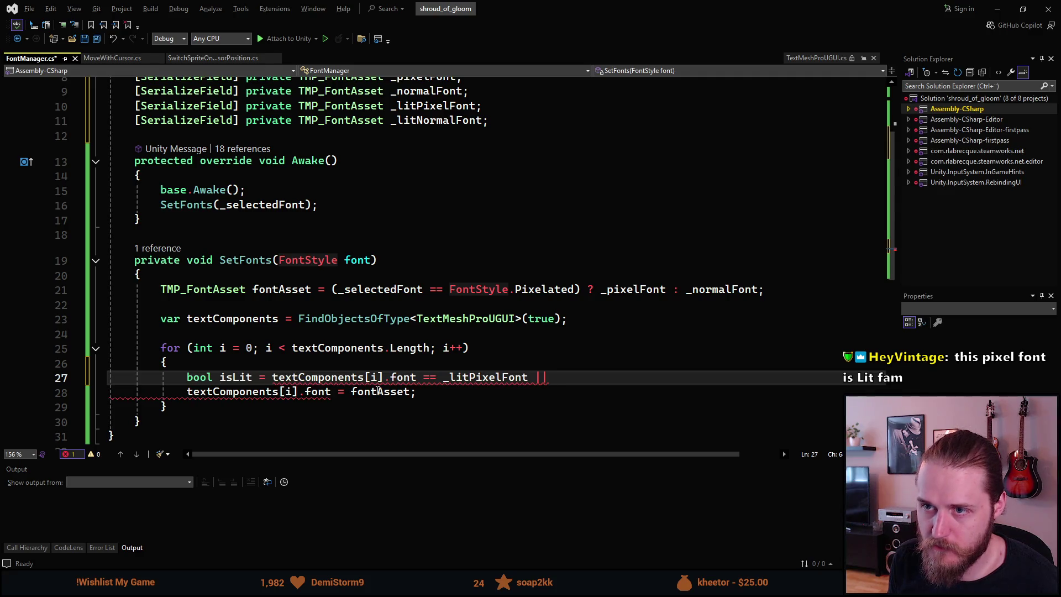
text(_litN)
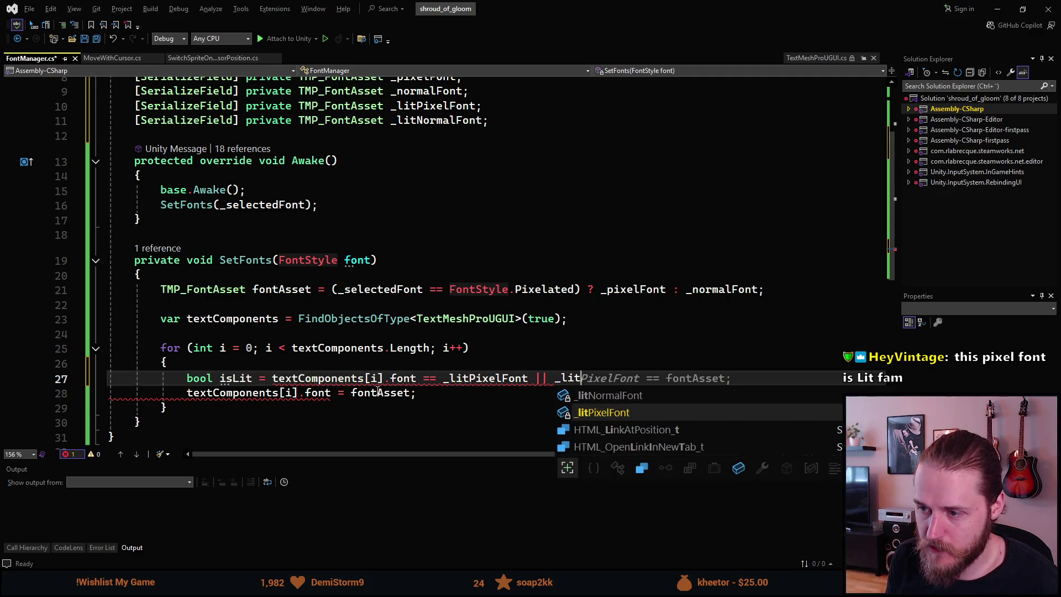
key(Tab)
text(;)
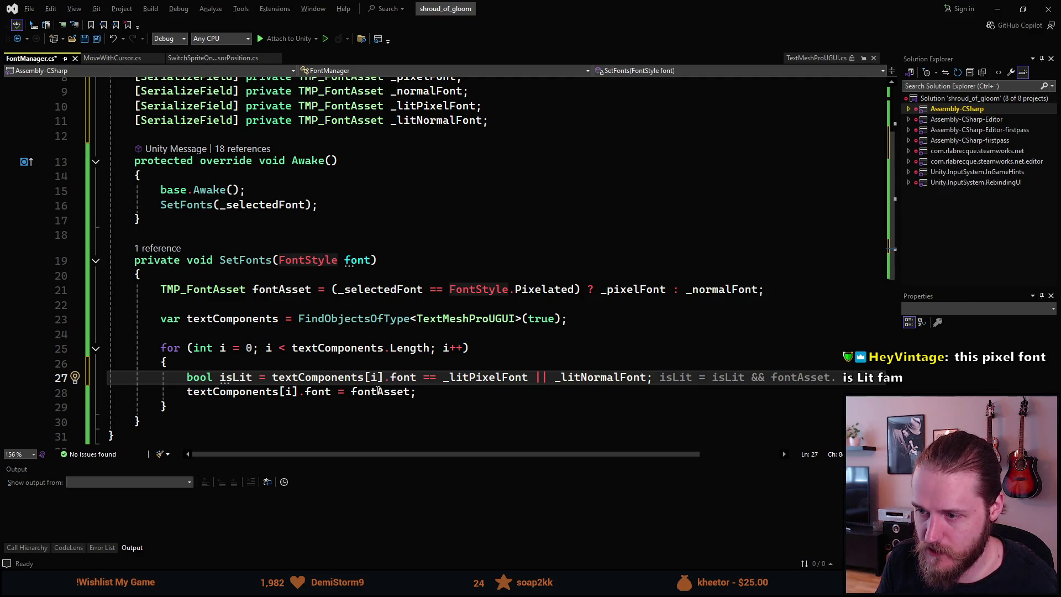
Begin a textComponents[i].font line above the isLit check.
key(Left)
key(ctrl+shift+Left)
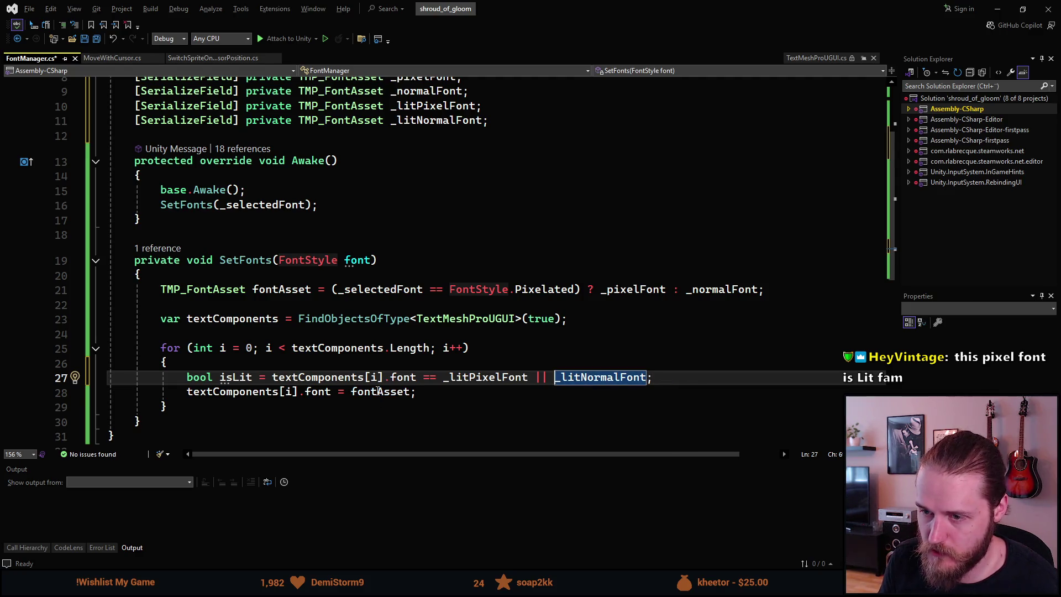
key(Escape)
key(ctrl+Return)
text(textComponents[i].font)
key(ctrl+Left)
key(ctrl+Left)
key(ctrl+Left)
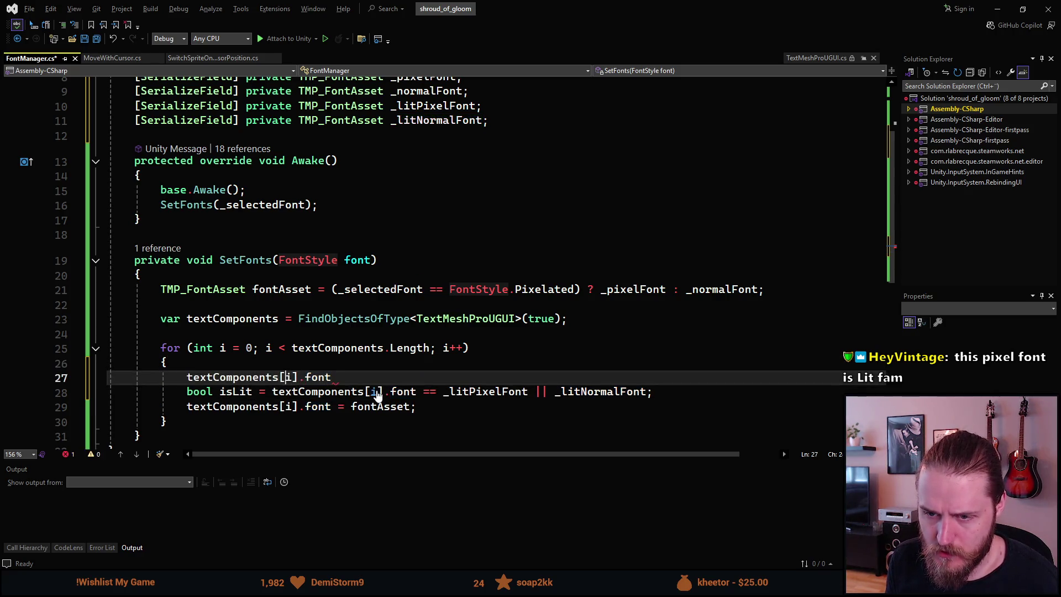
On line 27, declare TMP_FontAsset currentFont = textComponents[i].font;.
text(TMP_FontAs)
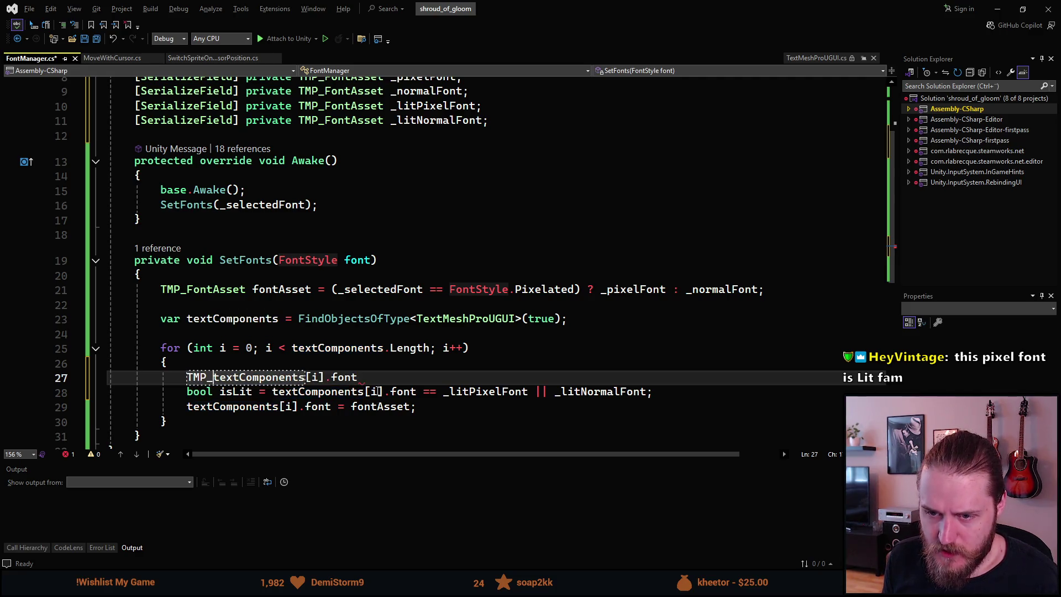
text(set )
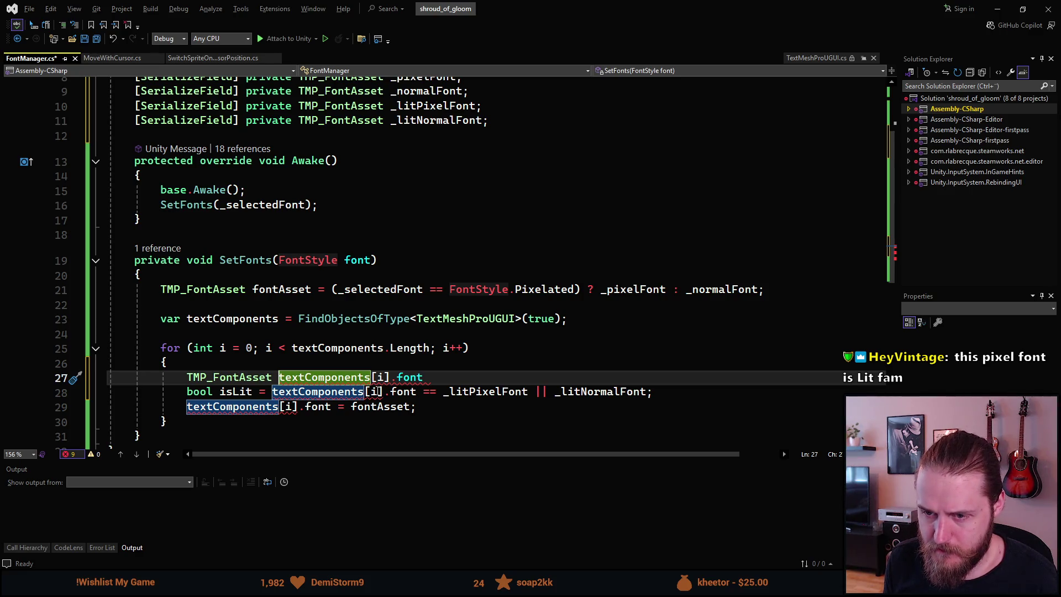
text(currentFont)
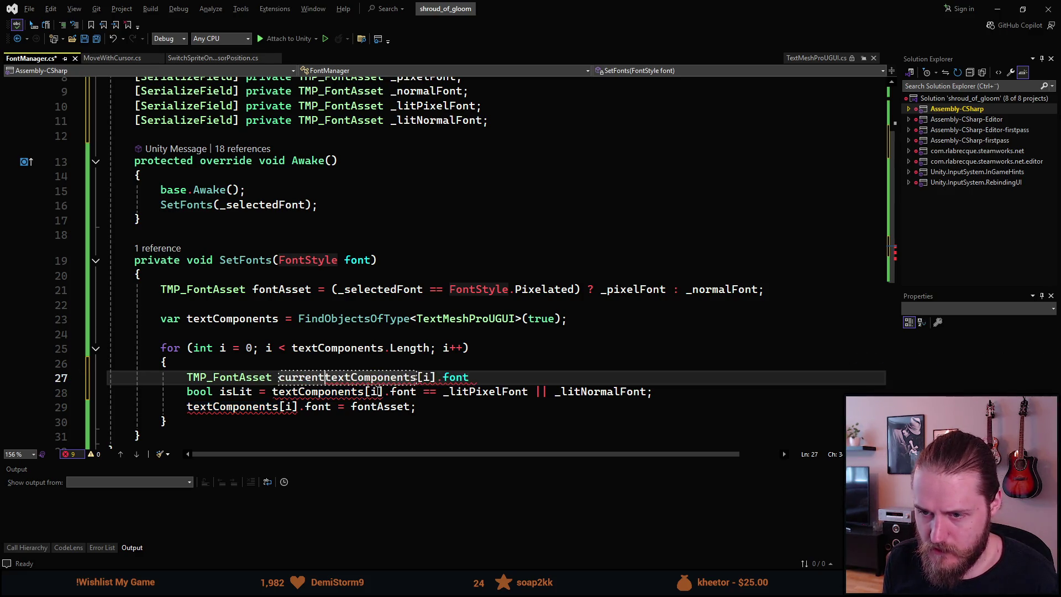
text( =)
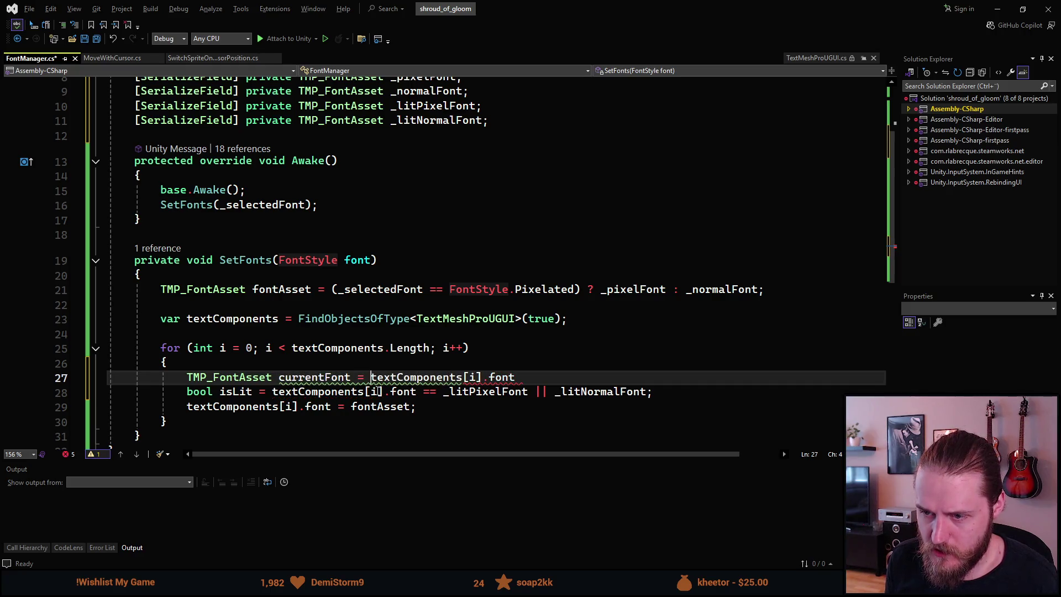
key(End)
text(;)
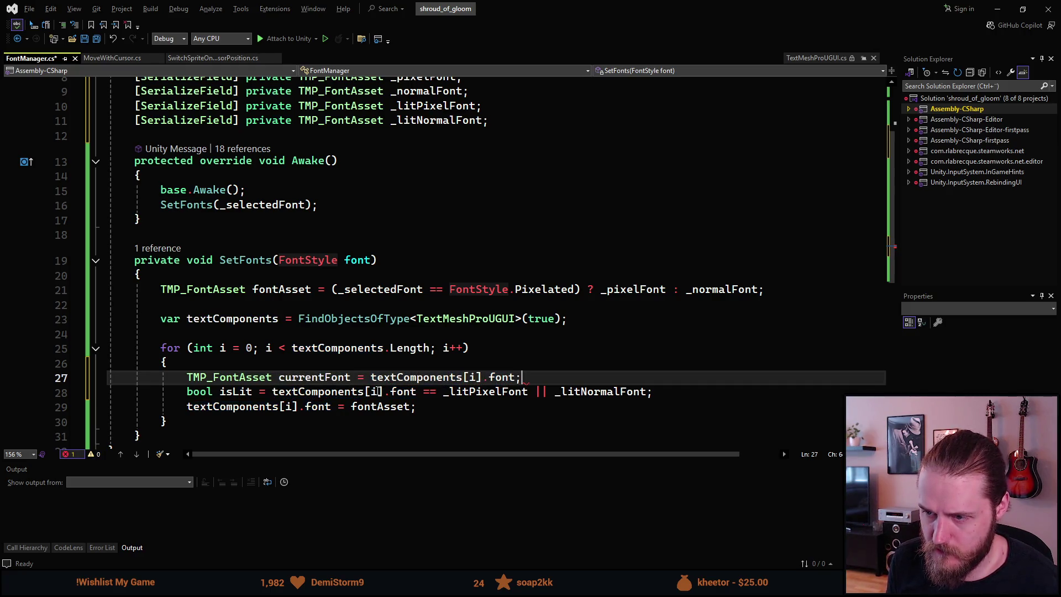
Replace both font references in the isLit check with currentFont.
click(292, 392)
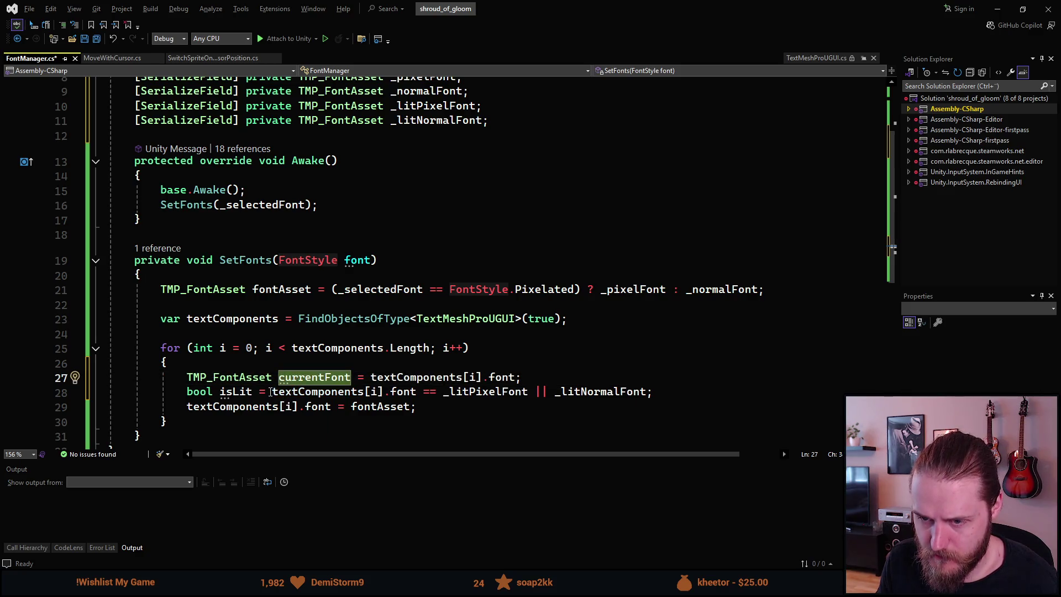
drag(272, 392, 416, 391)
text(currentFont)
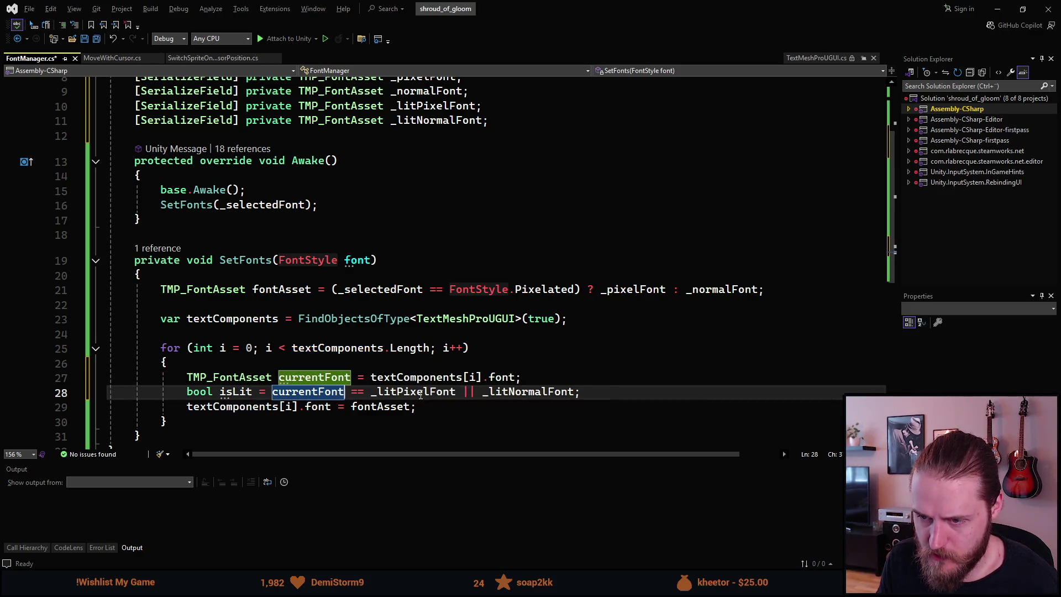
click(472, 392)
text(currentFont)
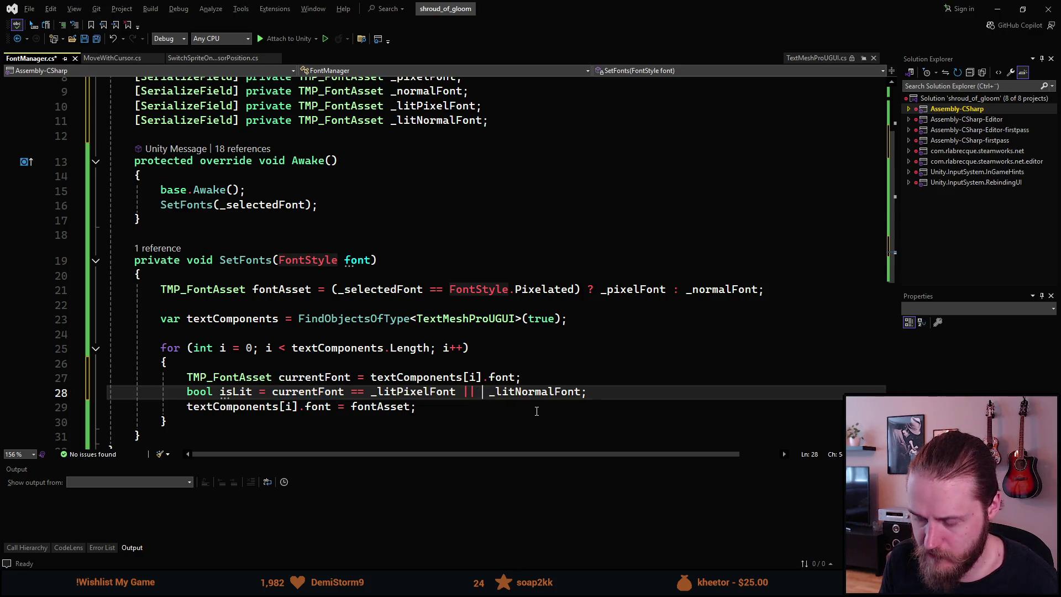
text( ==)
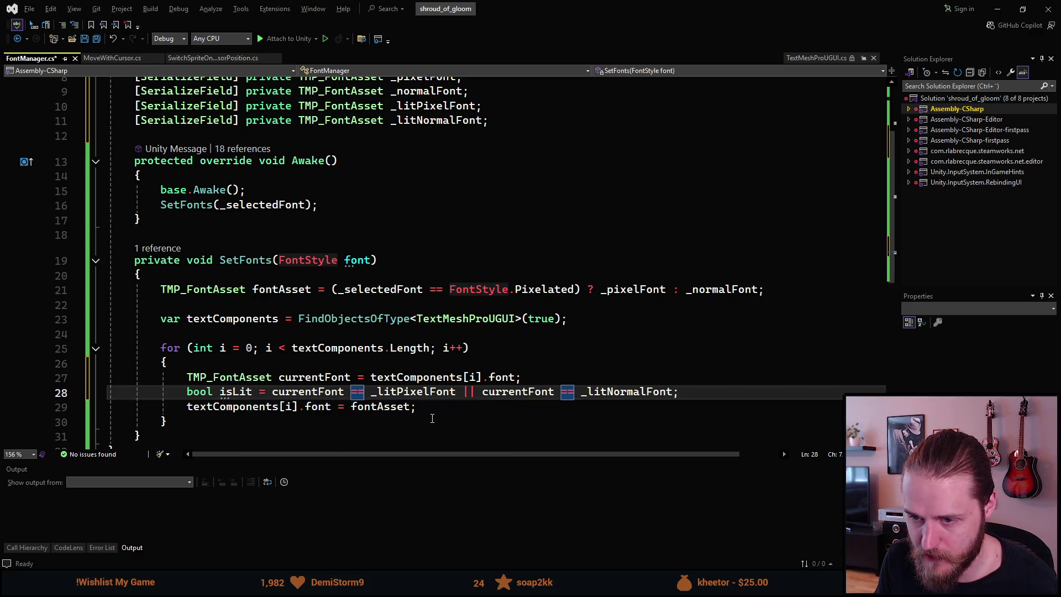
click(420, 405)
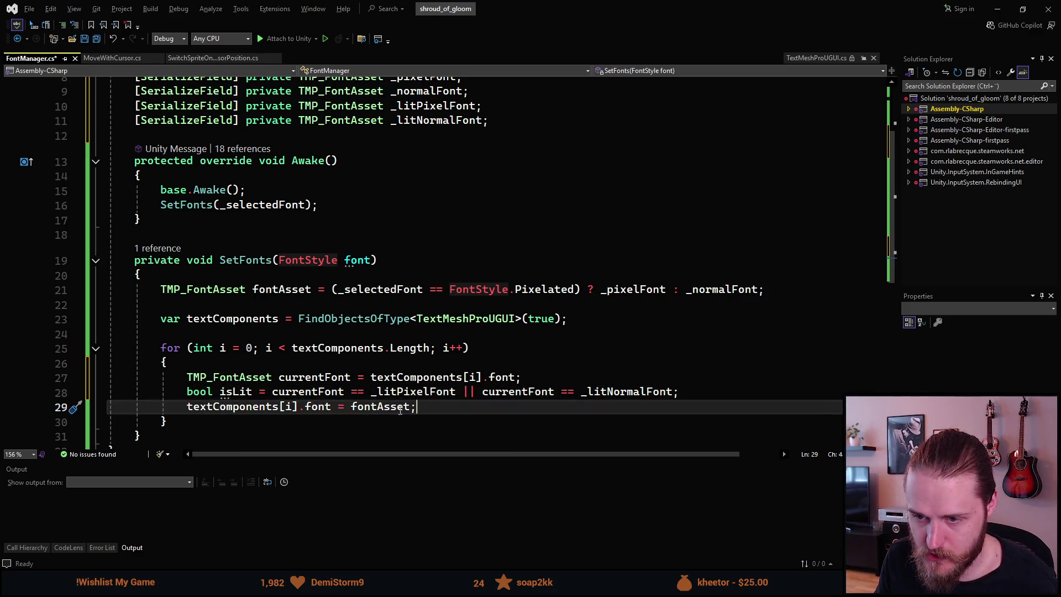
double_click(381, 406)
Delete fontAsset from the font assignment on line 29, leaving '('.
key(BackSpace)
text(()
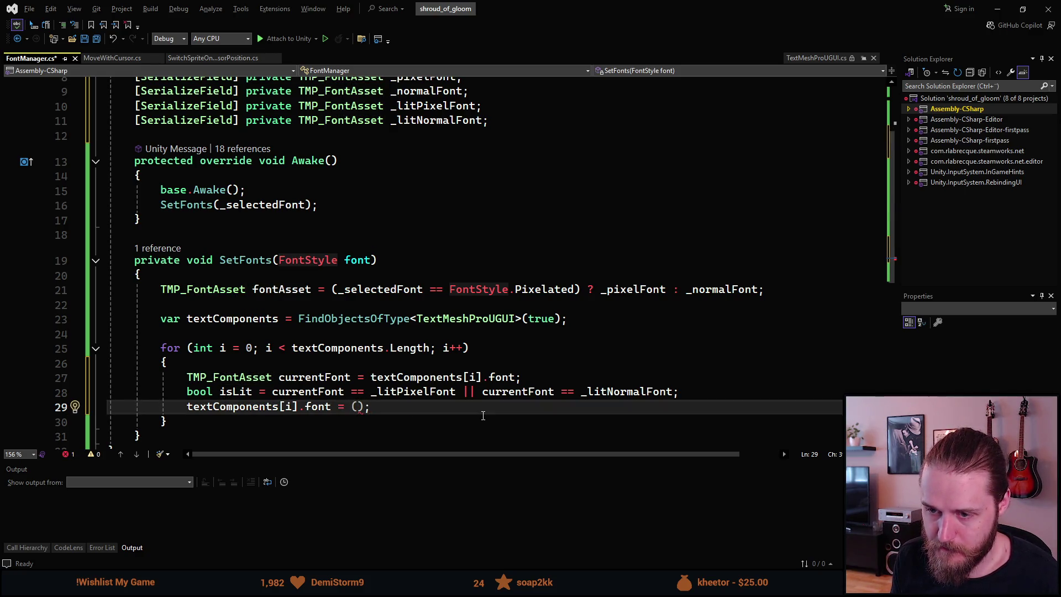
click(688, 392)
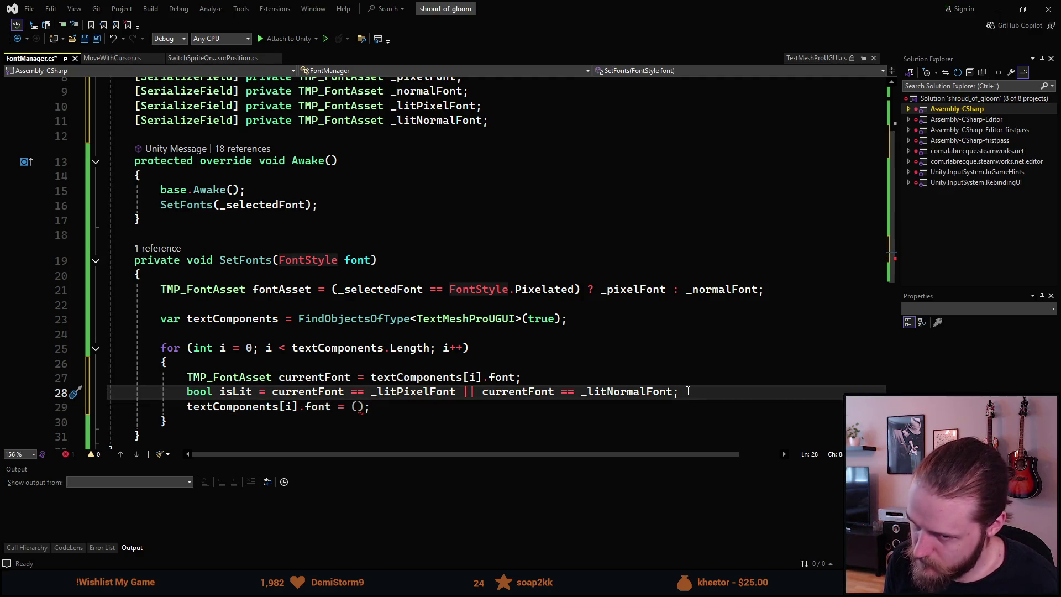
Add a line 'TMP_FontAsset newFont = (isLit) ?' below the isLit check.
key(Return)
text(TMPDropdownSoundEffect)
key(Tab)
key(ctrl+BackSpace)
text(TMP_FOn)
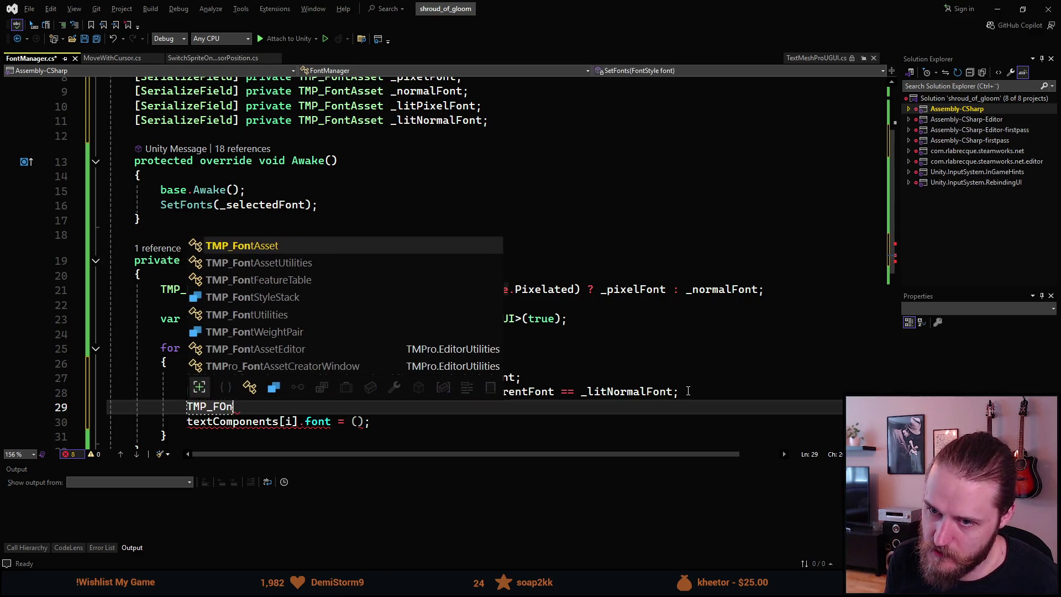
key(Tab)
text(newFont)
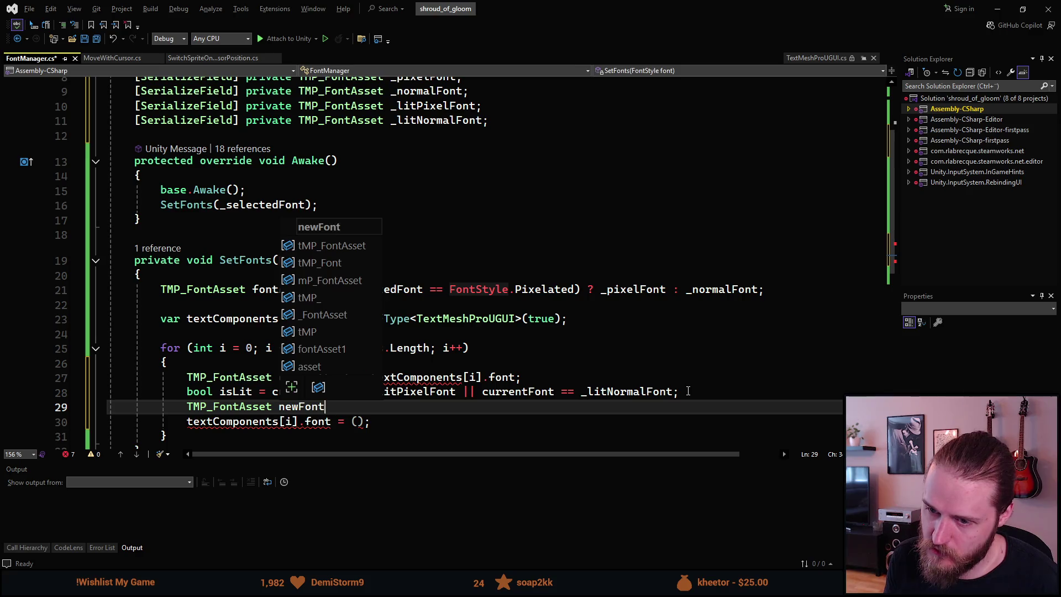
text( = (isLi)
key(Tab)
text() ?)
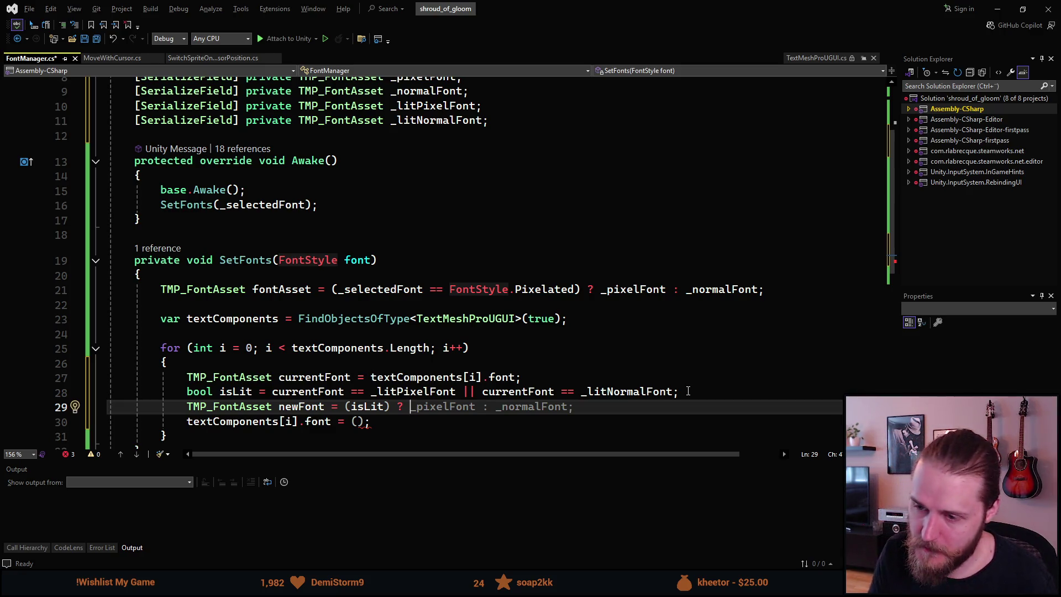
scroll(521, 253, up, 2)
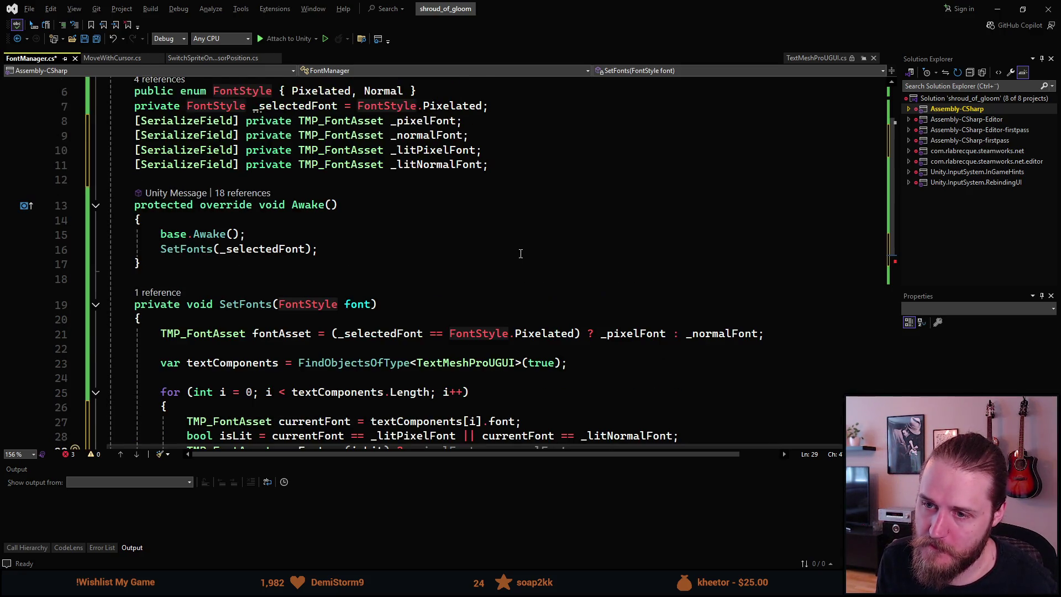
Remove '(isLit) ?' from the newFont line, leaving 'TMP_FontAsset newFont ='.
scroll(520, 253, down, 3)
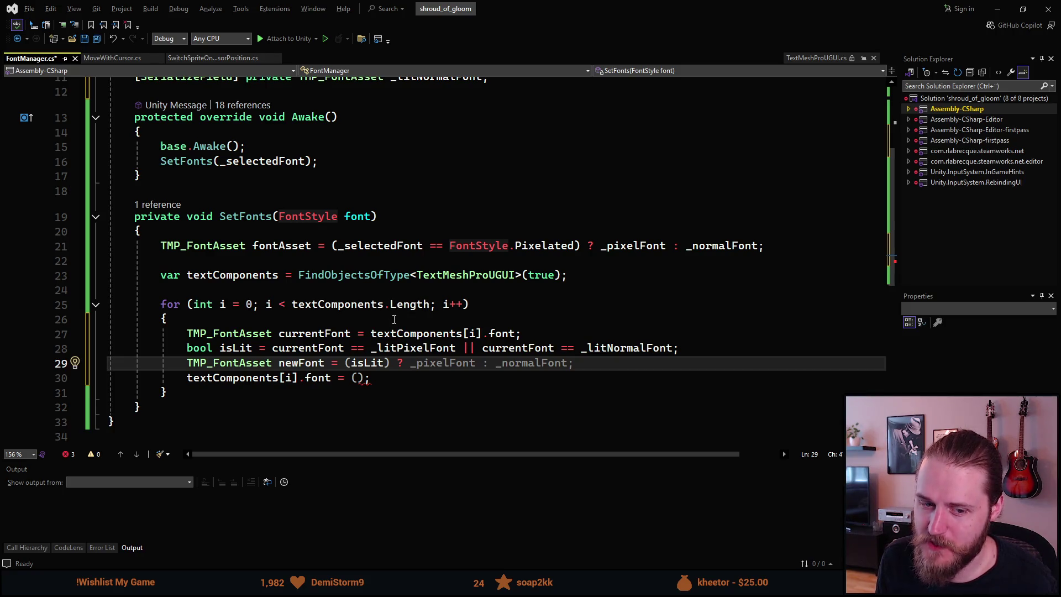
scroll(397, 320, up, 1)
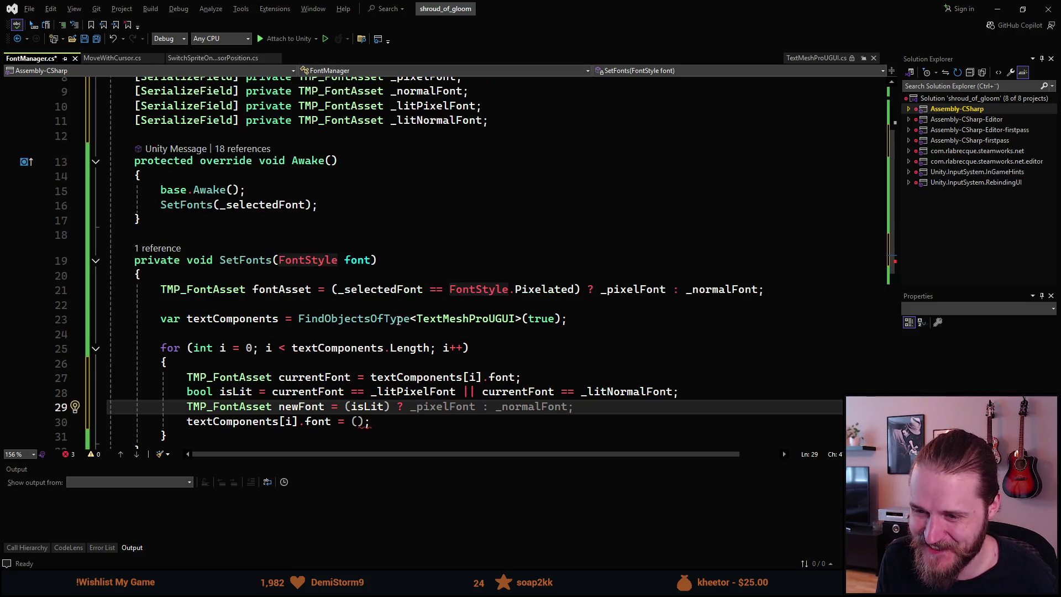
scroll(412, 322, down, 2)
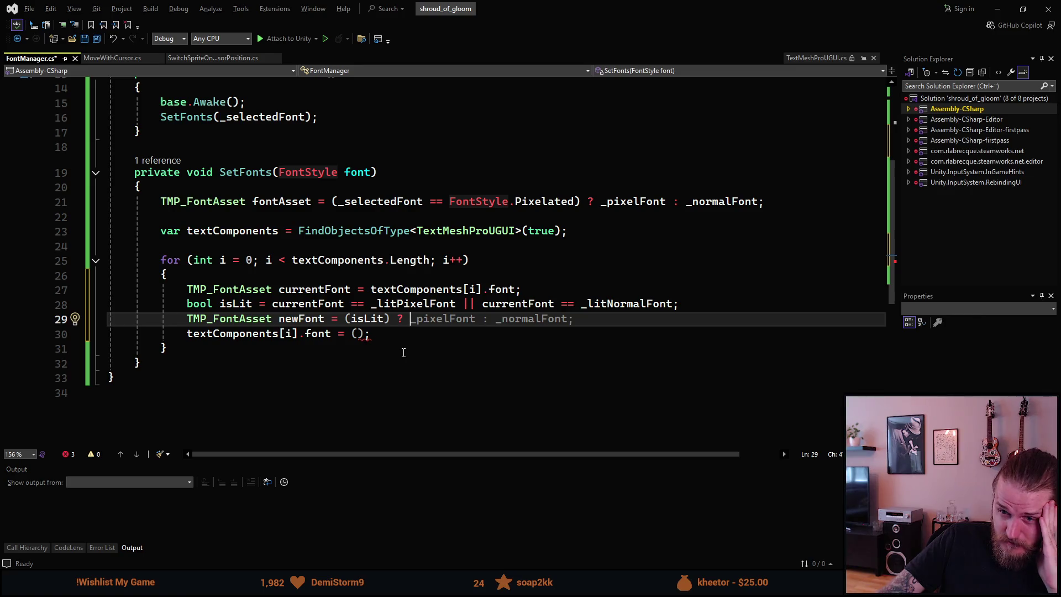
drag(410, 318, 208, 318)
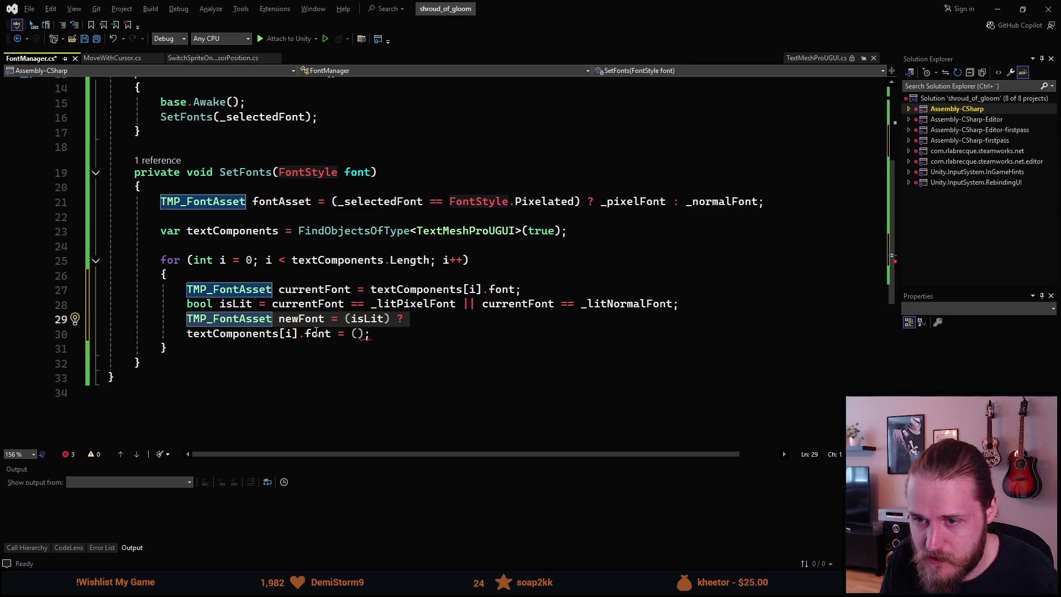
key(End)
key(BackSpace)
key(BackSpace)
key(BackSpace)
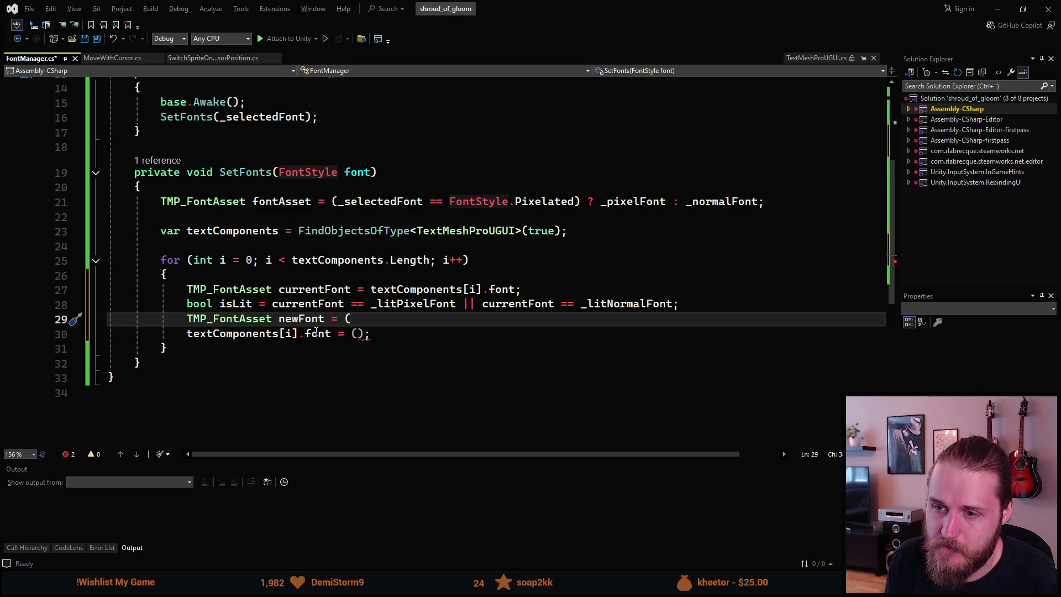
key(BackSpace)
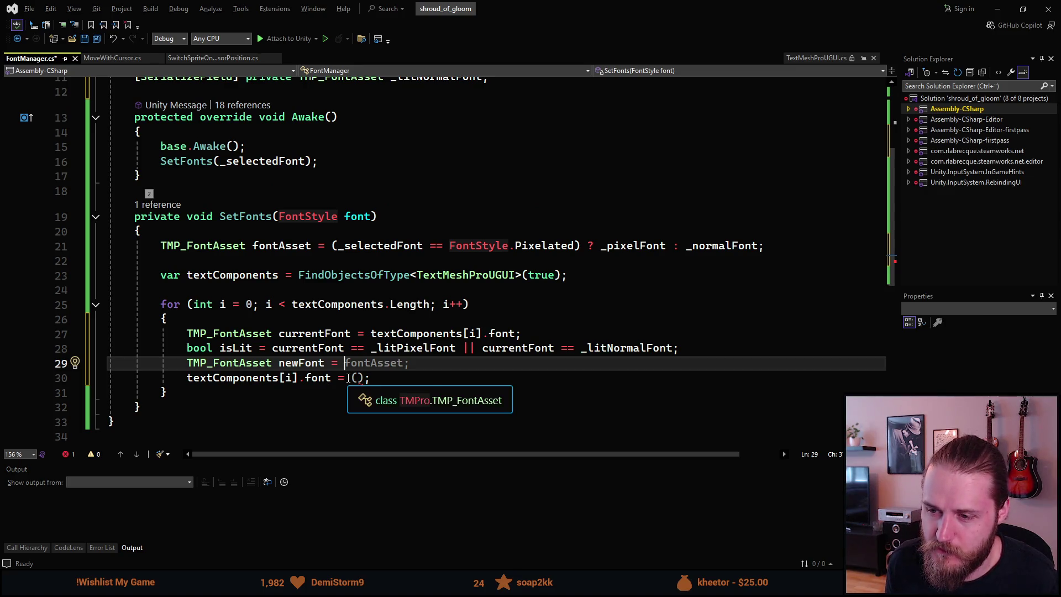
Move newFont above the isLit line as (_selectedFont == FontStyle.Pixelated) ? _pixelFont : _normalFont.
key(alt+Up)
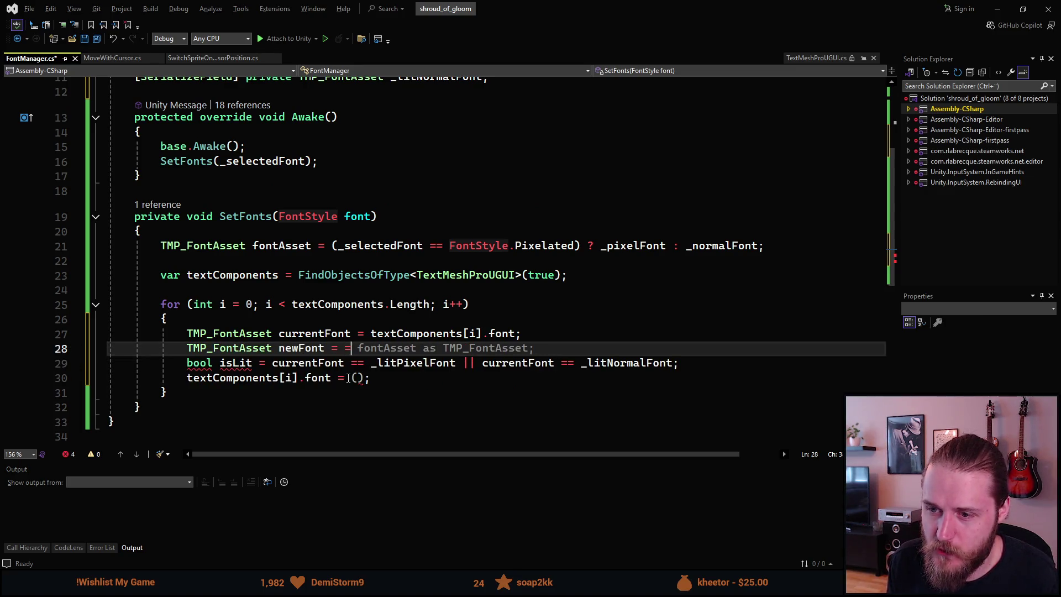
text((_)
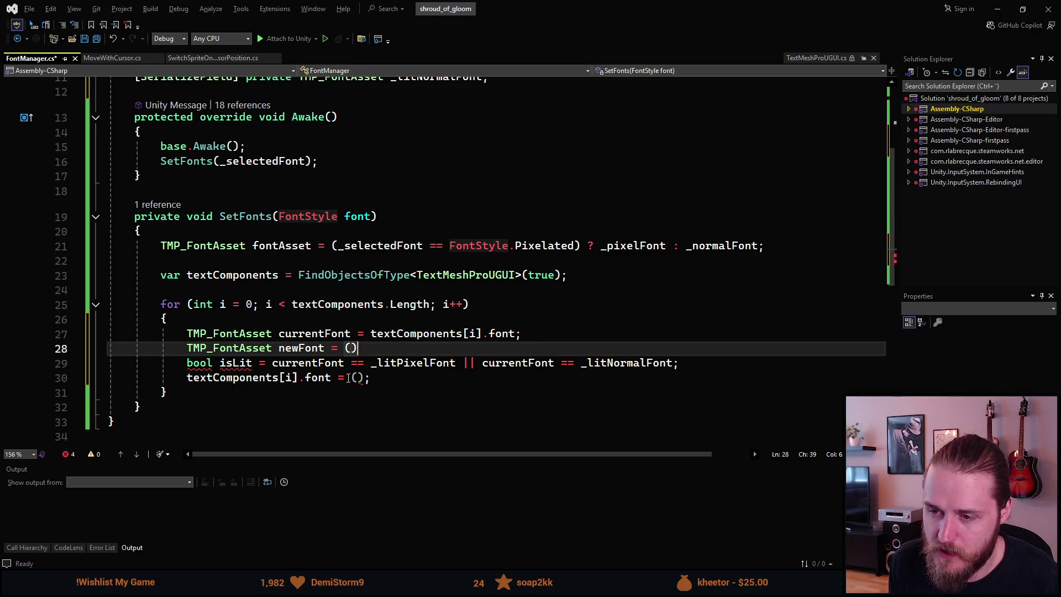
text(se)
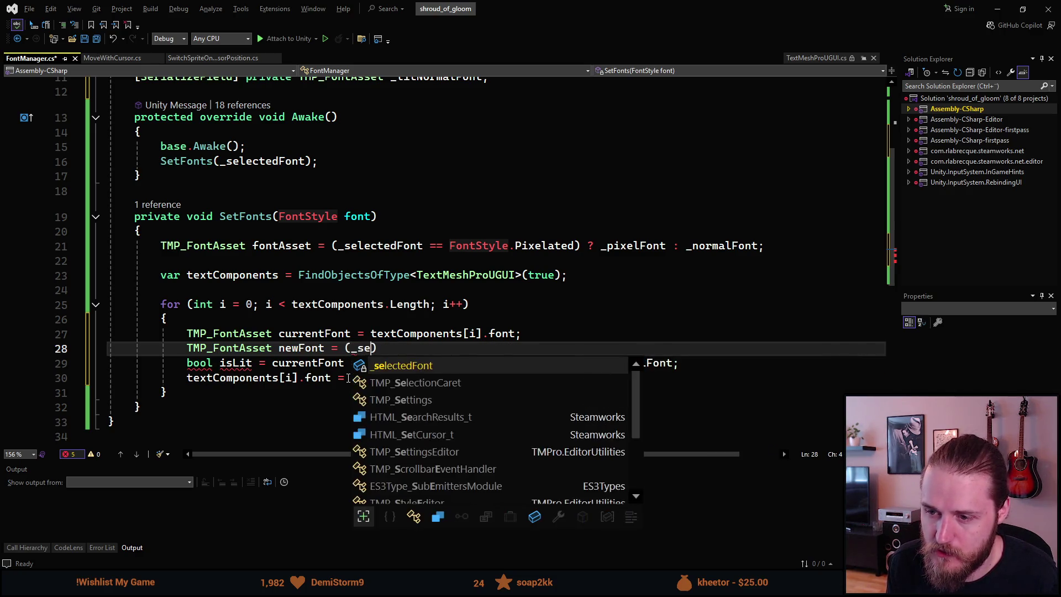
key(Tab)
text(== F)
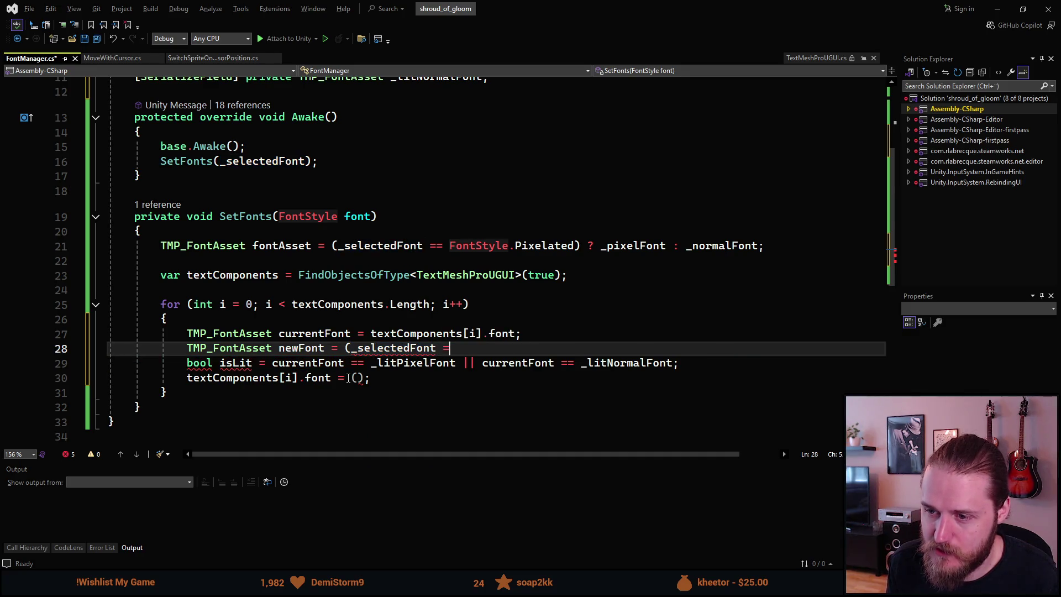
key(Tab)
text(.P)
key(Tab)
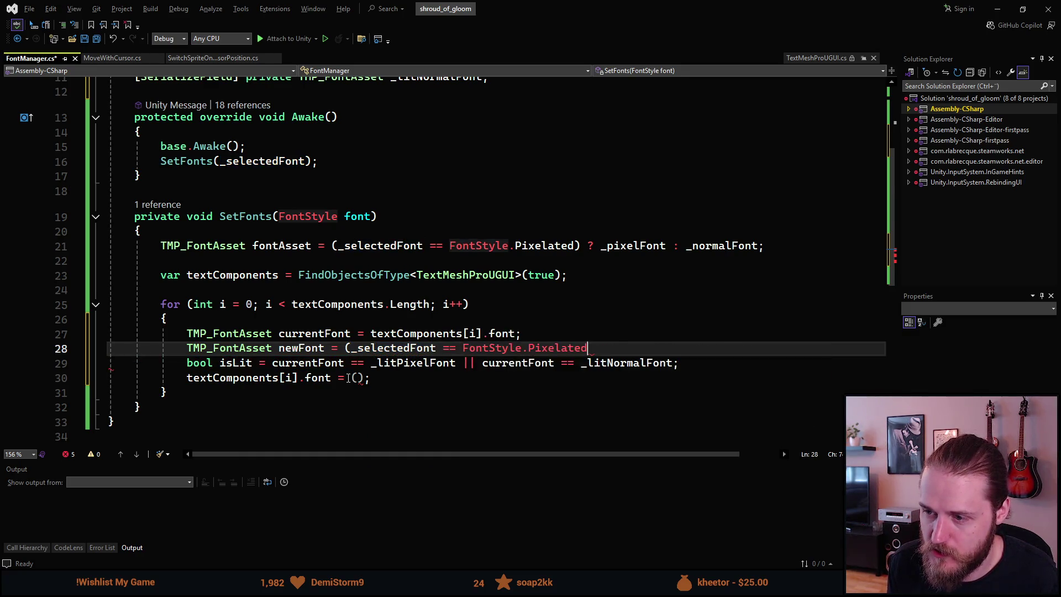
text(()
key(BackSpace)
text() ? _pixelFont )
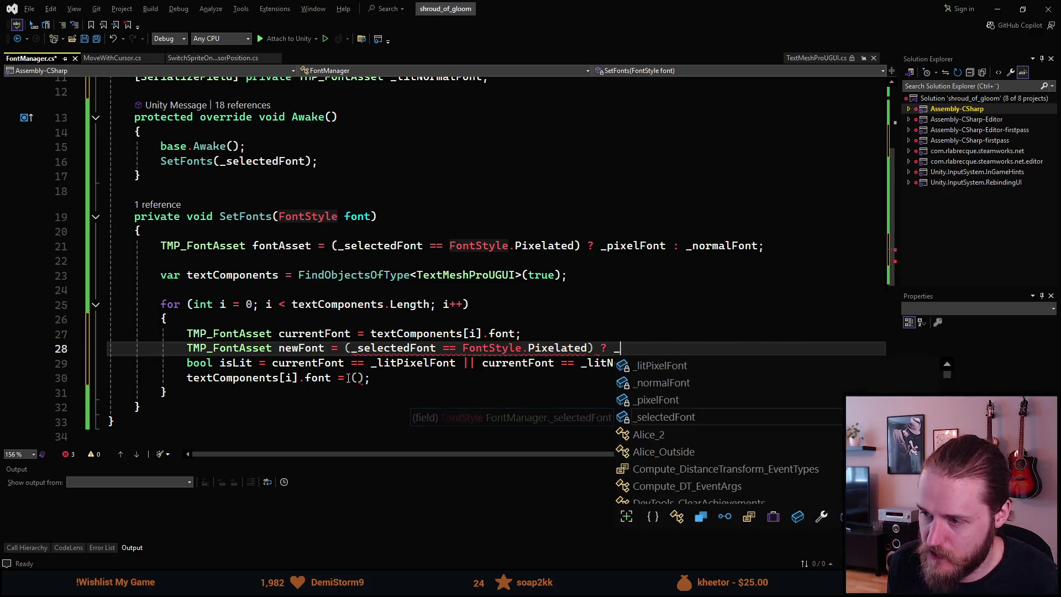
text(: currentFont)
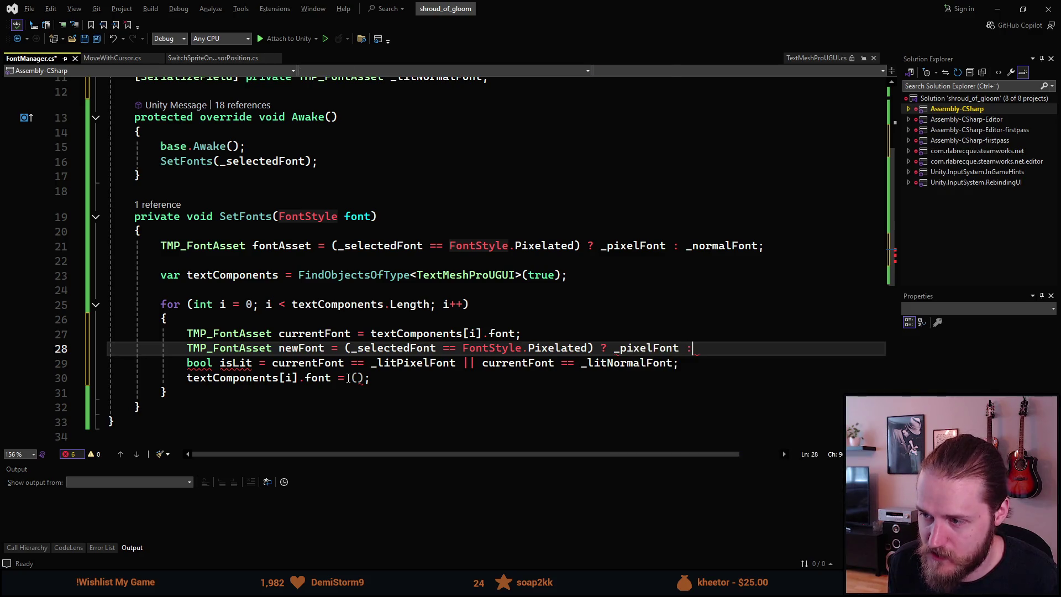
key(ctrl+BackSpace)
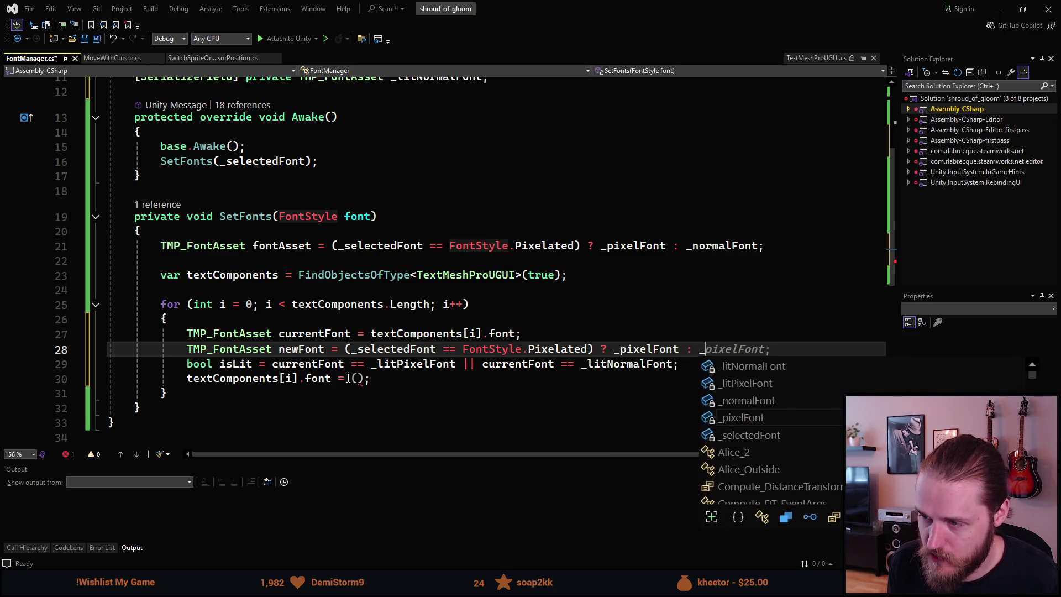
text(_no)
key(Tab)
text(;)
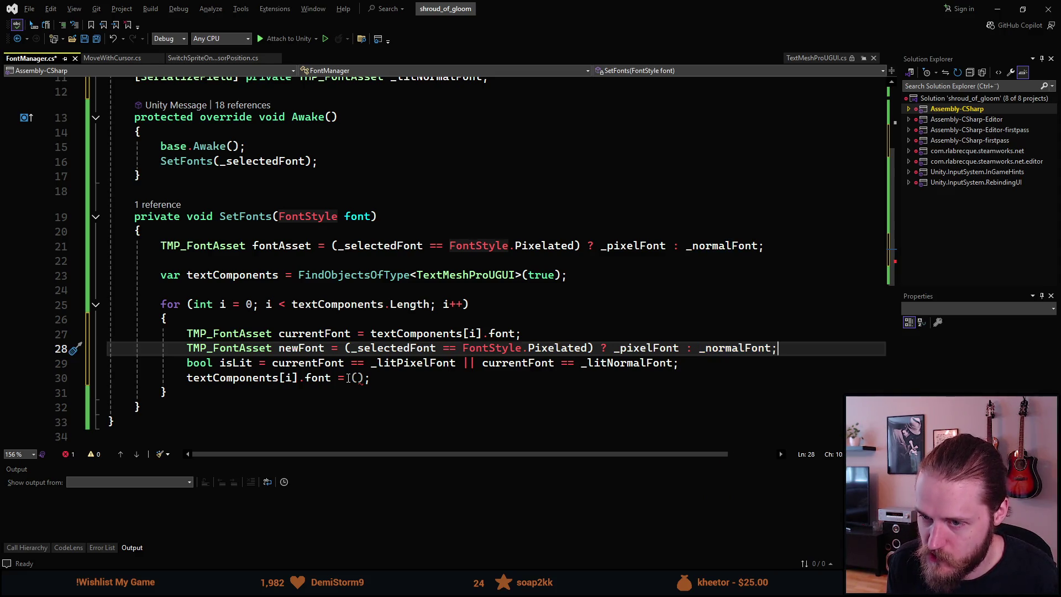
Add an if (isLit) block that begins with 'newFont = (_sel'.
key(Down)
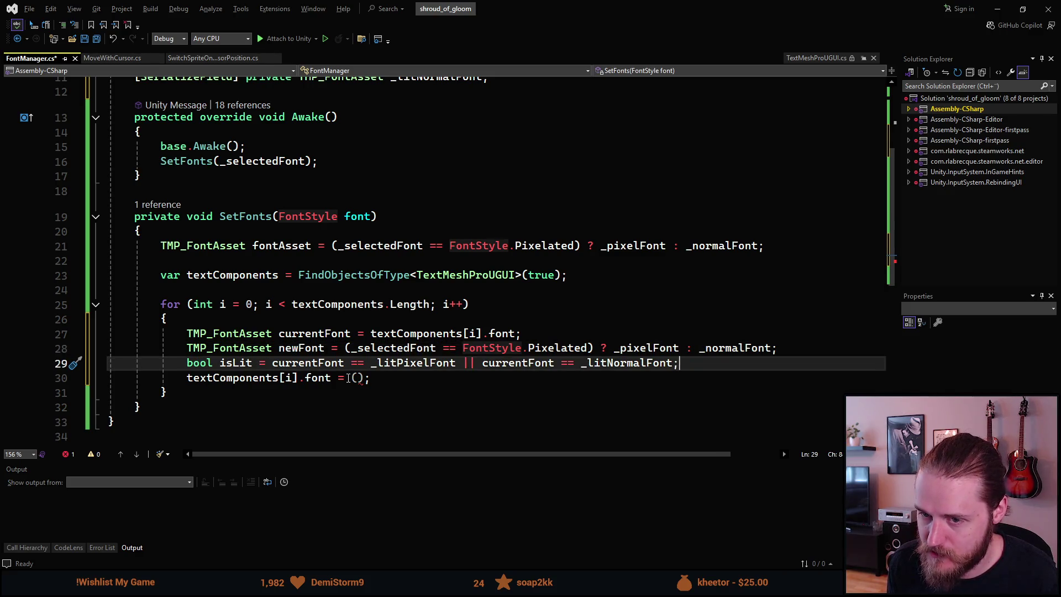
key(Return)
key(Tab)
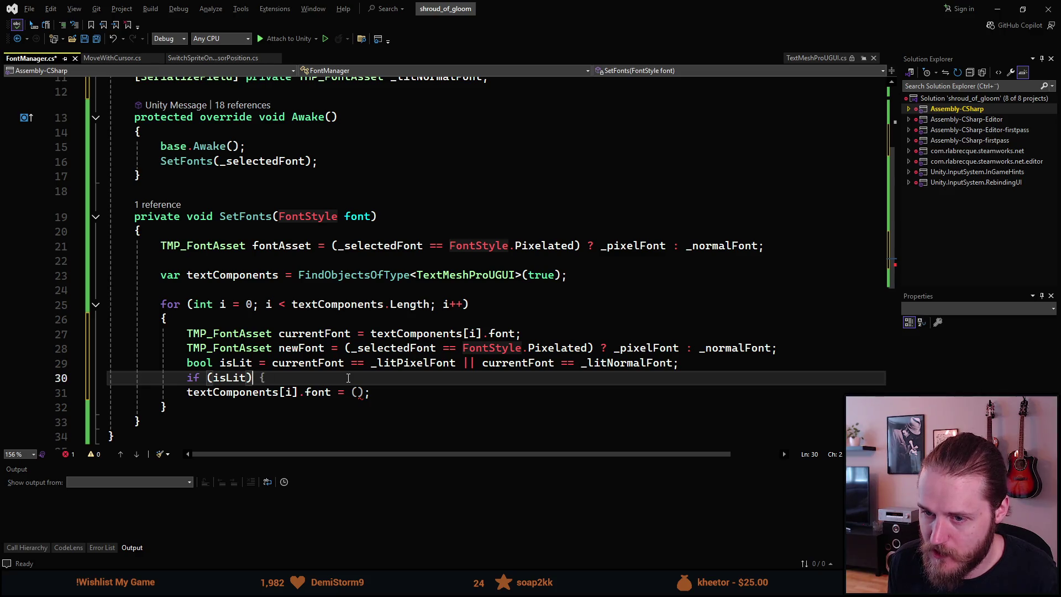
key(Return)
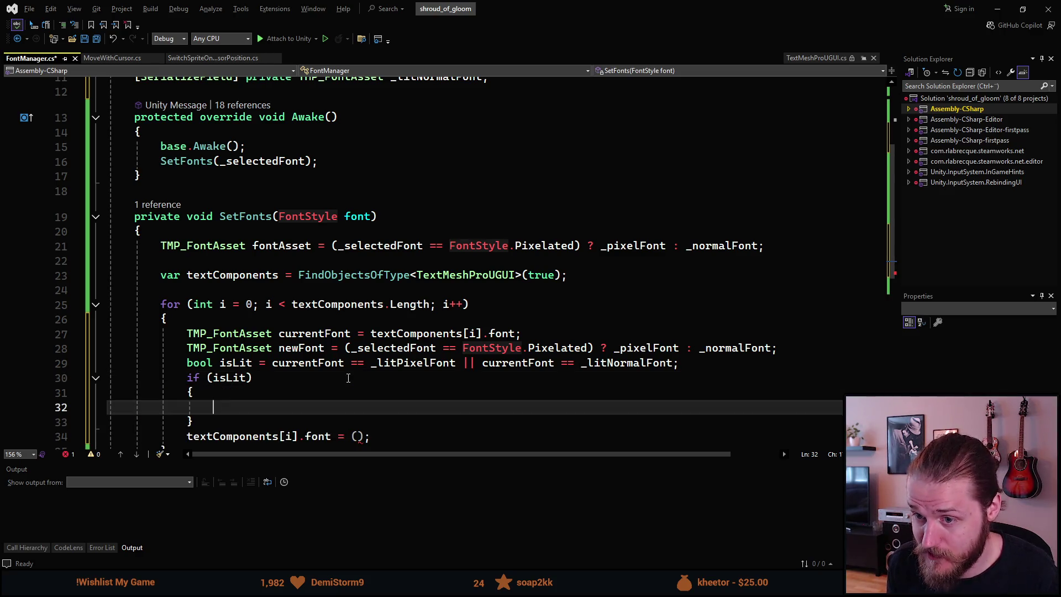
text(newFont = )
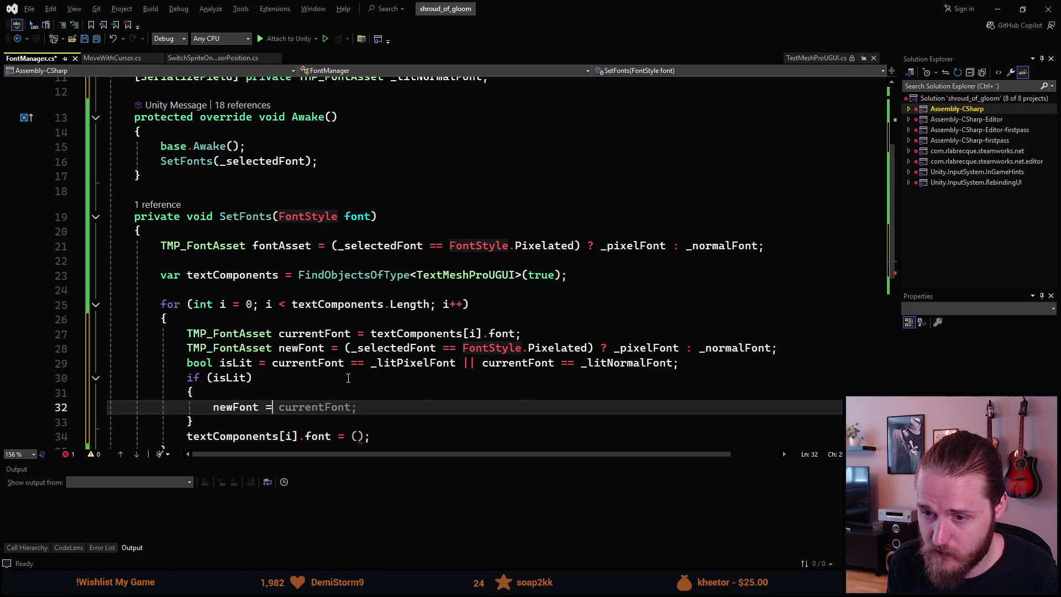
text(()
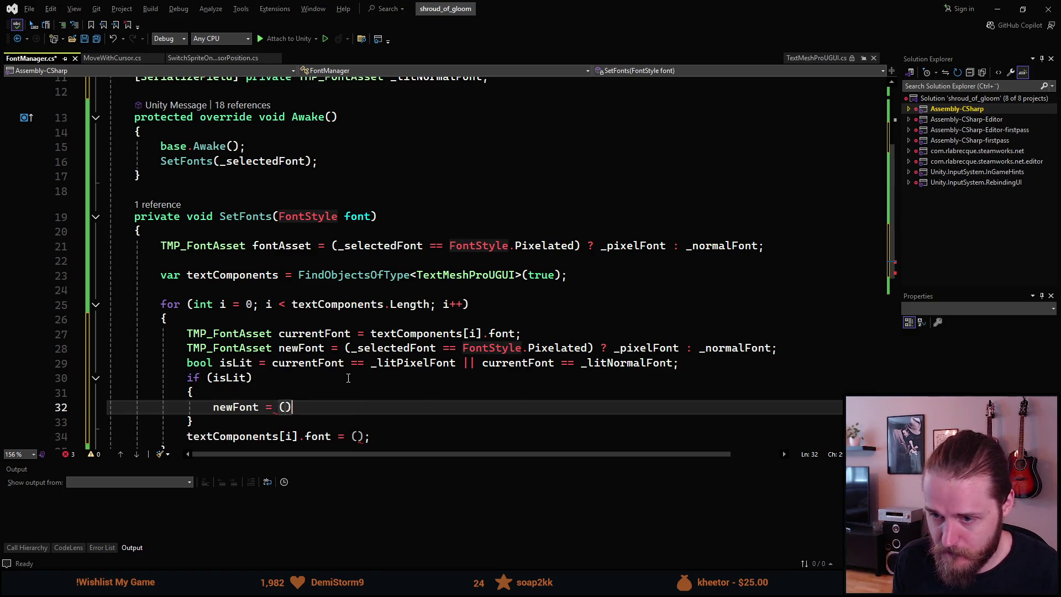
text(_sel)
Complete the lit assignment as (_selectedFont == FontStyle.Pixelated) ? _litPixelFont : _normalFont.
key(Tab)
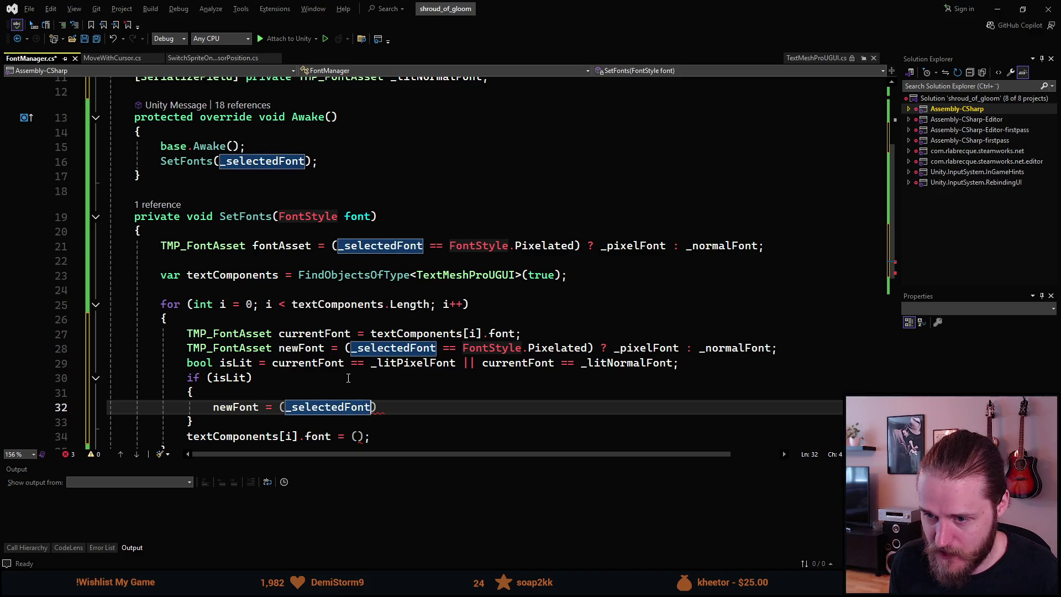
text(==)
key(Tab)
text(.)
key(Down)
key(Tab)
text() =)
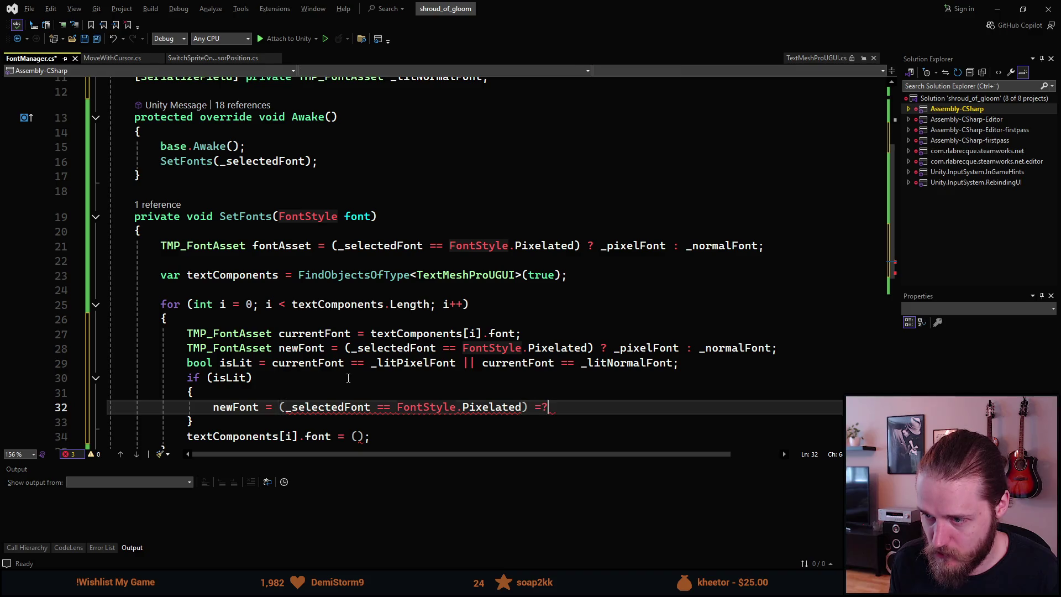
key(BackSpace)
text(? _pi)
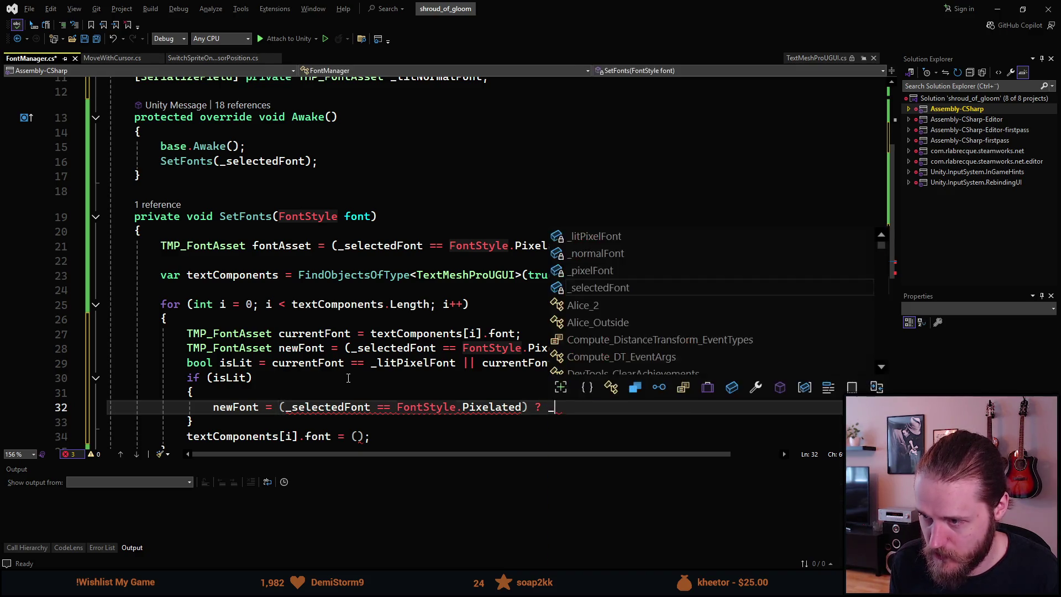
key(Down)
key(Tab)
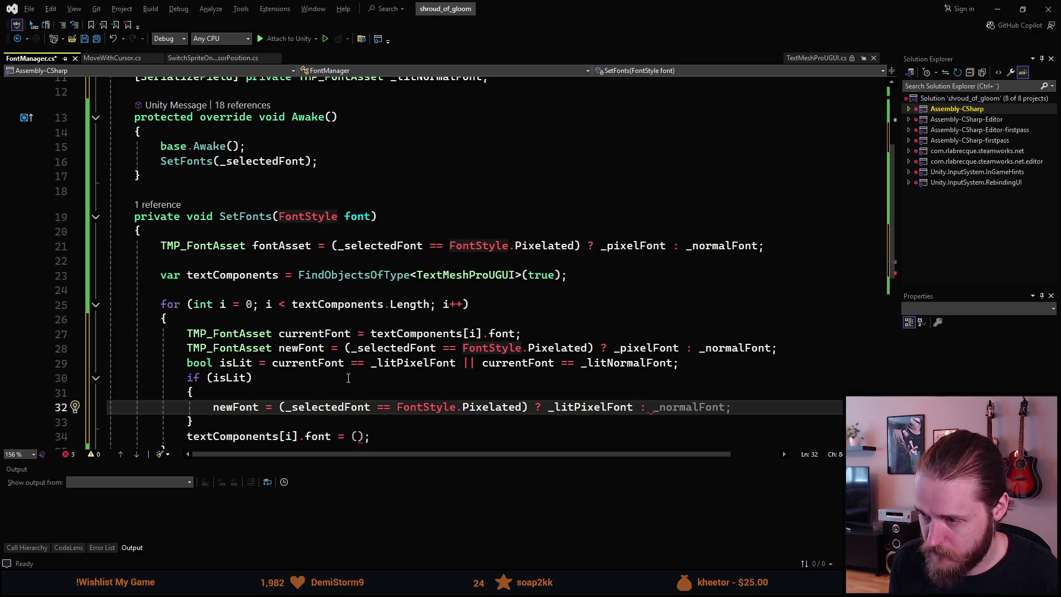
key(Tab)
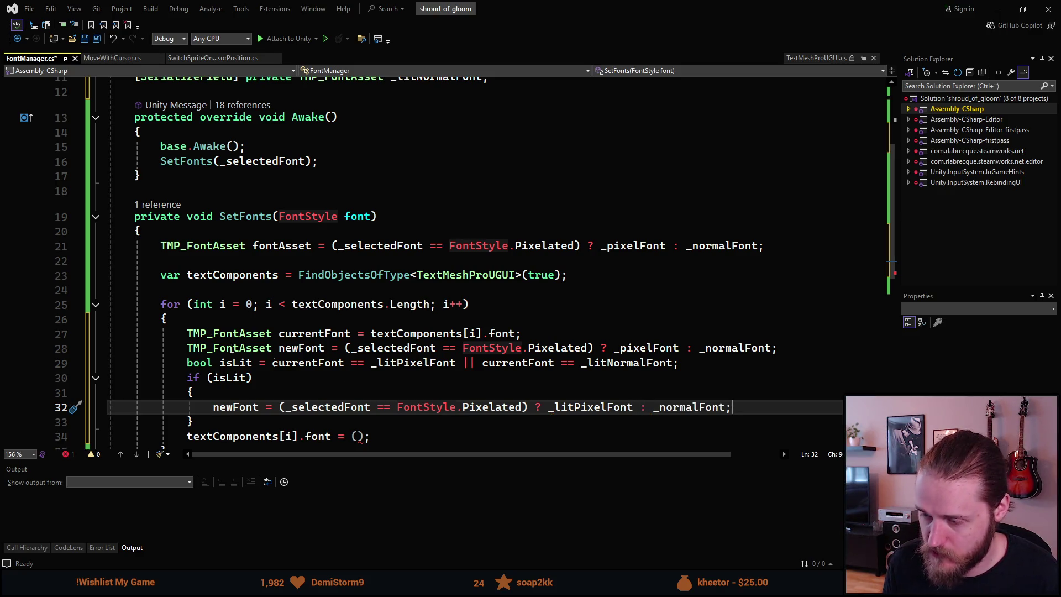
Change the lit fallback from _normalFont to _litNormalFont.
scroll(349, 381, down, 2)
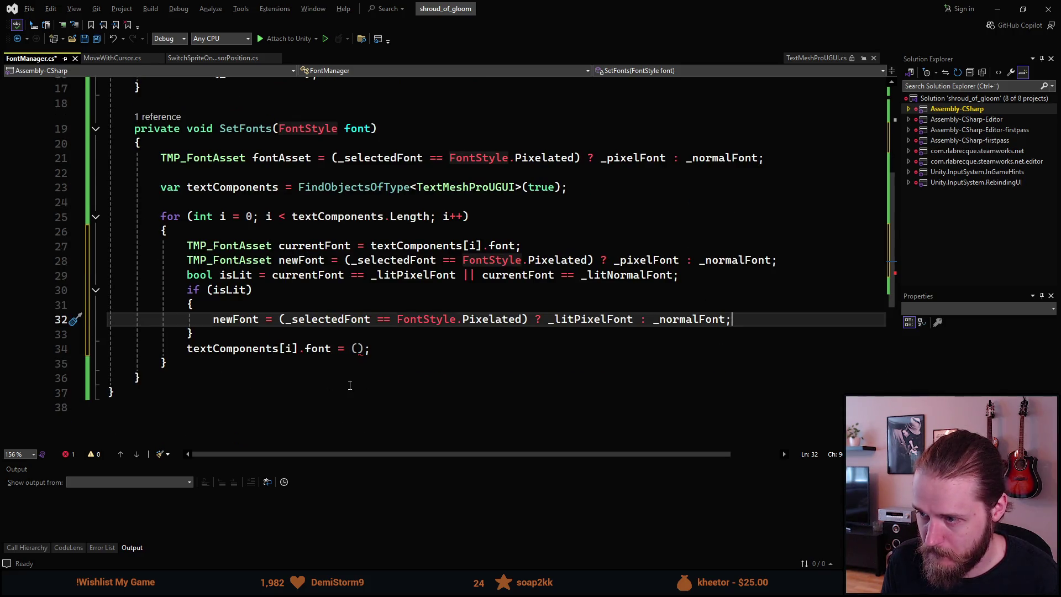
click(670, 321)
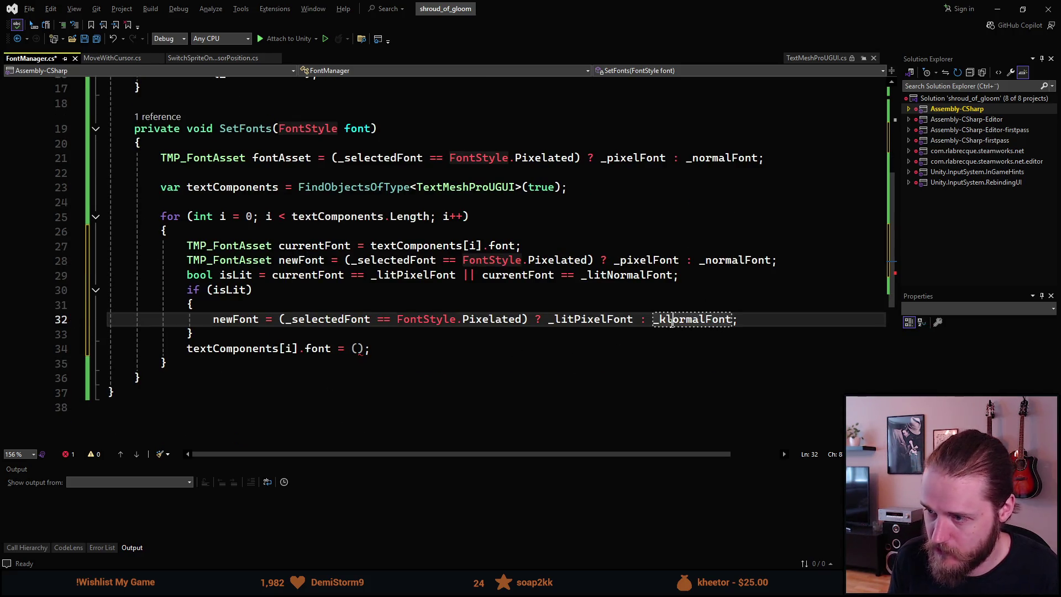
text(litN)
key(Delete)
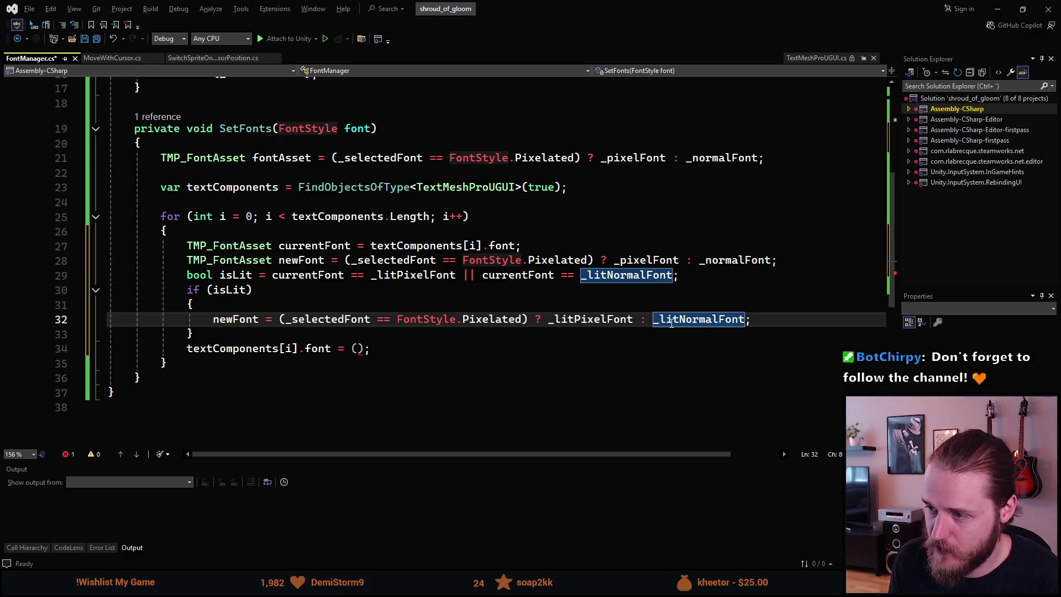
Save the script and remove the empty parentheses after textComponents[i].font =.
click(557, 330)
key(ctrl+s)
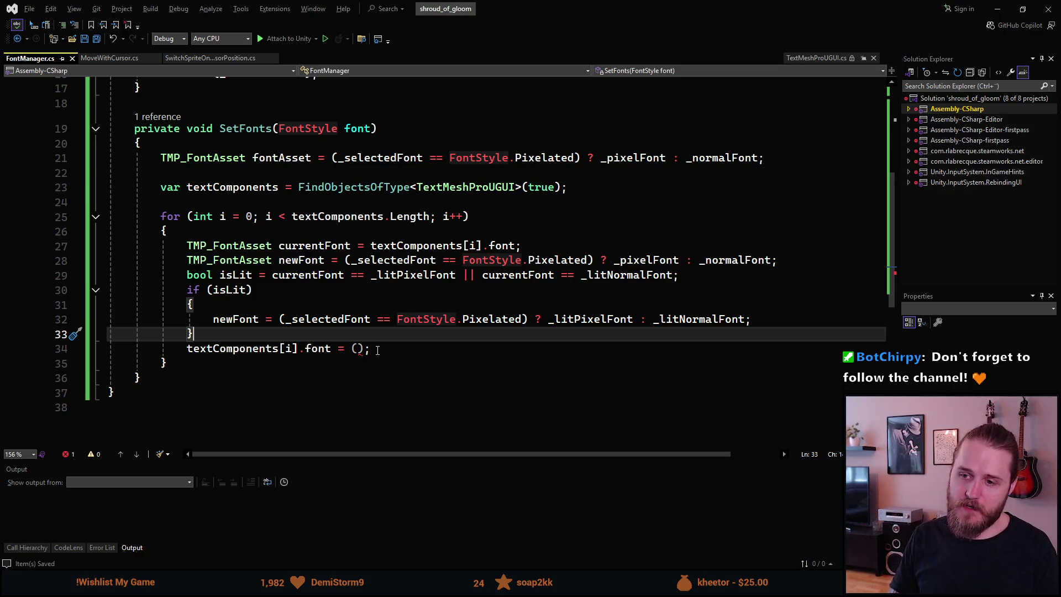
click(378, 349)
key(Left)
key(BackSpace)
key(BackSpace)
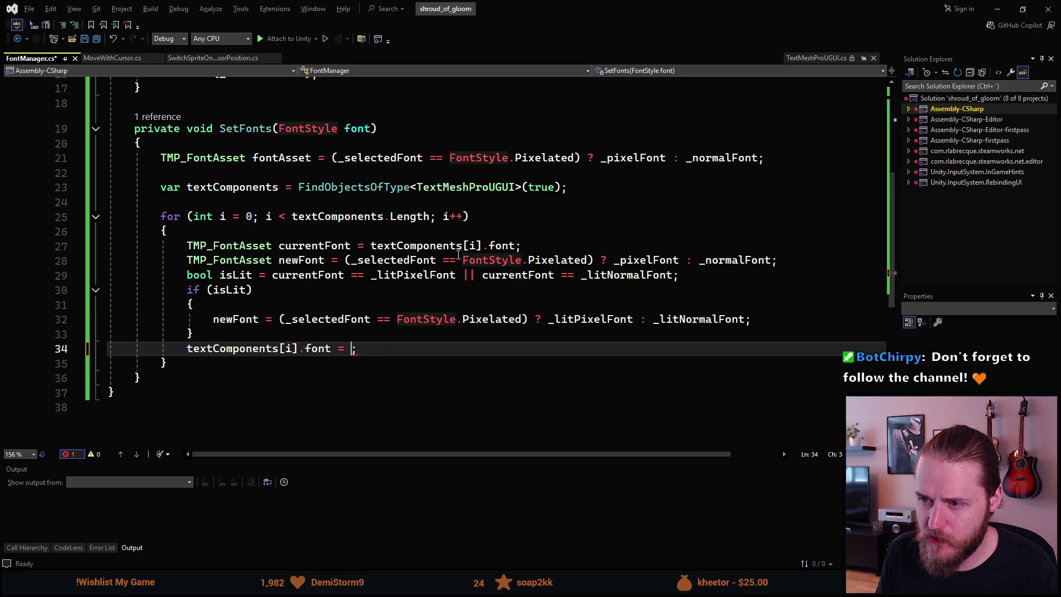
Move the newFont declaration above the loop, delete the old fontAsset line, and save.
click(188, 260)
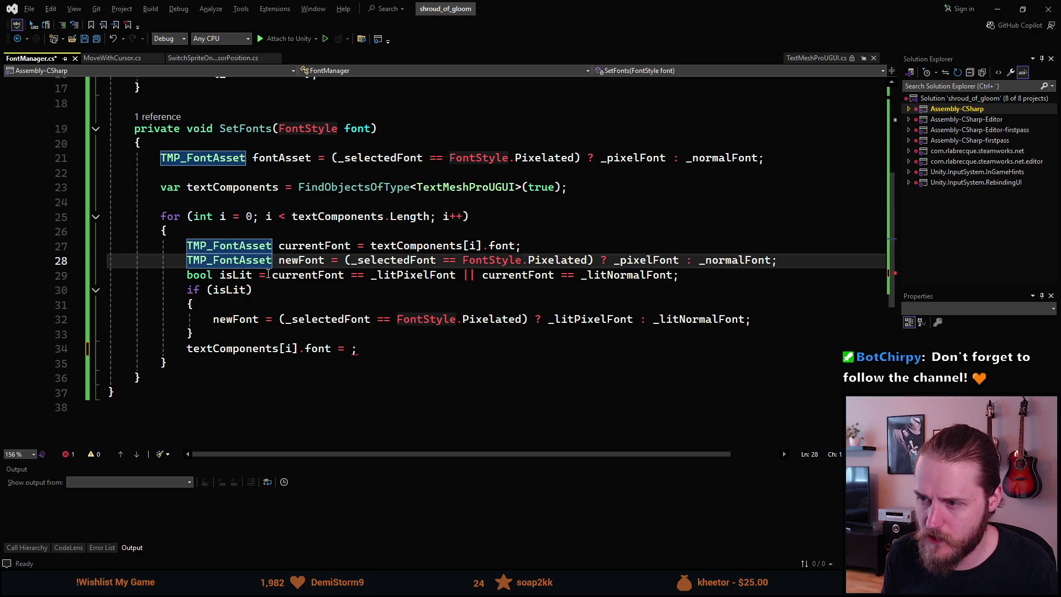
key(alt+Up)
key(alt+Up)
key(alt+Up)
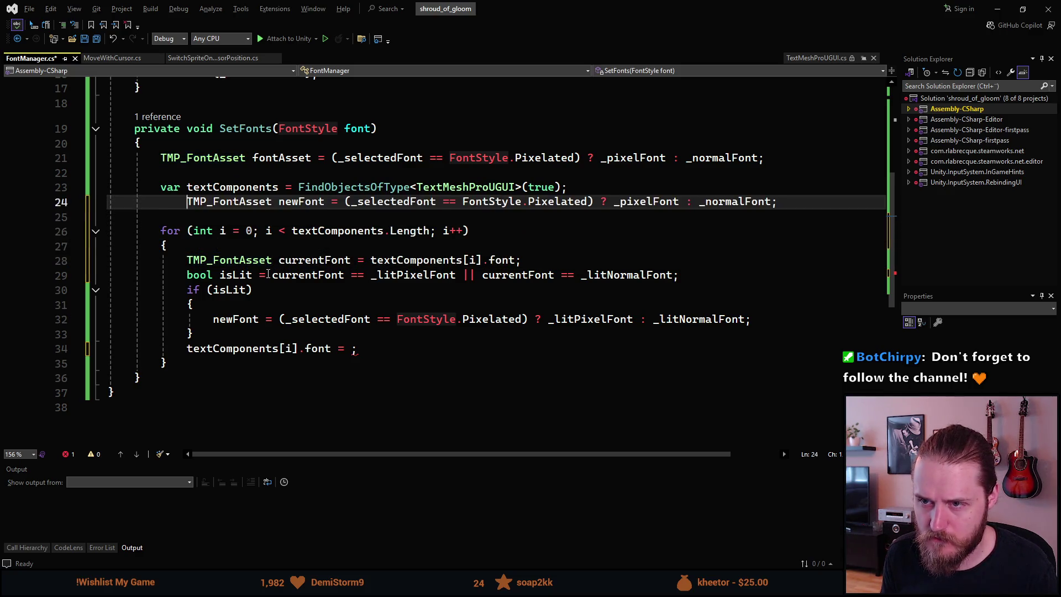
key(alt+Up)
key(alt+Up)
key(Up)
key(ctrl+Right)
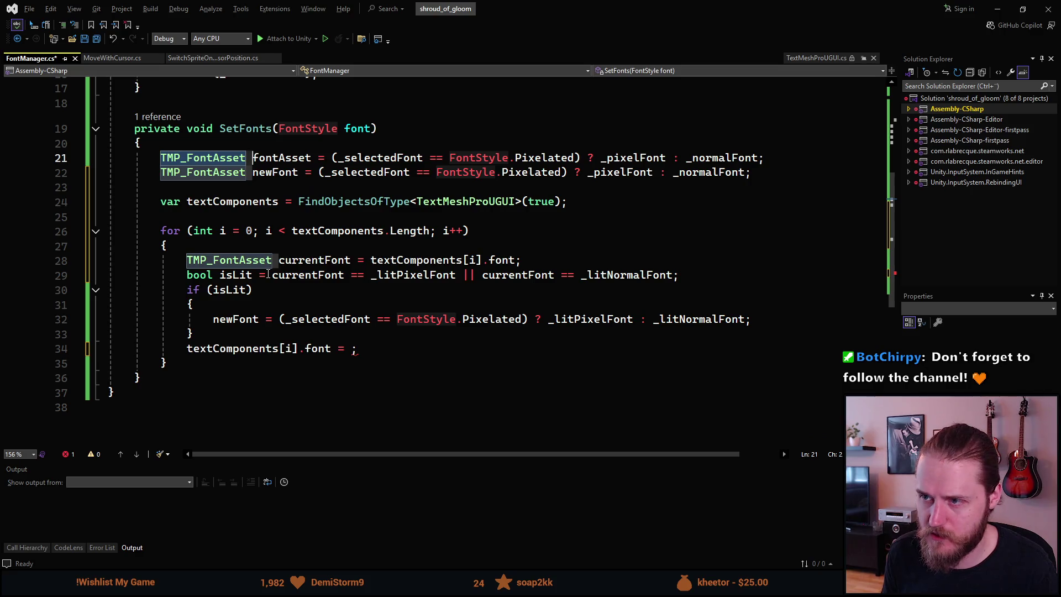
key(ctrl+shift+Right)
key(ctrl+shift+Right)
key(ctrl+shift+Right)
key(BackSpace)
key(BackSpace)
key(ctrl+s)
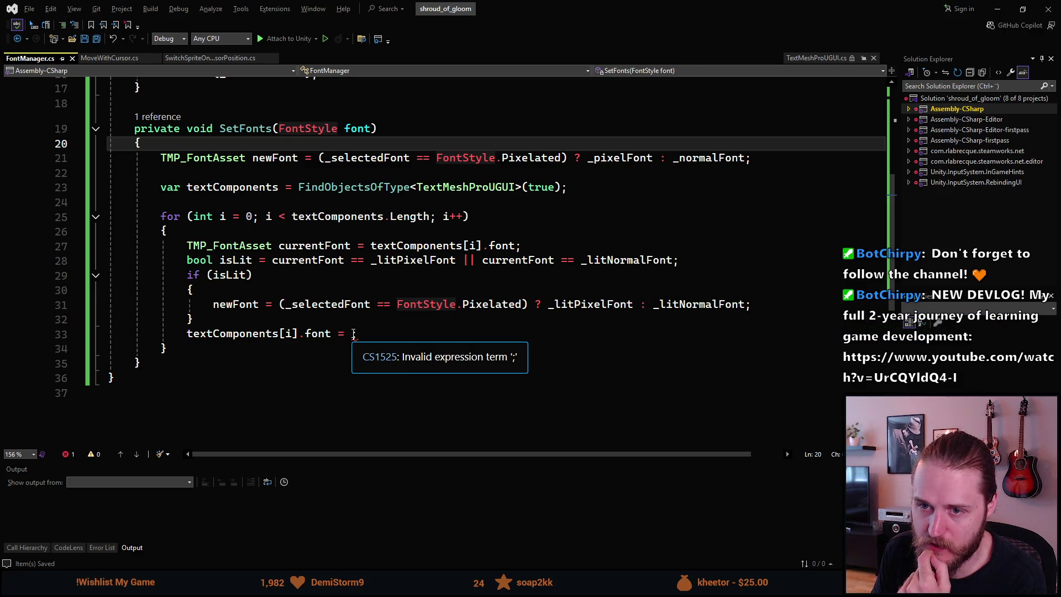
Assign newFont to textComponents[i].font, save, and return to Unity.
click(354, 334)
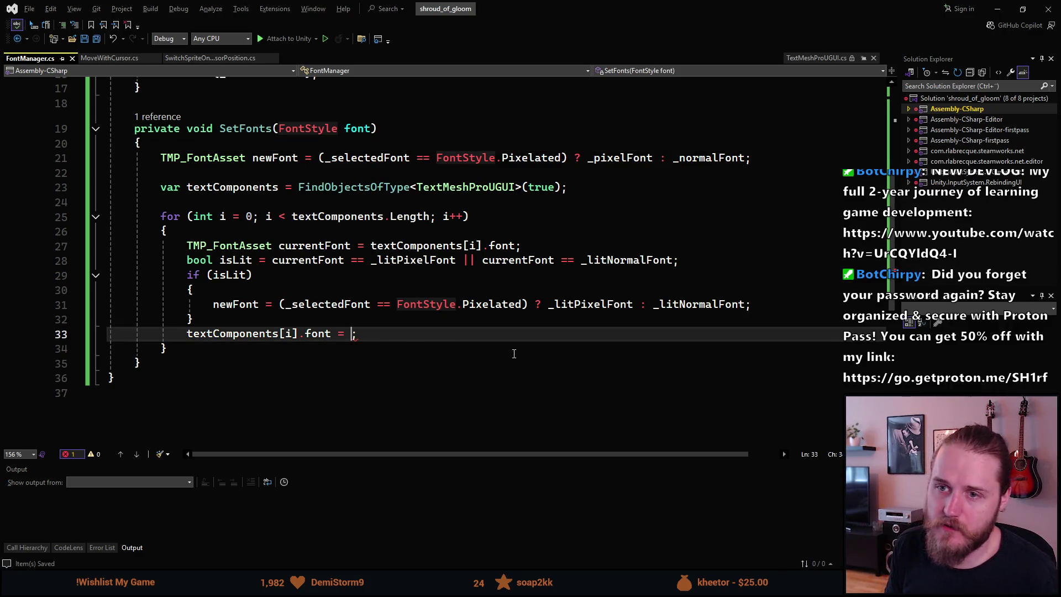
text(newF)
key(Tab)
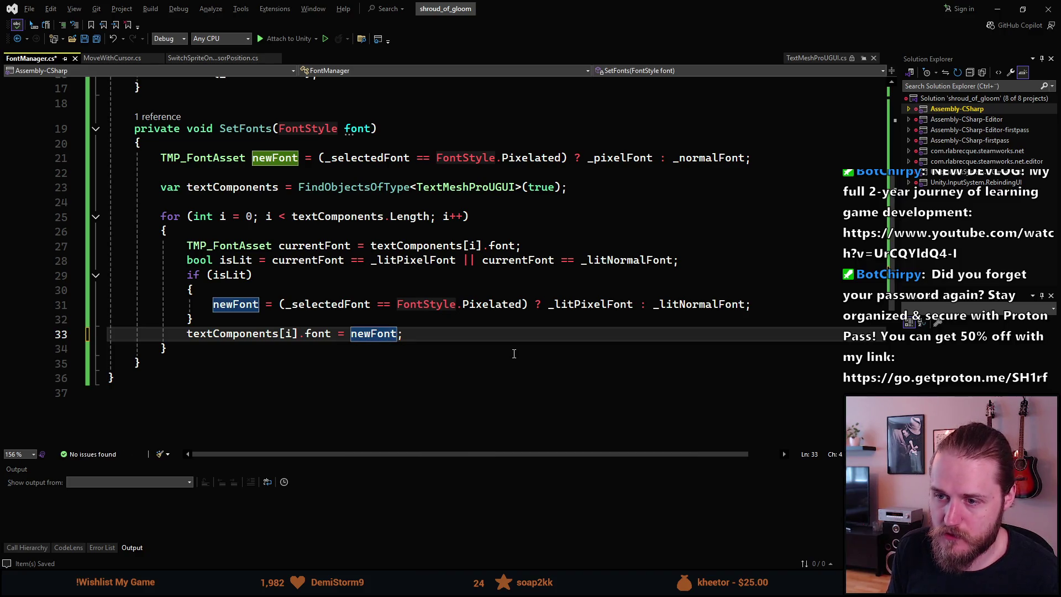
key(Down)
key(ctrl+s)
scroll(380, 364, up, 4)
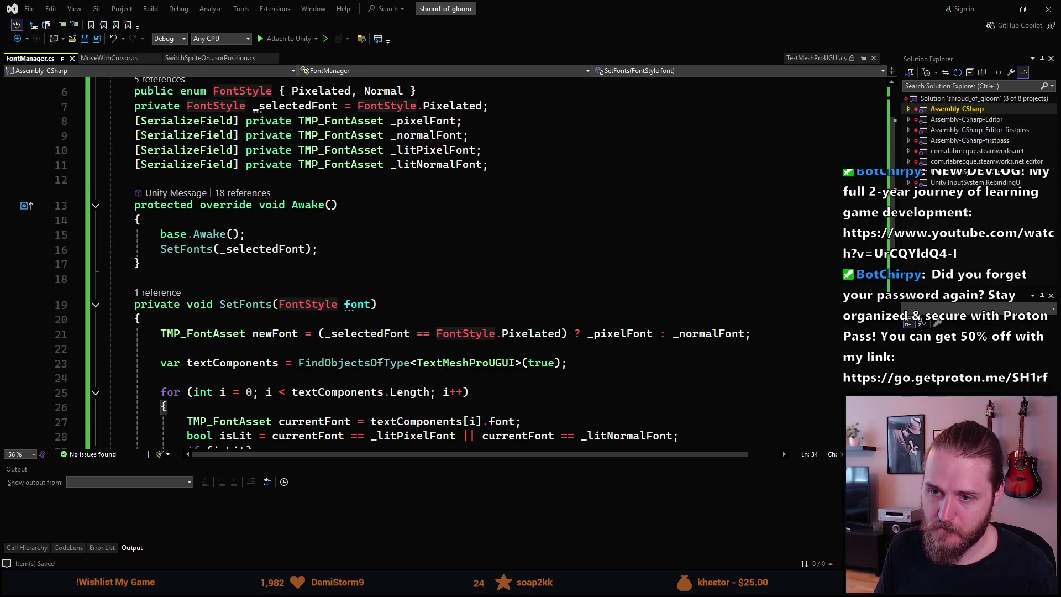
scroll(379, 364, up, 2)
scroll(379, 363, down, 5)
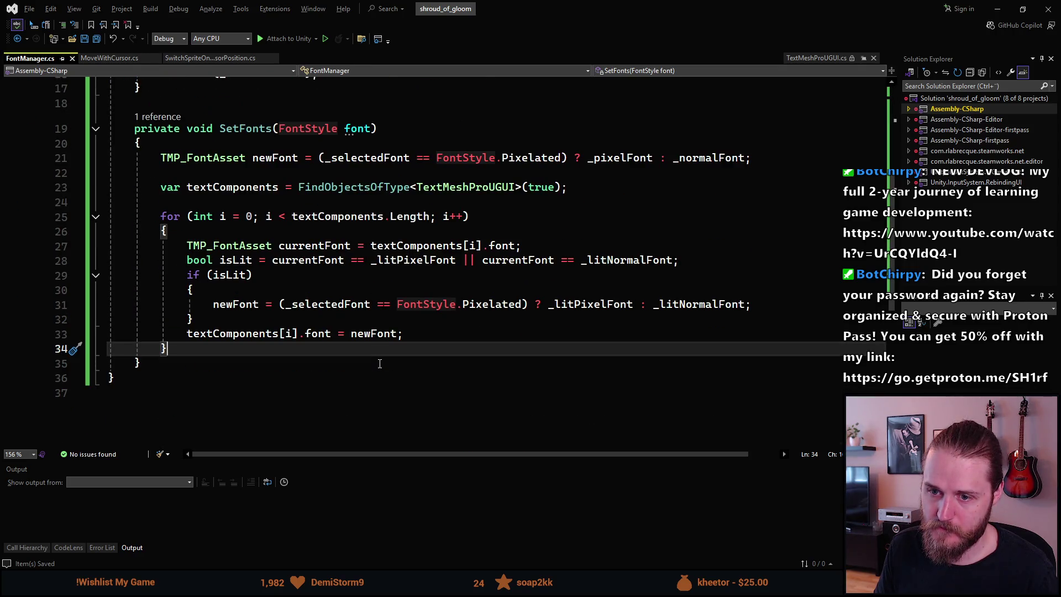
click(998, 9)
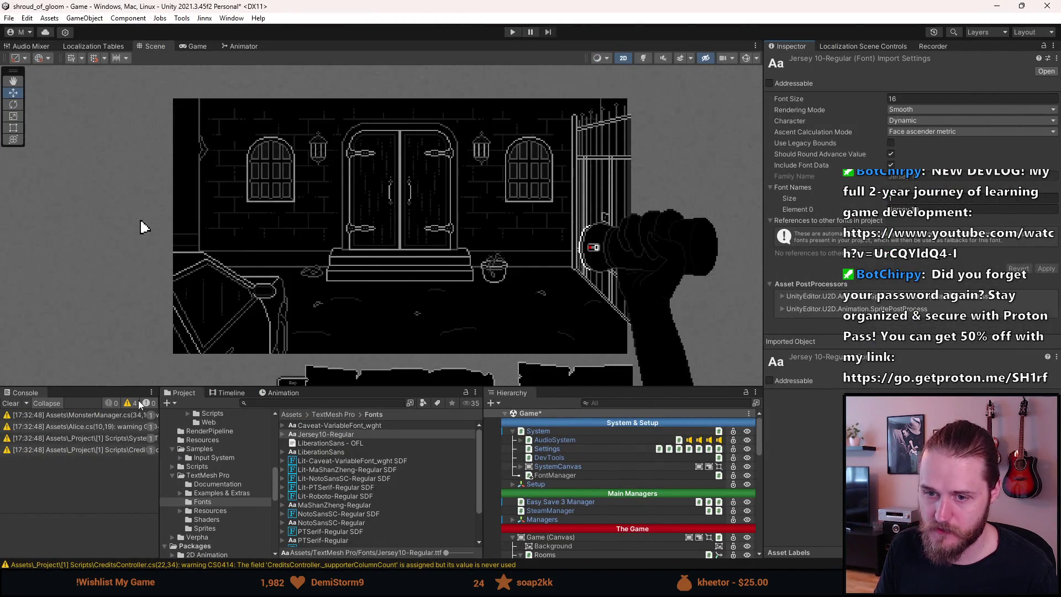
Clear the Console, then select FontManager to show its four empty font fields.
click(11, 403)
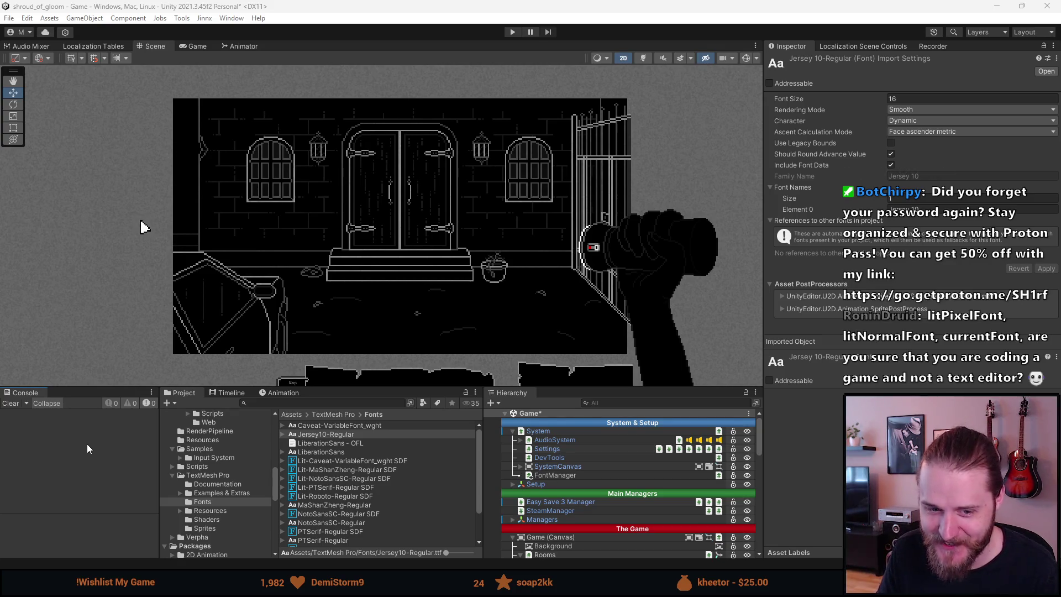
click(565, 474)
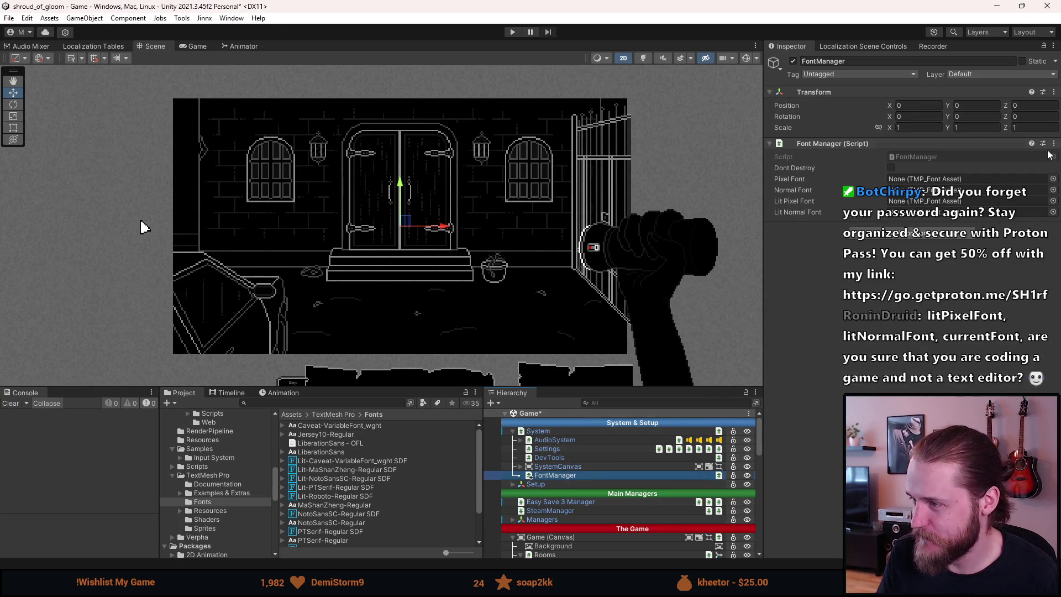
Set FontManager's Normal Font to SpecialElite-Regular using the object picker.
click(1053, 179)
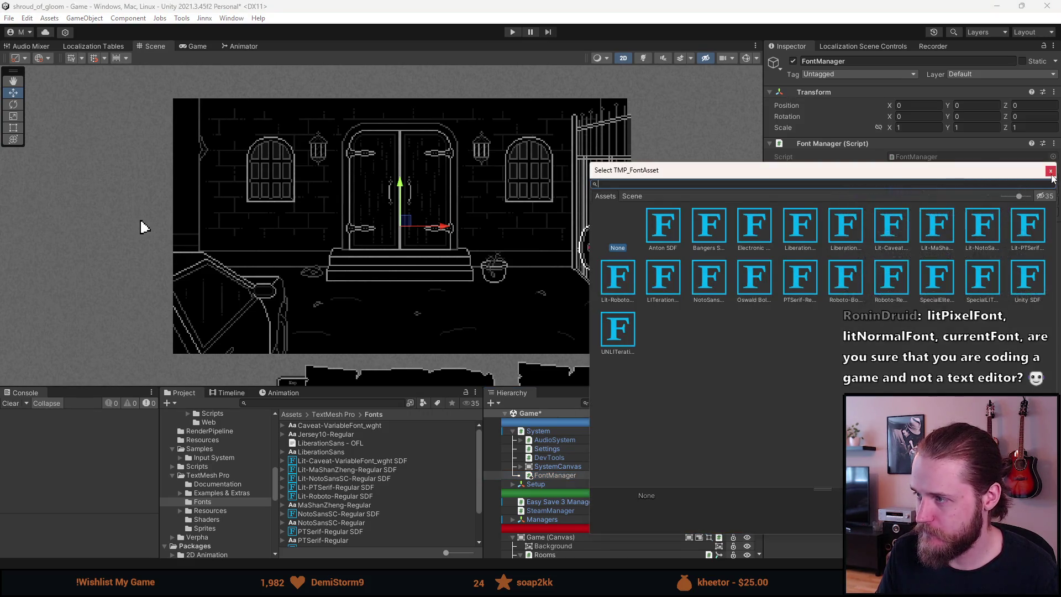
click(1050, 171)
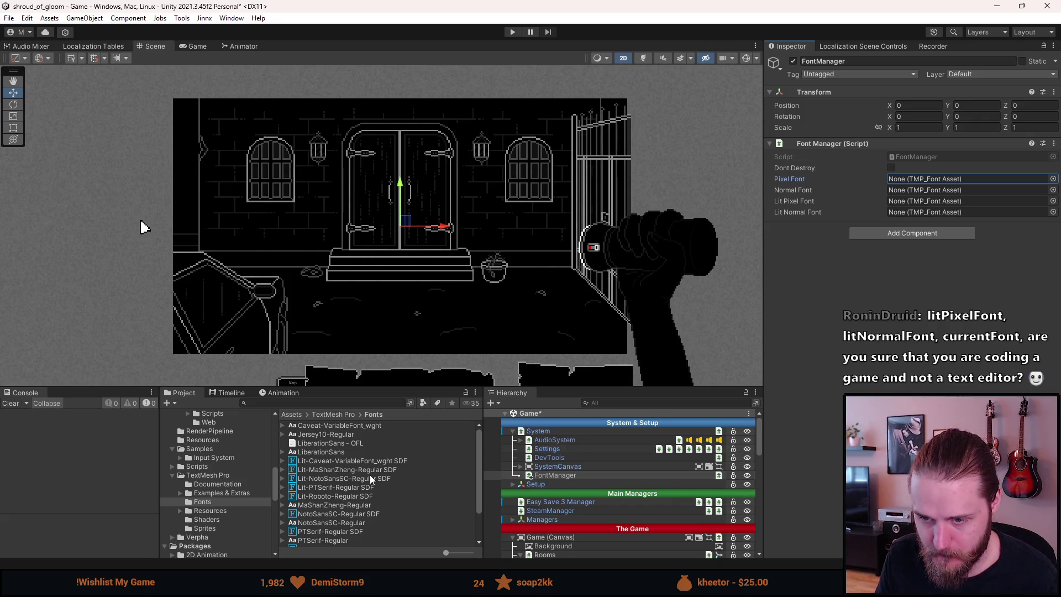
click(829, 190)
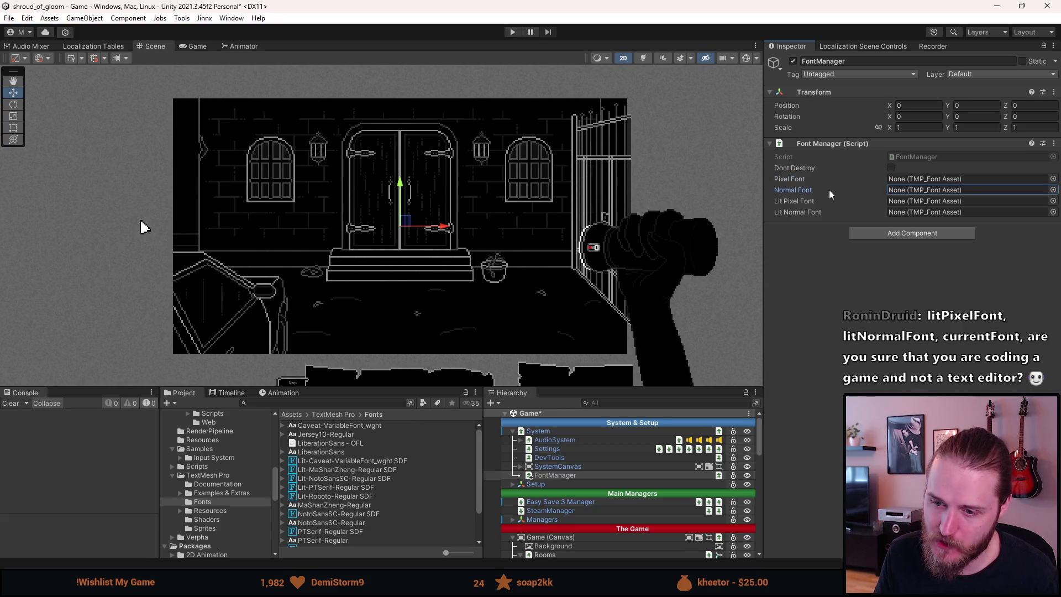
click(803, 230)
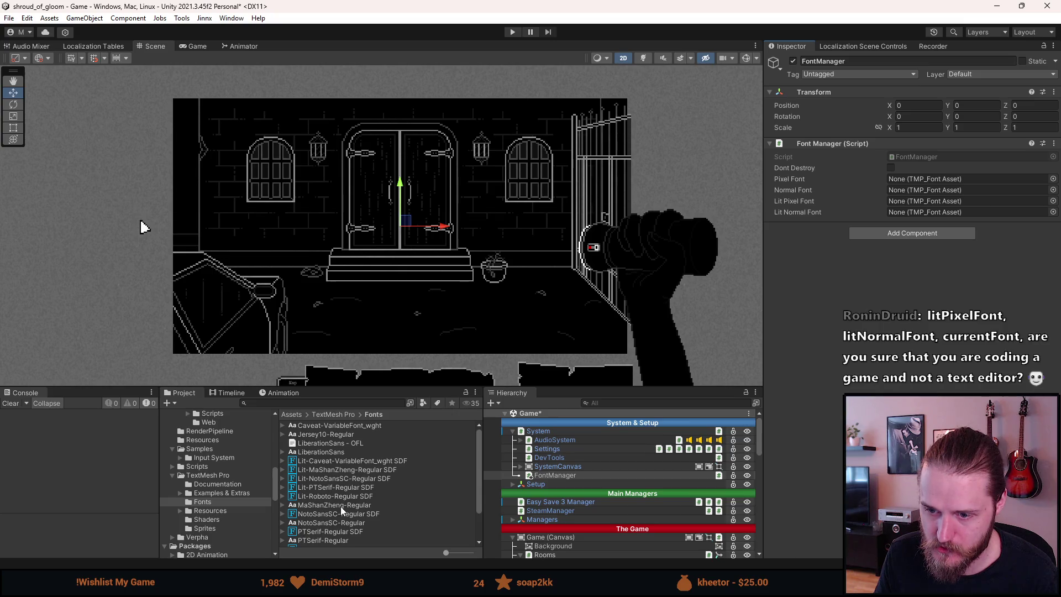
scroll(341, 510, down, 3)
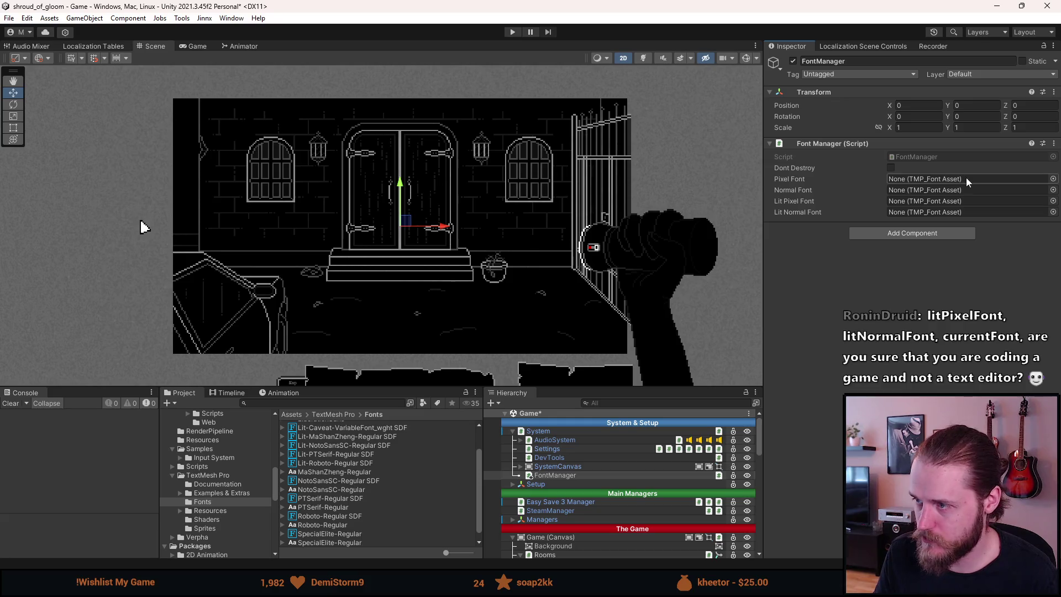
click(1052, 191)
text(robot)
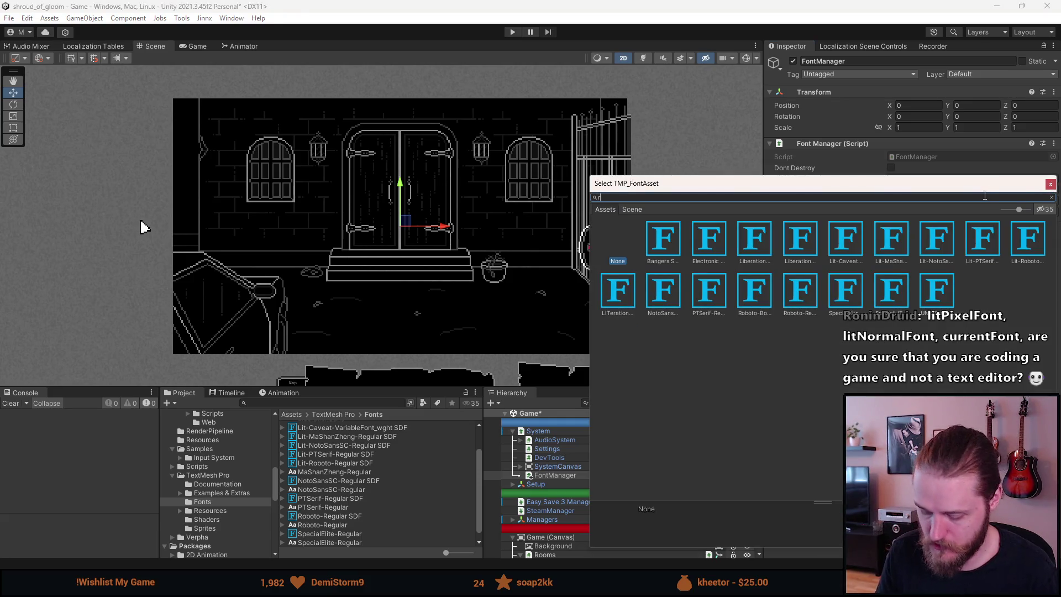
key(ctrl+a)
key(BackSpace)
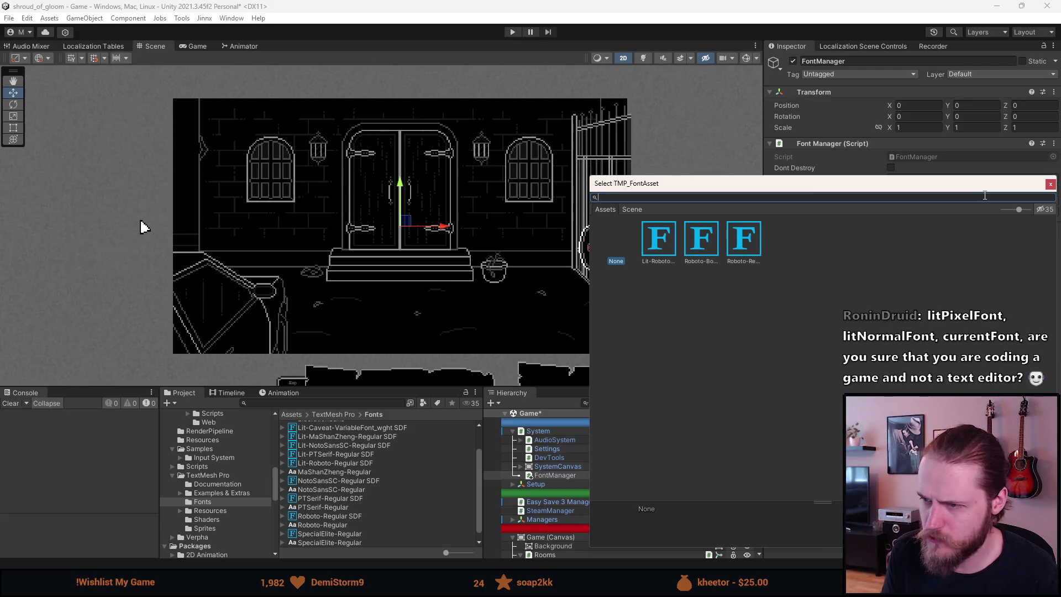
text(speci)
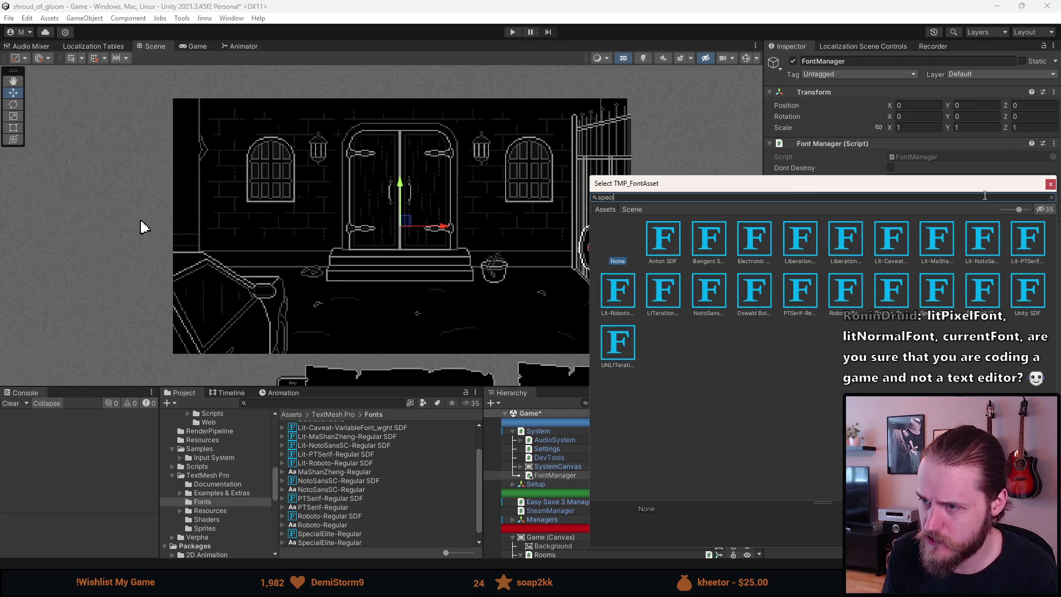
double_click(654, 239)
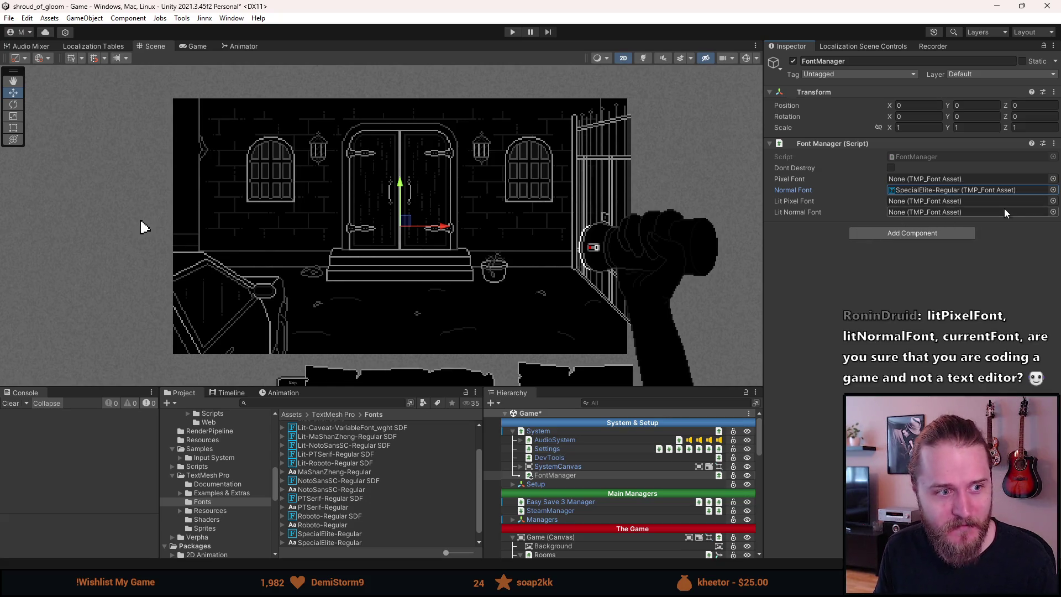
Set both Lit Normal Font and Lit Pixel Font to SpecialLIT-Regular.
click(1053, 212)
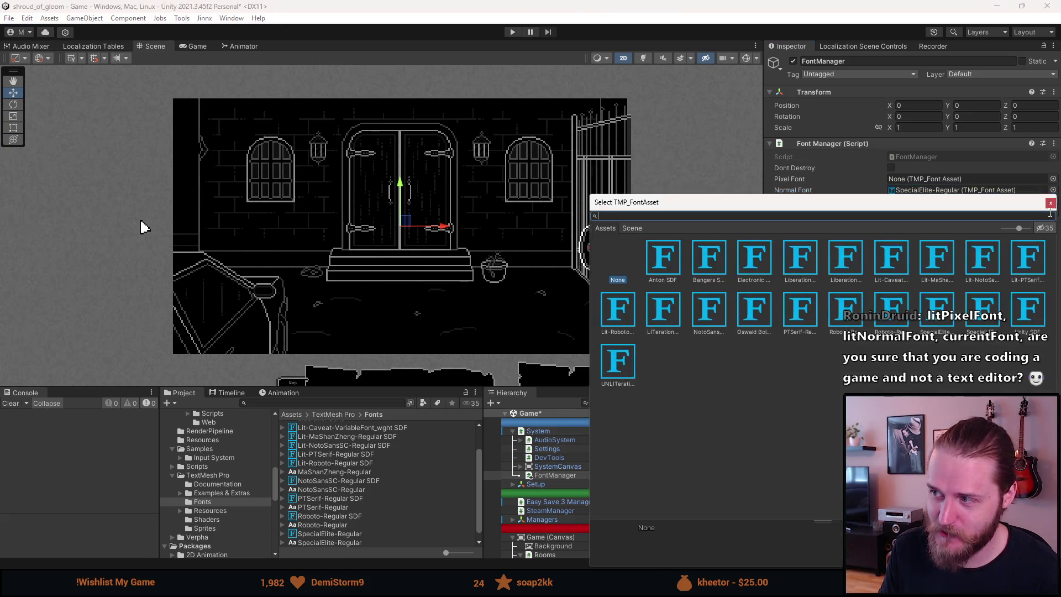
text(speci)
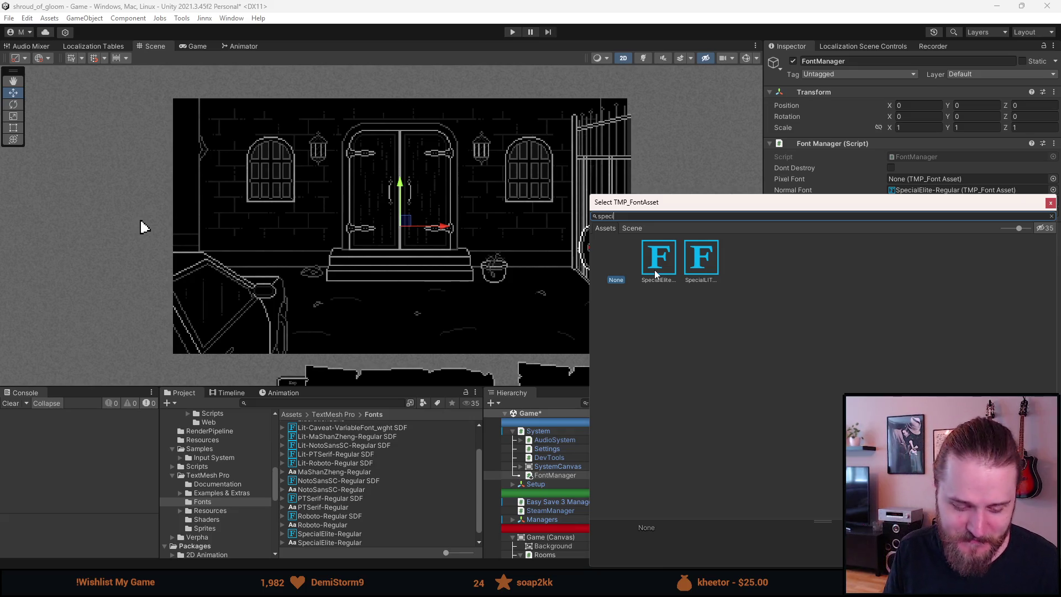
drag(711, 209, 609, 198)
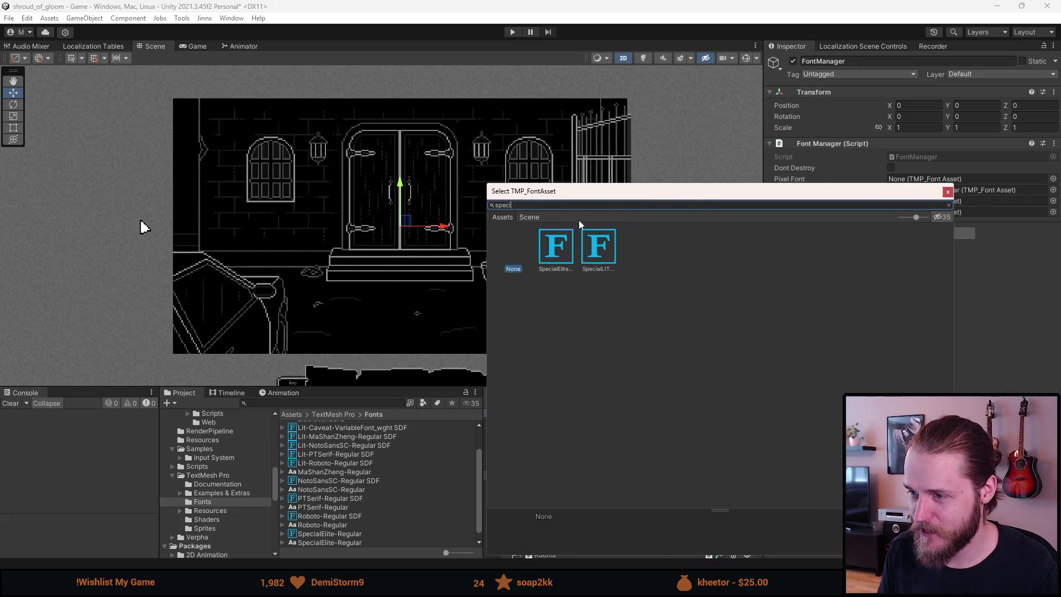
double_click(597, 244)
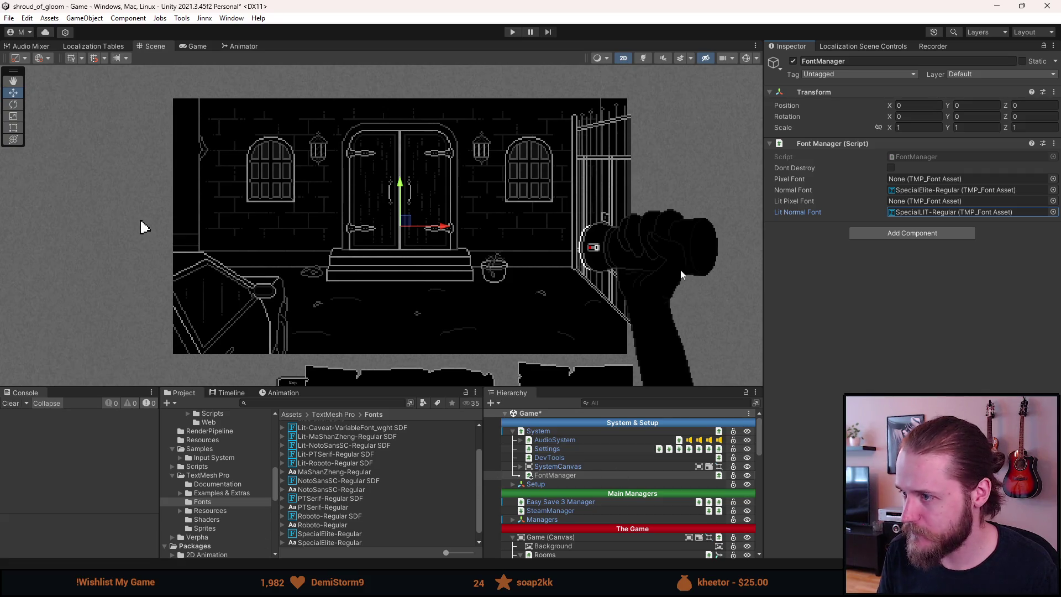
click(1053, 201)
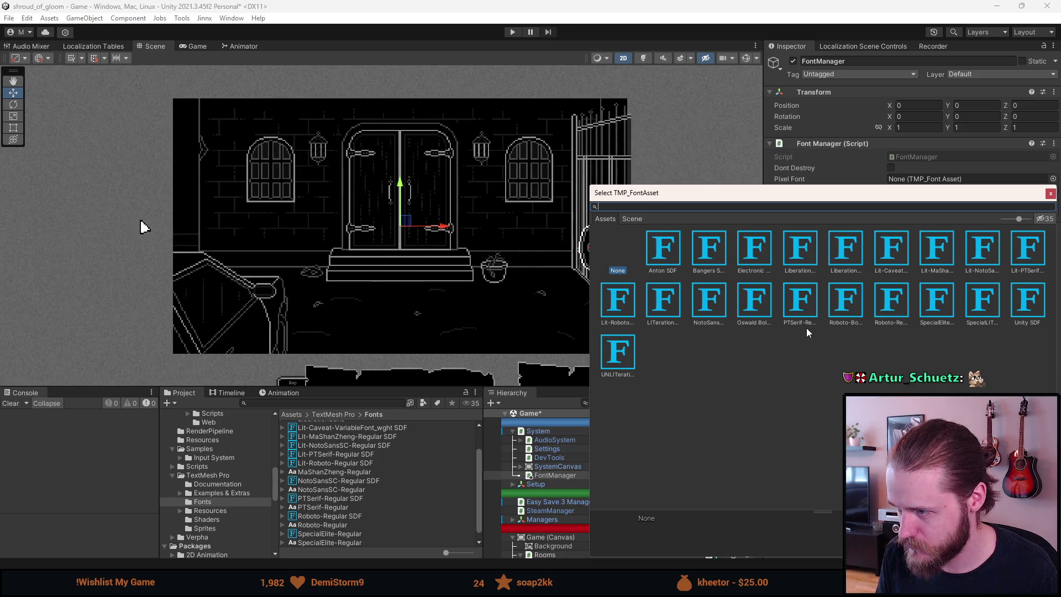
double_click(981, 304)
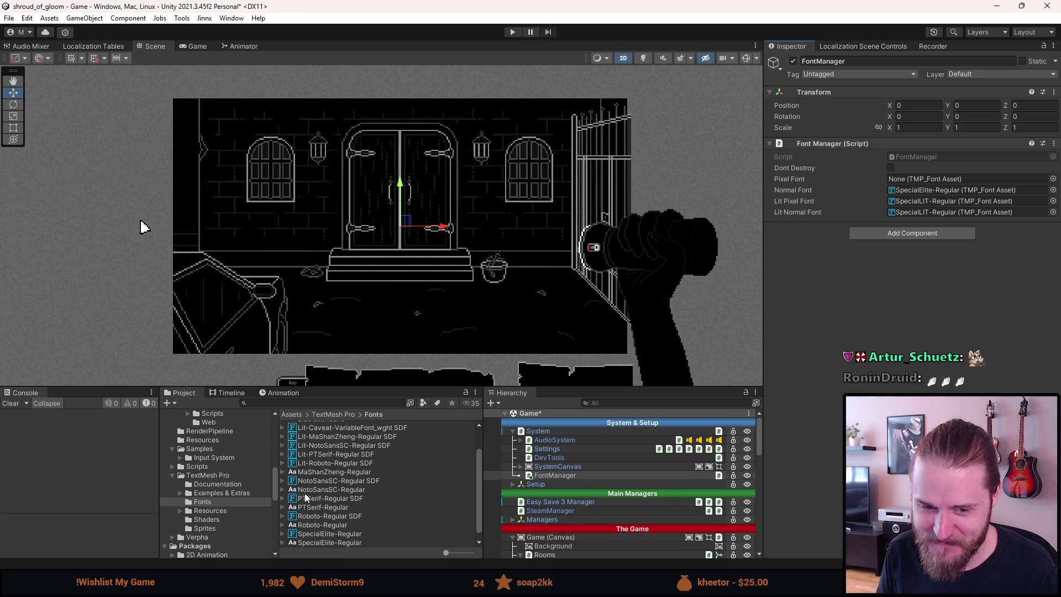
scroll(316, 490, up, 3)
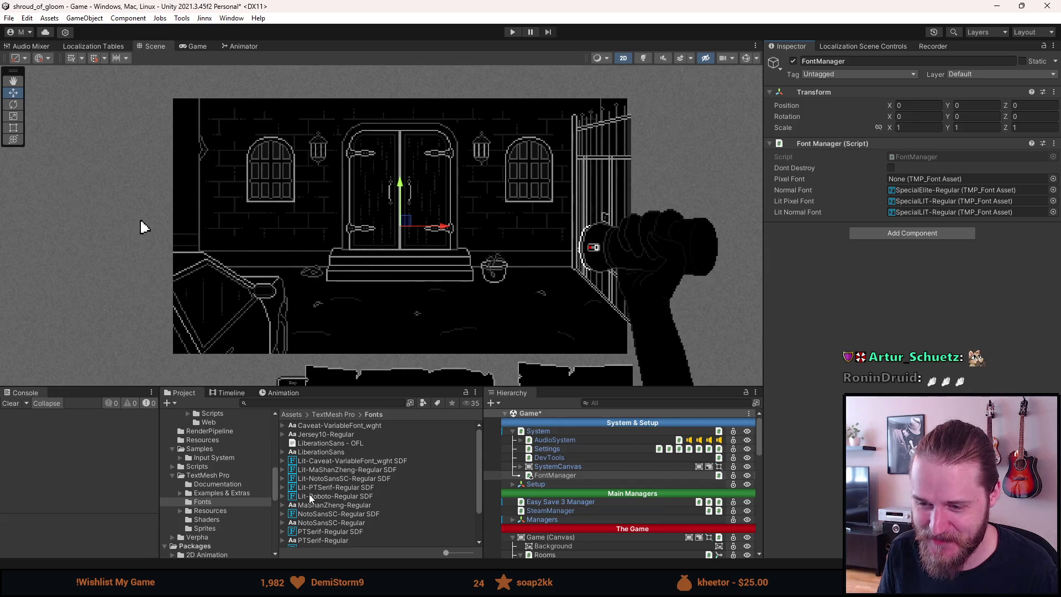
right_click(340, 437)
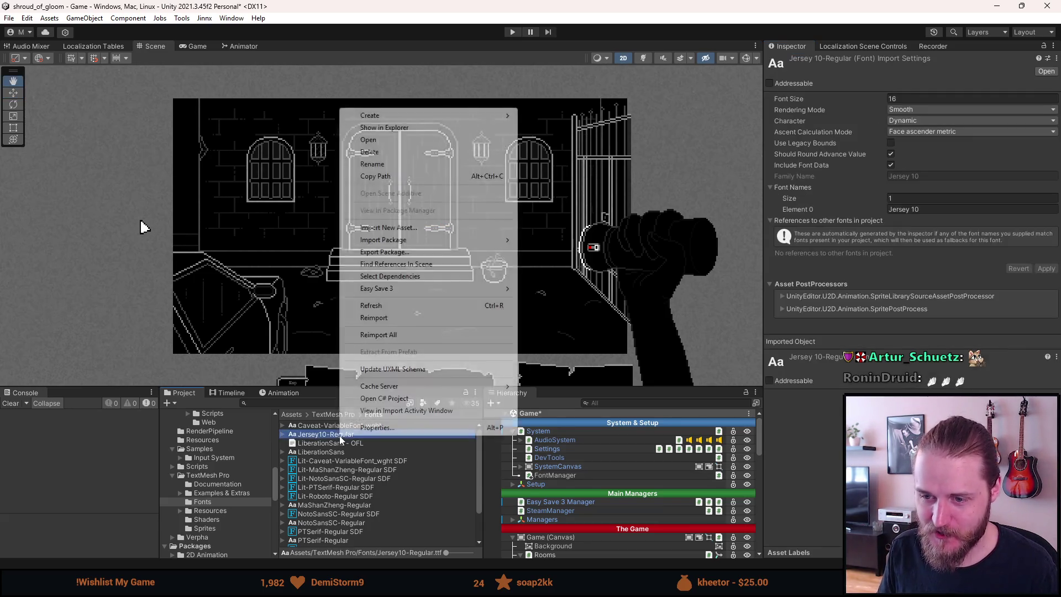
Browse the context menus of the Caveat and Jersey10-Regular fonts, then dismiss them.
mouse_move(387, 115)
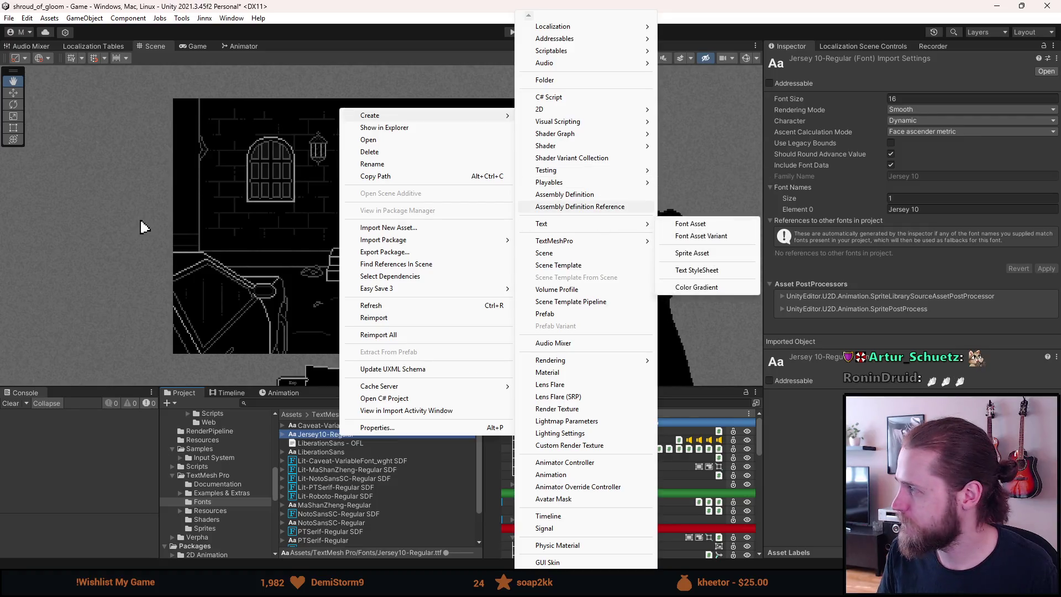
key(Escape)
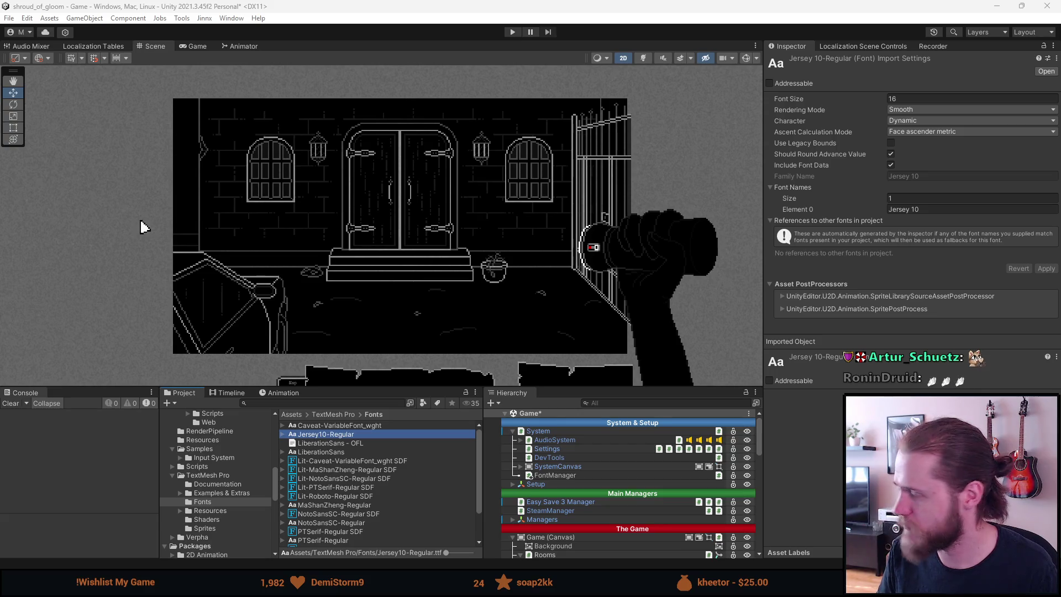
right_click(327, 426)
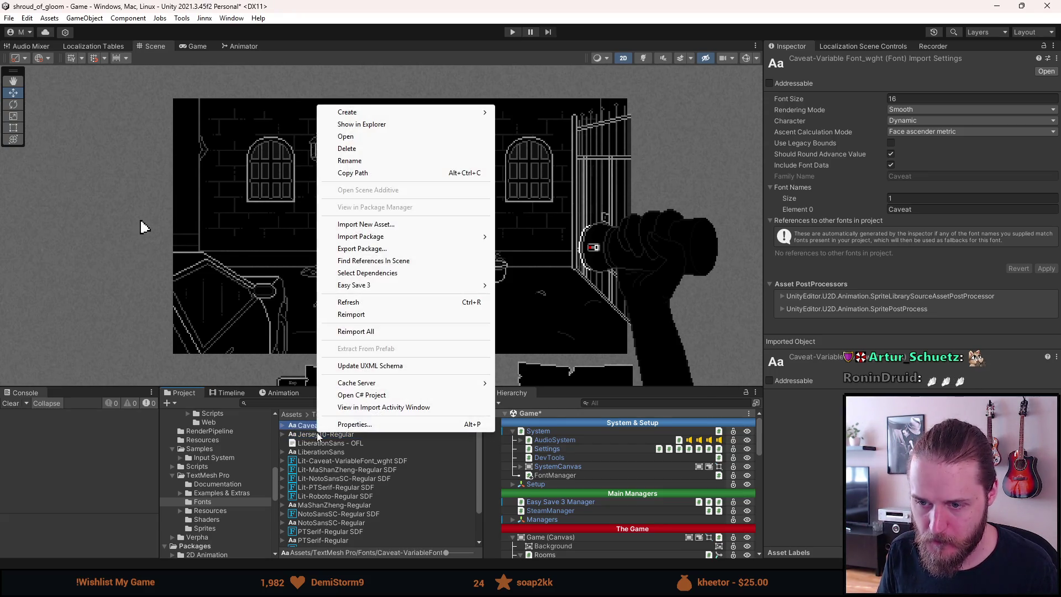
right_click(317, 435)
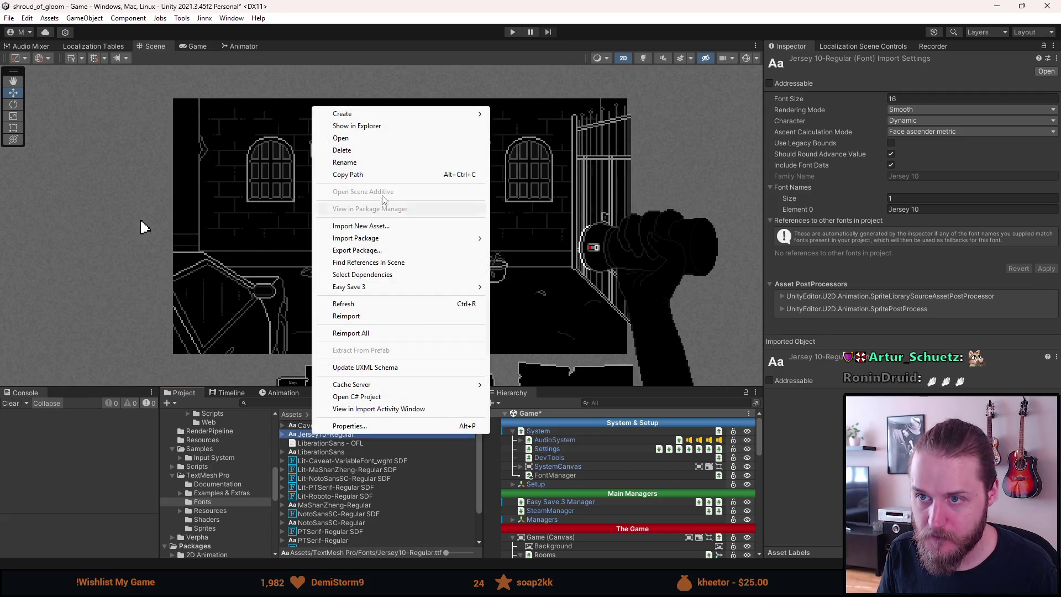
mouse_move(545, 244)
mouse_move(655, 246)
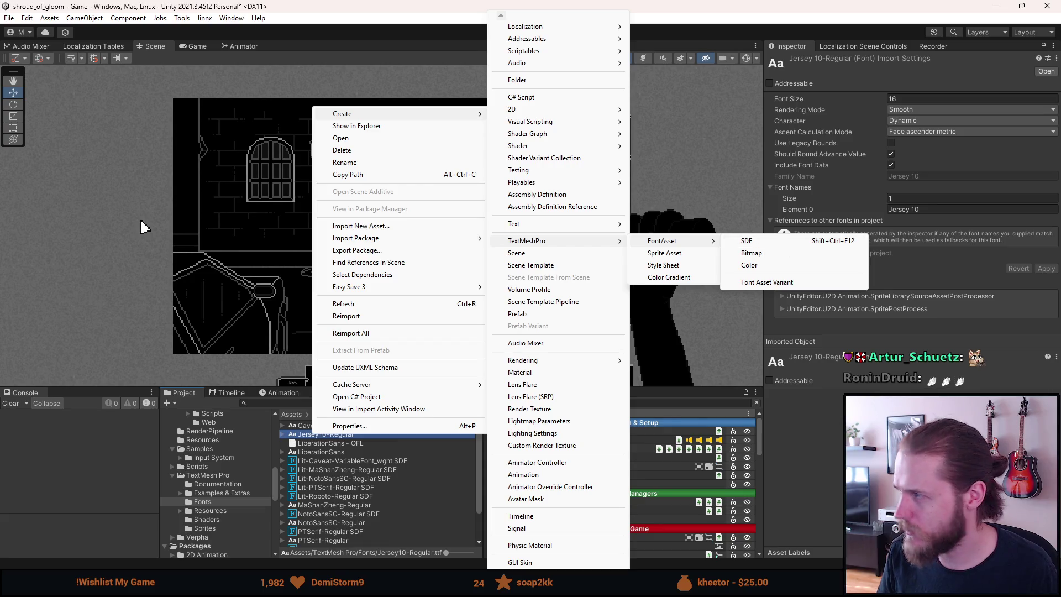
click(142, 227)
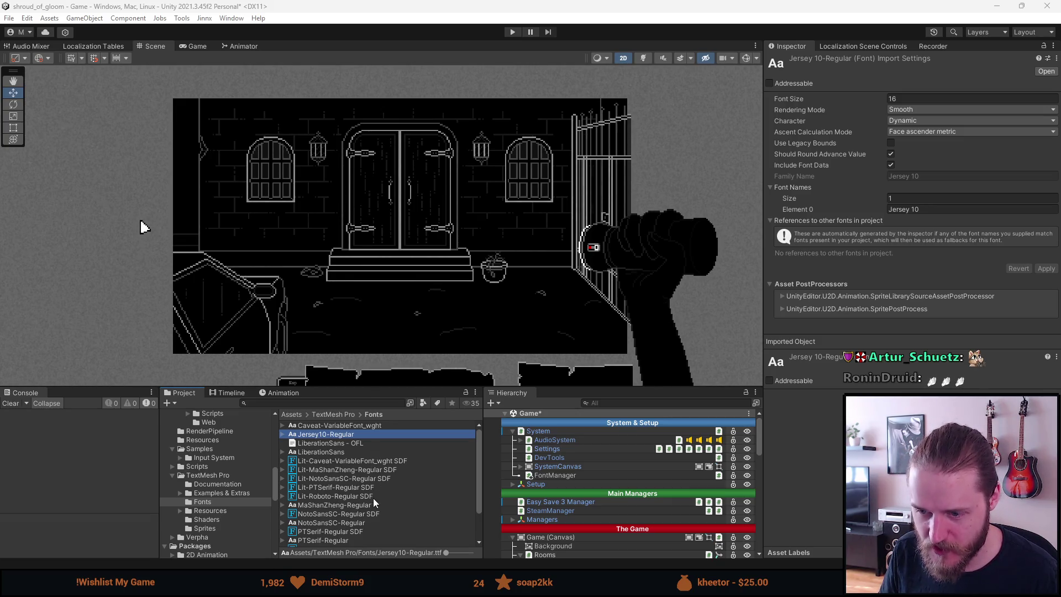
scroll(363, 523, down, 3)
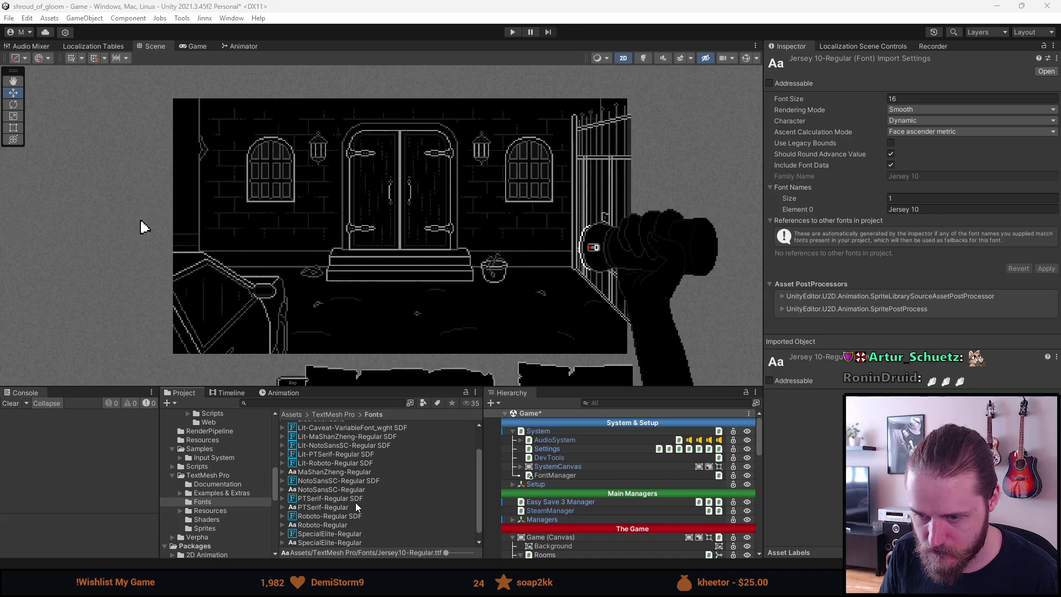
scroll(356, 502, up, 3)
Create Jersey10-Regular SDF via Create > TextMeshPro > FontAsset > SDF and select it.
right_click(340, 432)
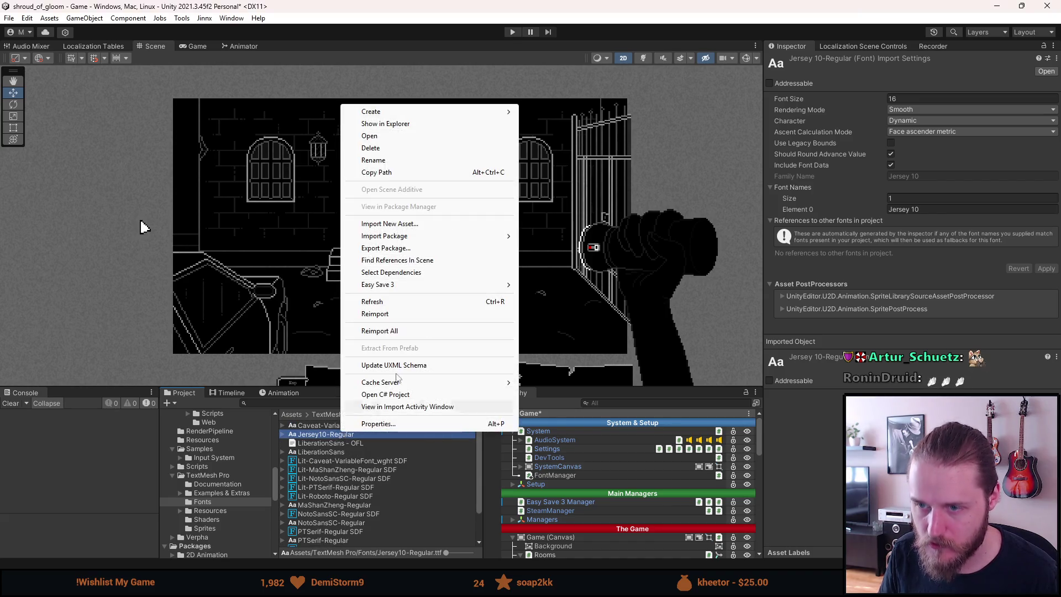
mouse_move(431, 112)
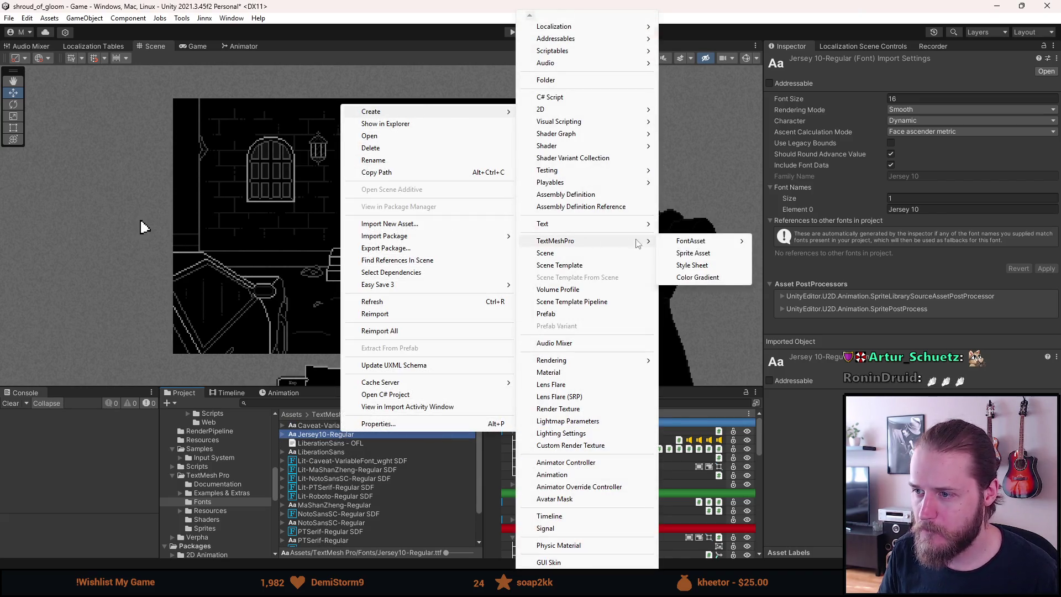
mouse_move(691, 241)
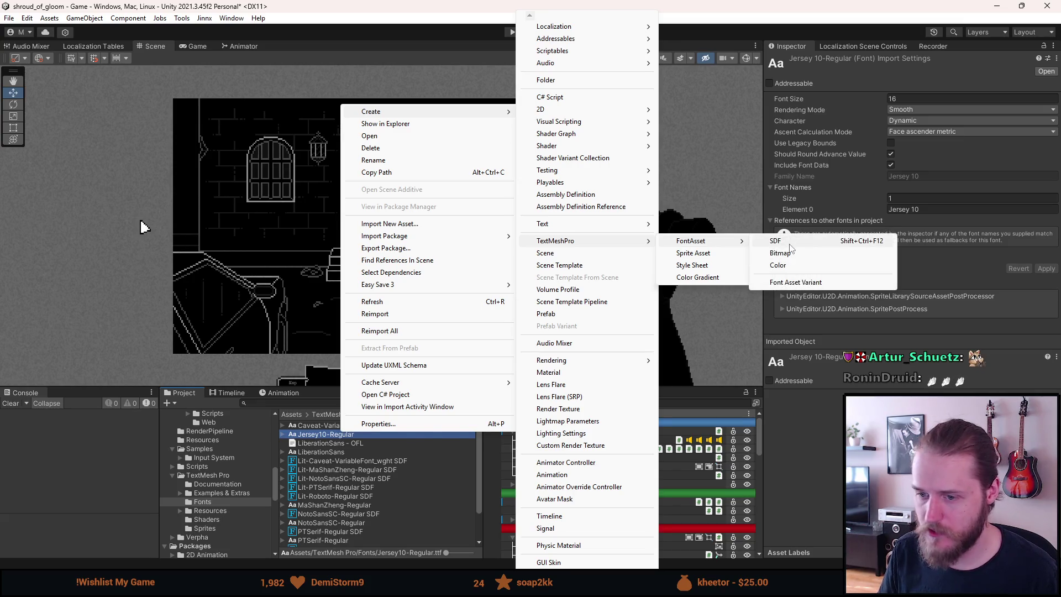
click(789, 243)
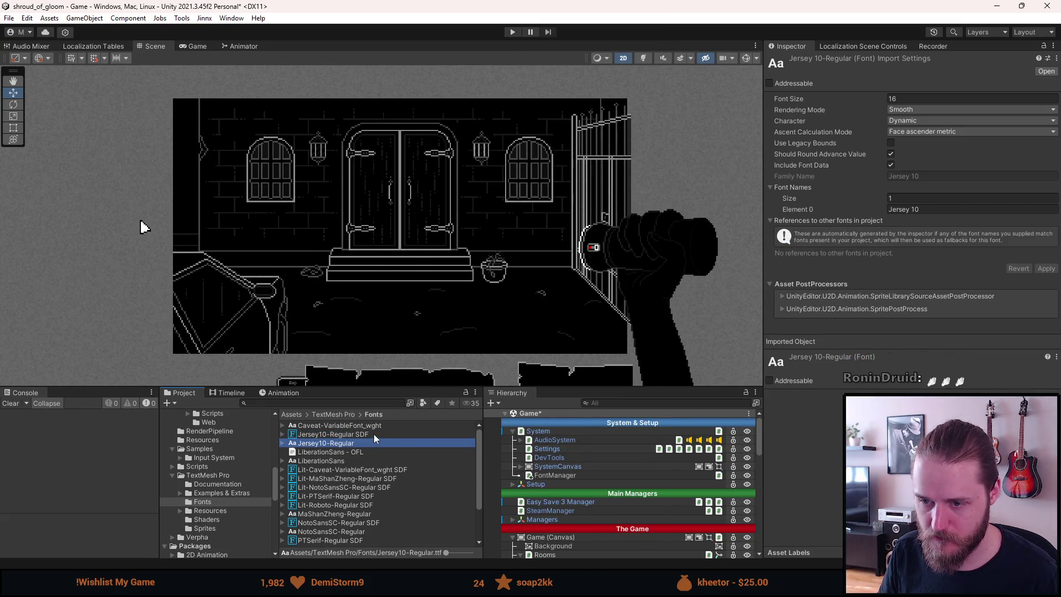
click(374, 434)
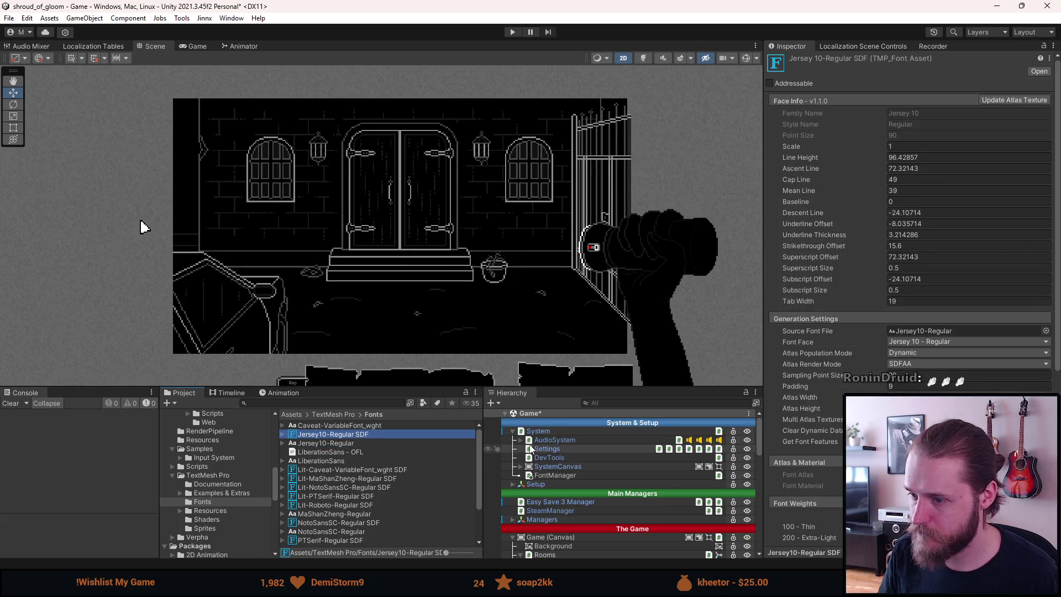
Expand the UI canvas and Tutorial & Toasts in the Hierarchy.
scroll(578, 520, down, 3)
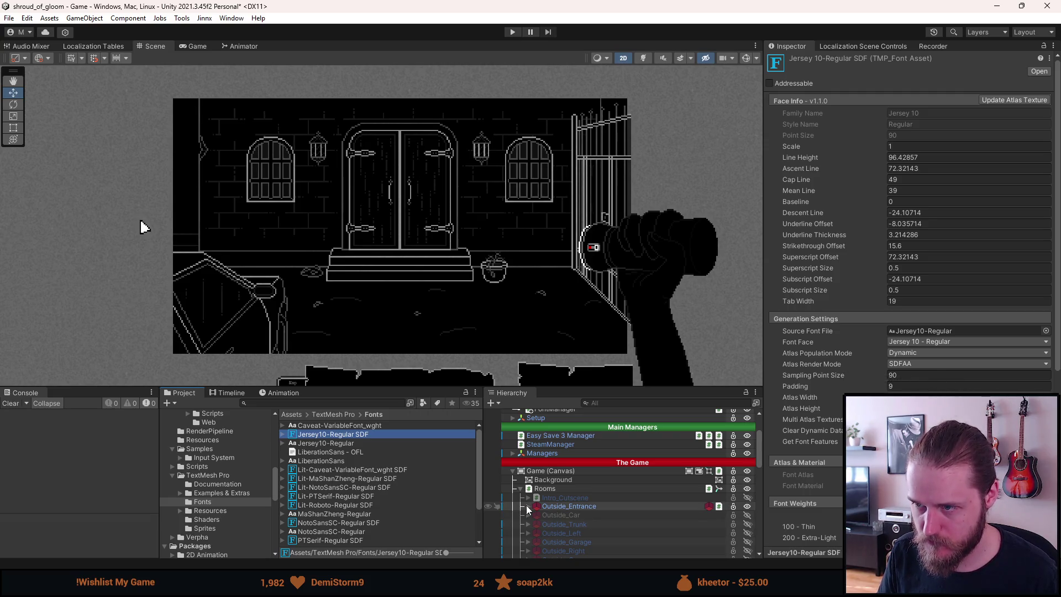
scroll(527, 508, down, 4)
scroll(526, 505, up, 3)
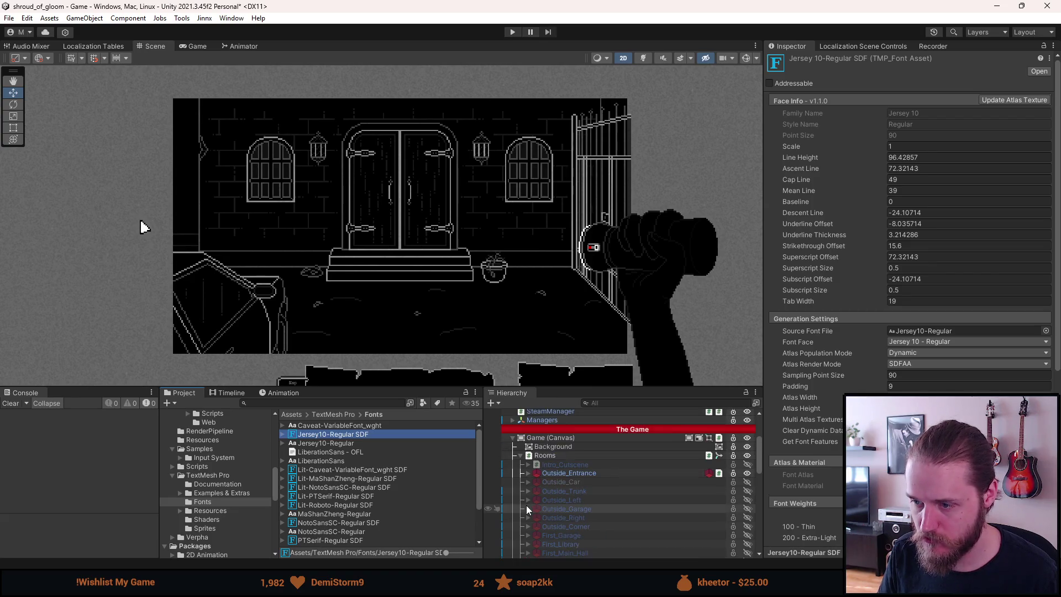
scroll(526, 505, down, 10)
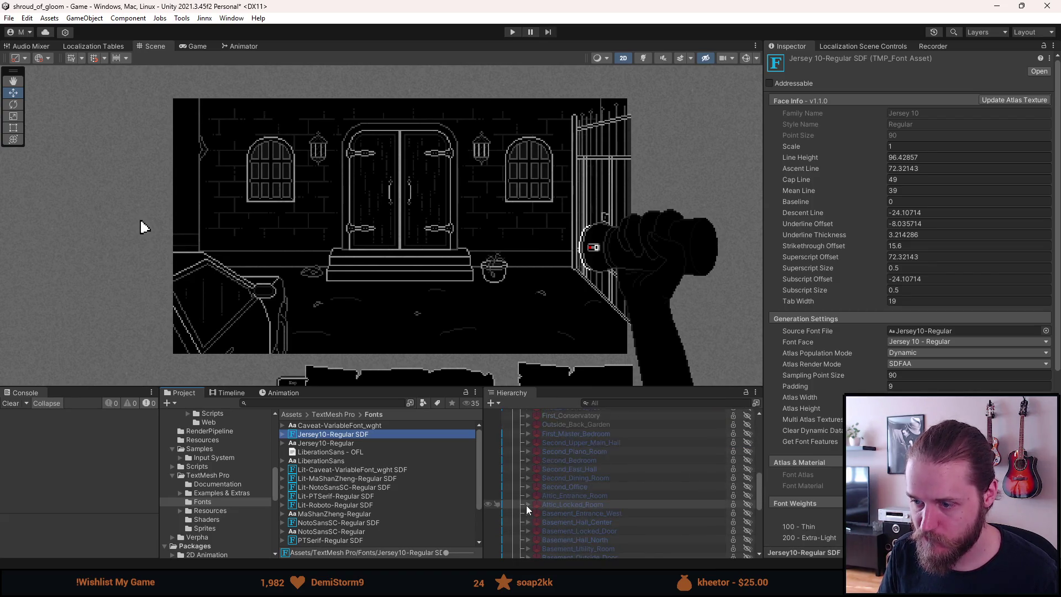
scroll(534, 505, down, 5)
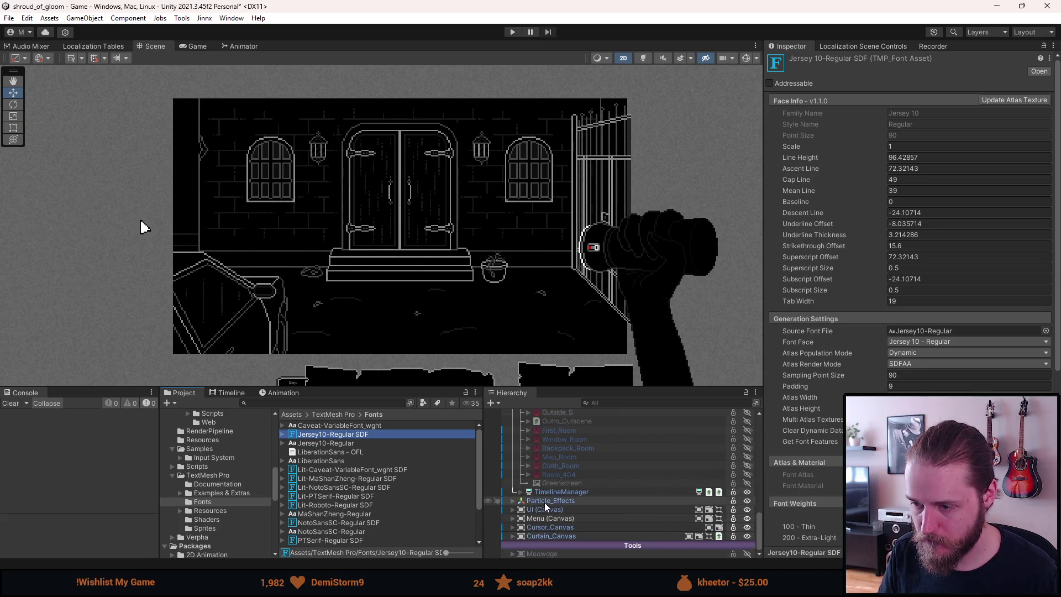
double_click(542, 506)
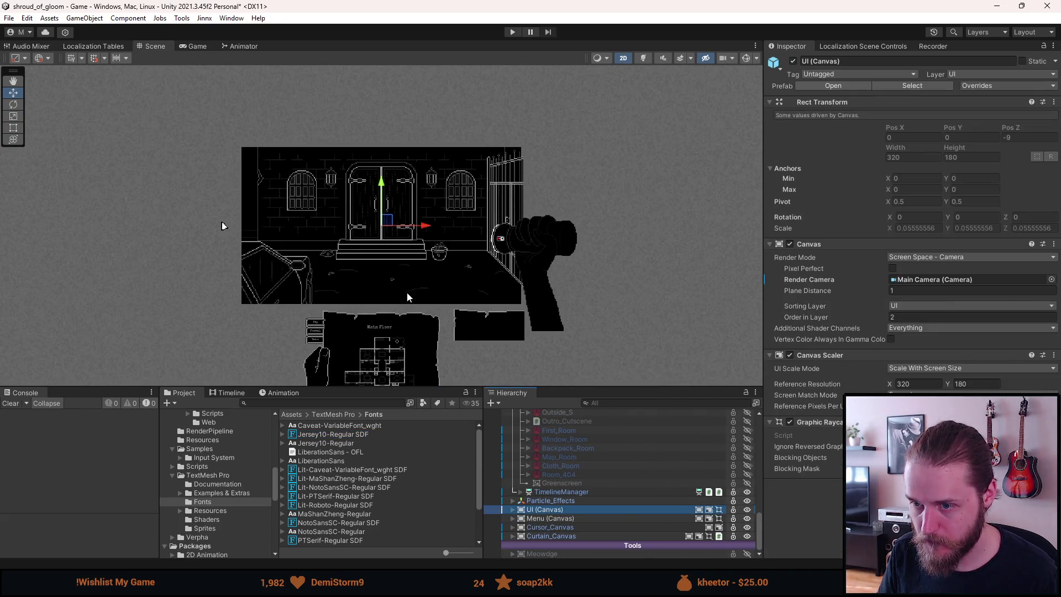
scroll(406, 209, up, 3)
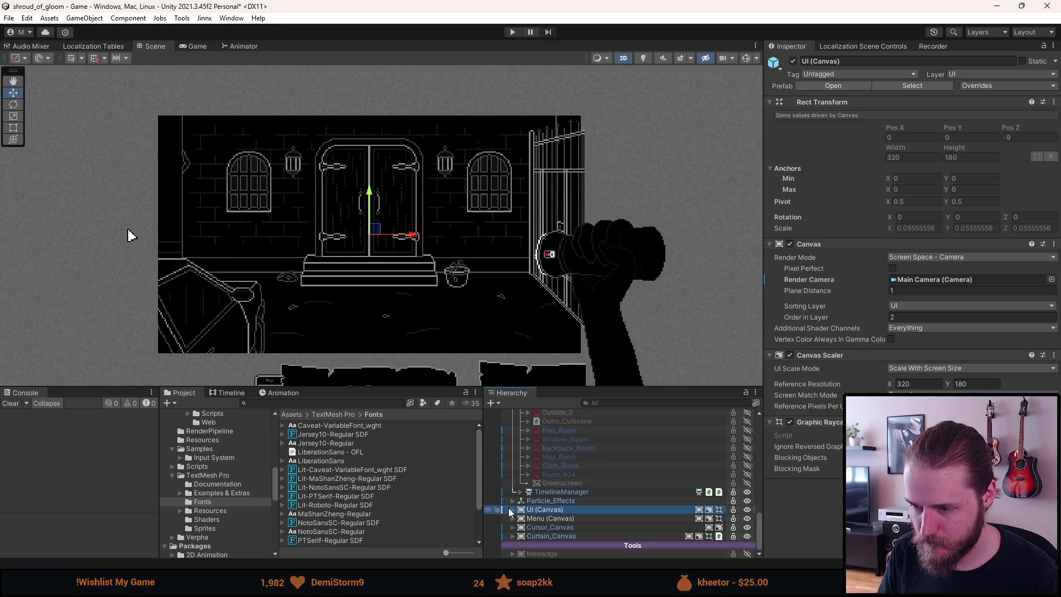
click(512, 509)
scroll(511, 511, down, 3)
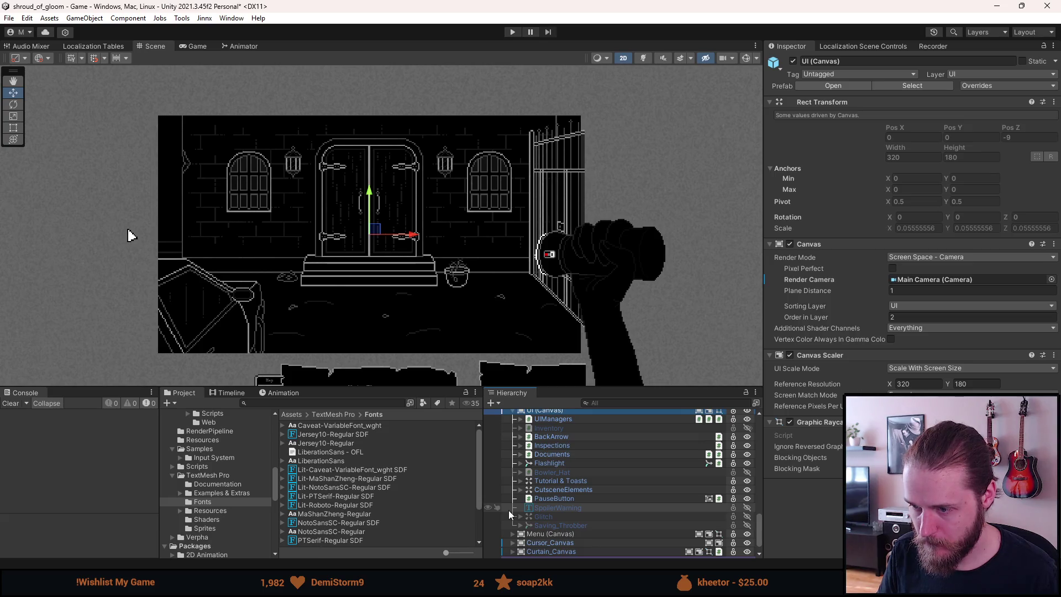
scroll(508, 510, up, 2)
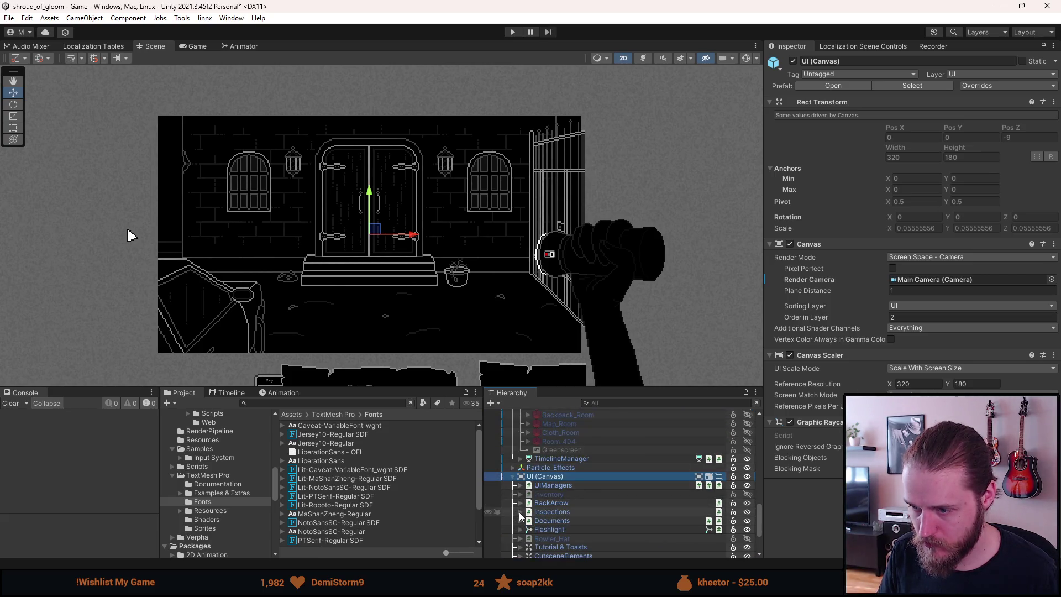
click(521, 547)
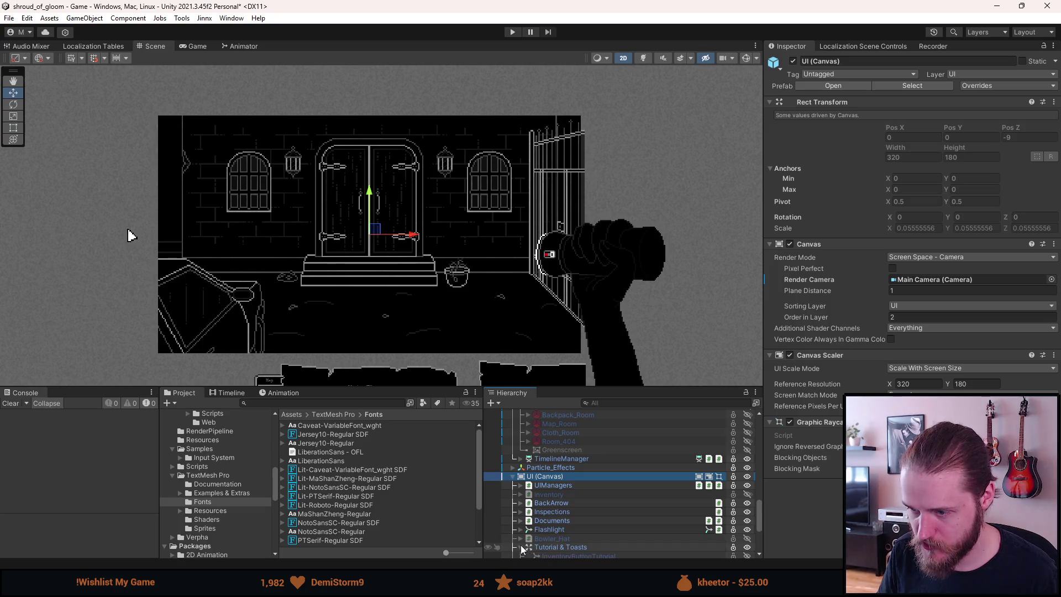
Enable the Toast object and select its Text (TMP) child in the Inspector.
scroll(527, 546, down, 1)
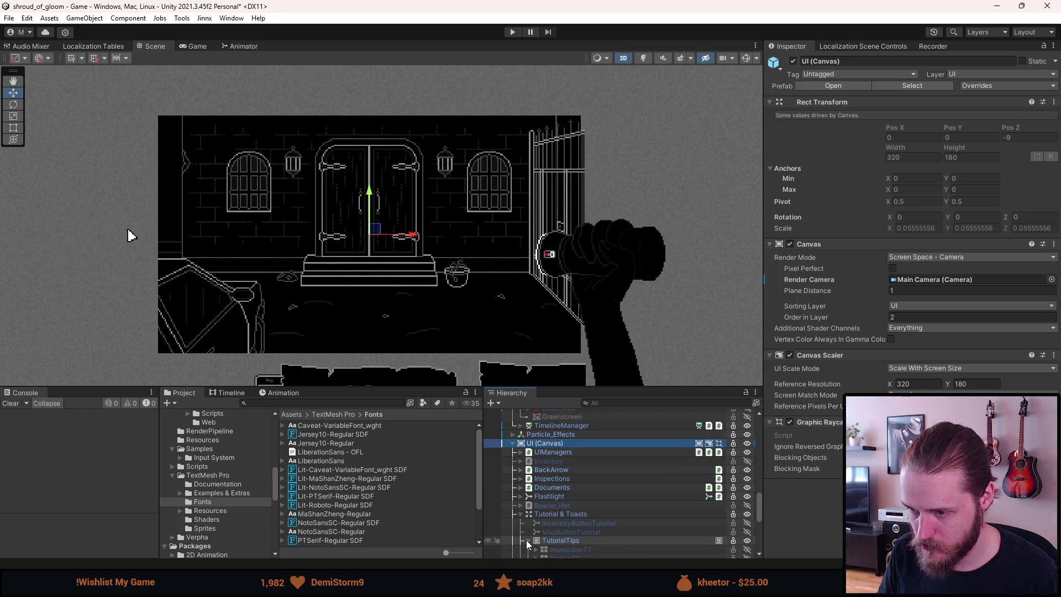
scroll(531, 536, down, 1)
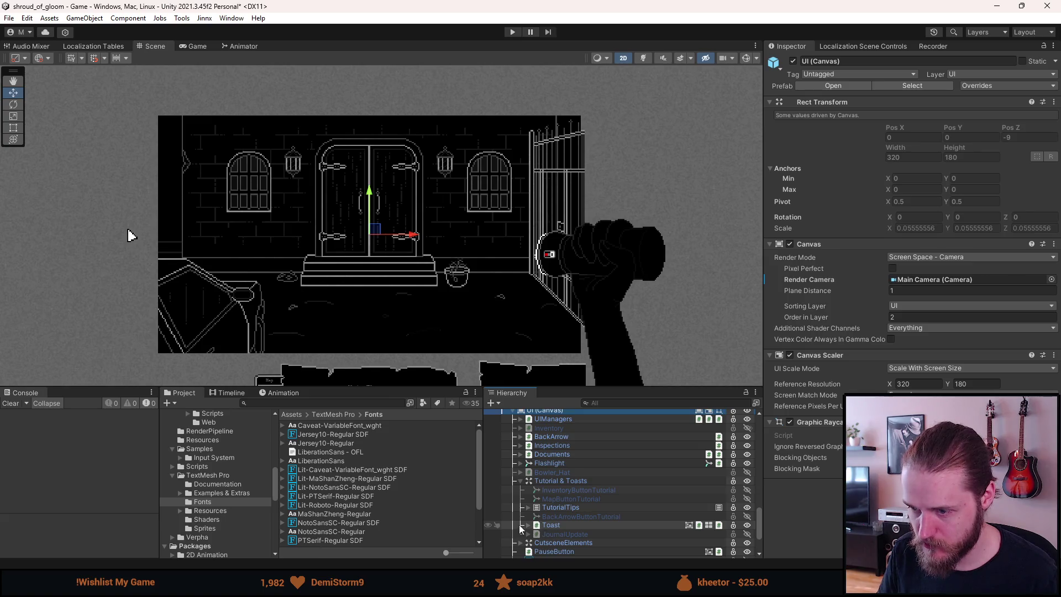
click(528, 525)
click(562, 533)
click(848, 307)
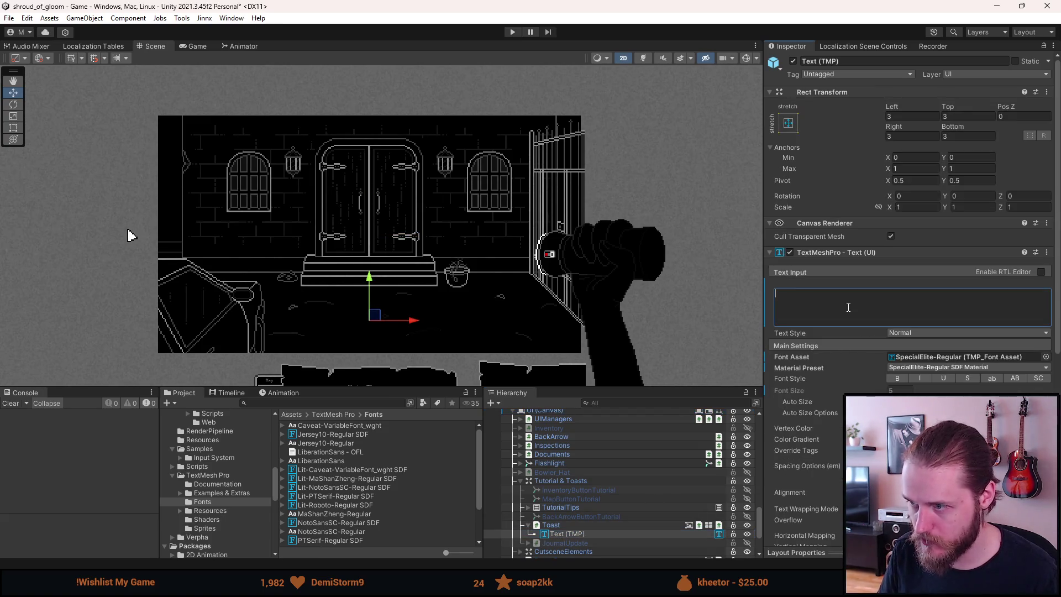
Enter 'This is an example toast' as the toast's text and bring up the TMP font asset list.
text(This is an )
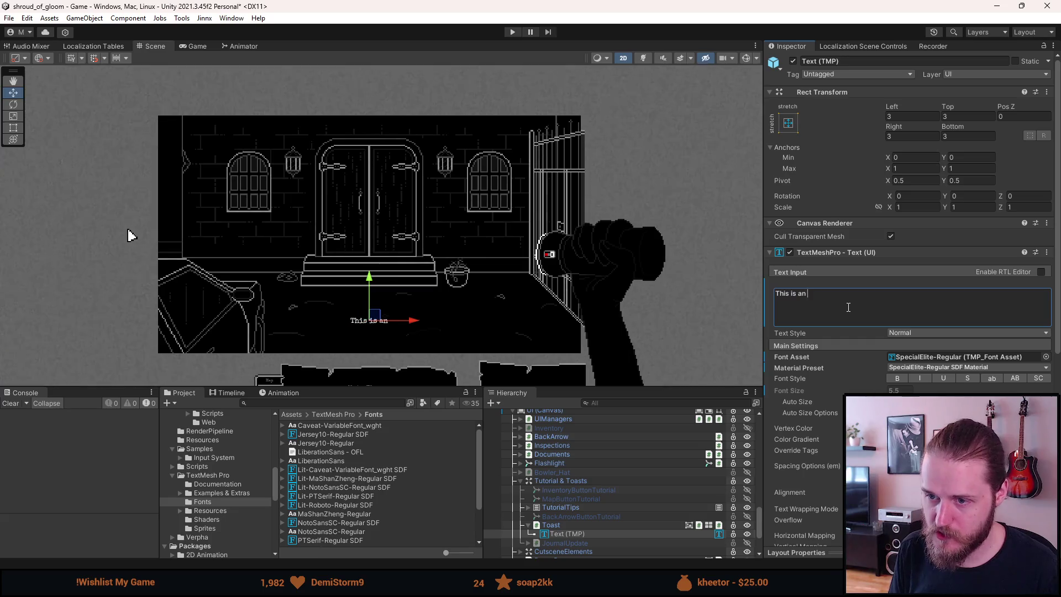
text(example toast)
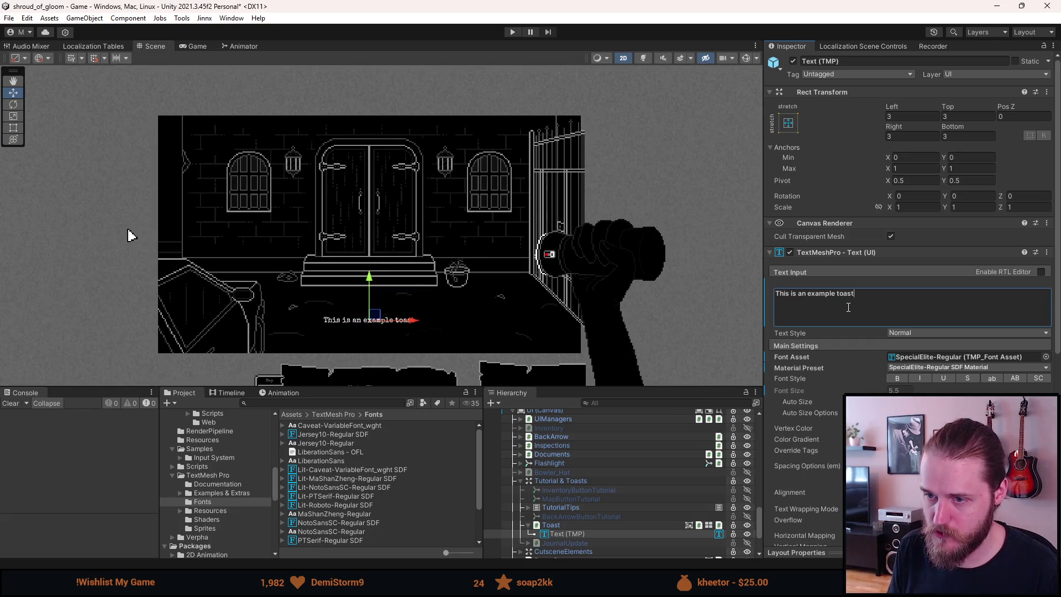
scroll(463, 324, up, 5)
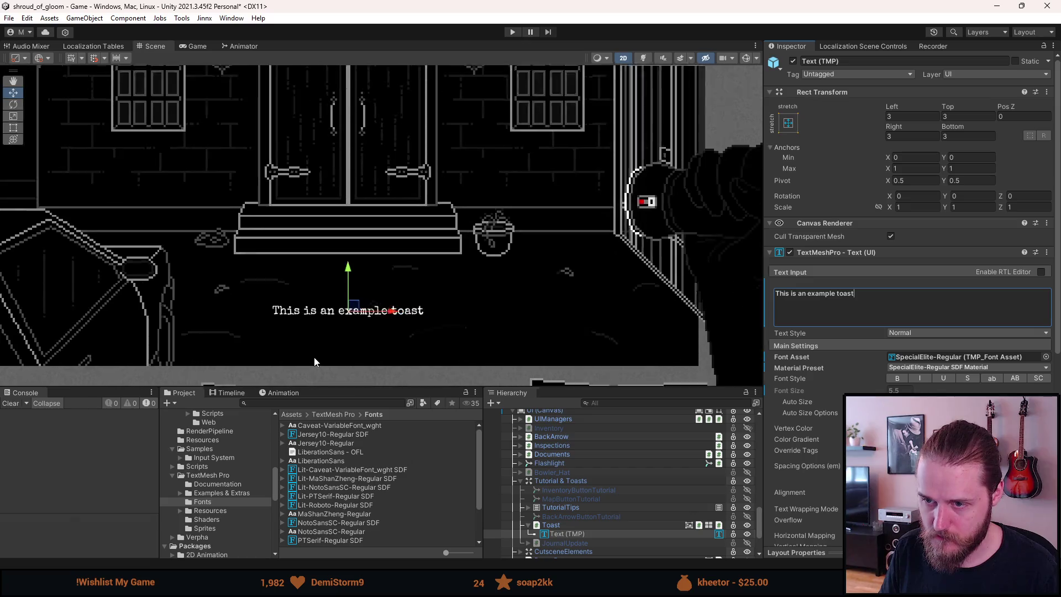
click(1045, 357)
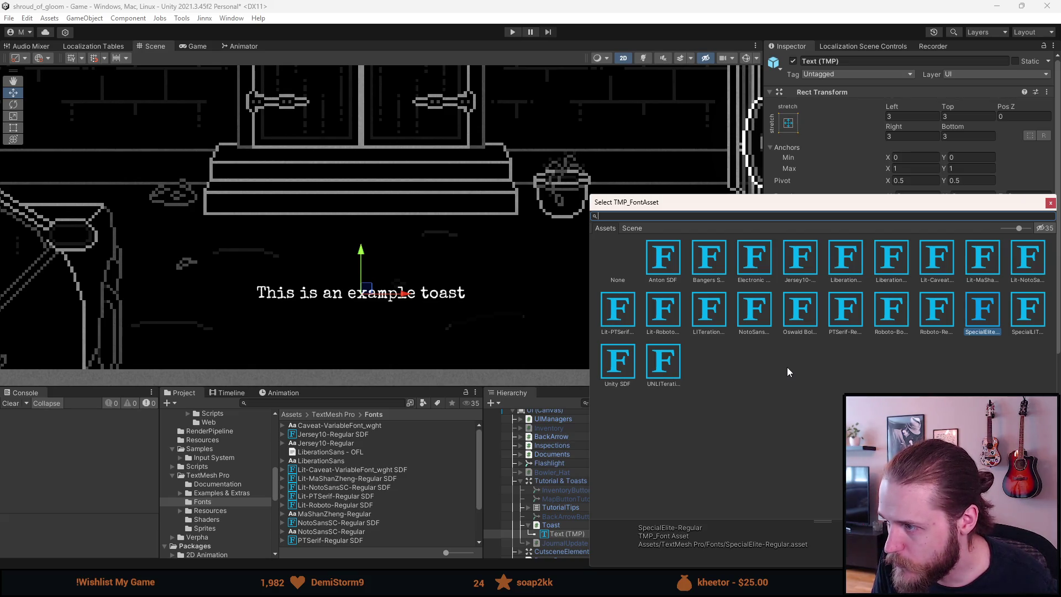
Switch the toast back and forth between Jersey10-Regular SDF and SpecialElite-Regular, settling on SpecialElite.
click(803, 267)
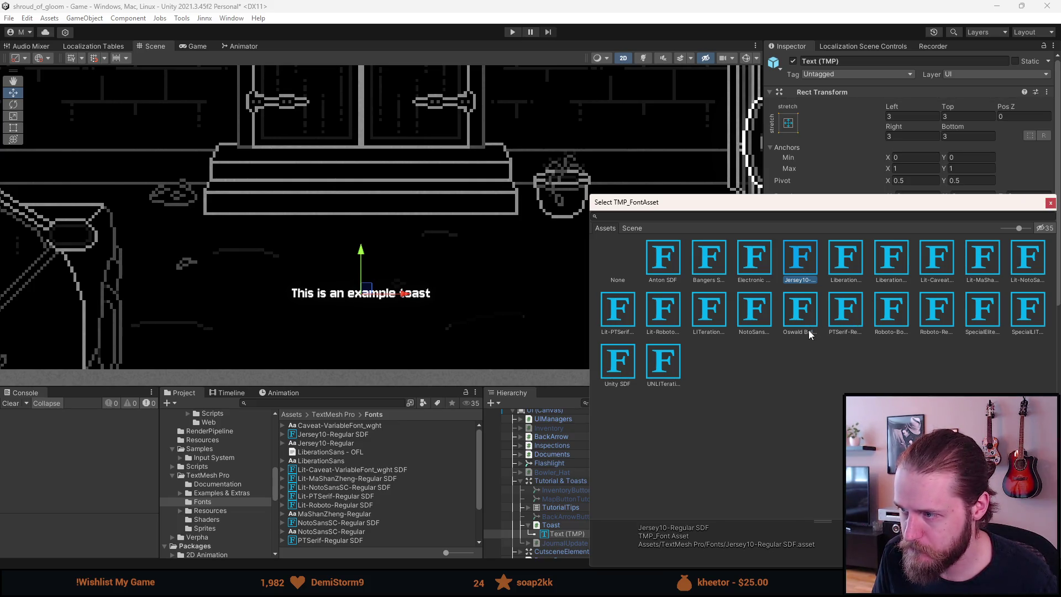
click(970, 316)
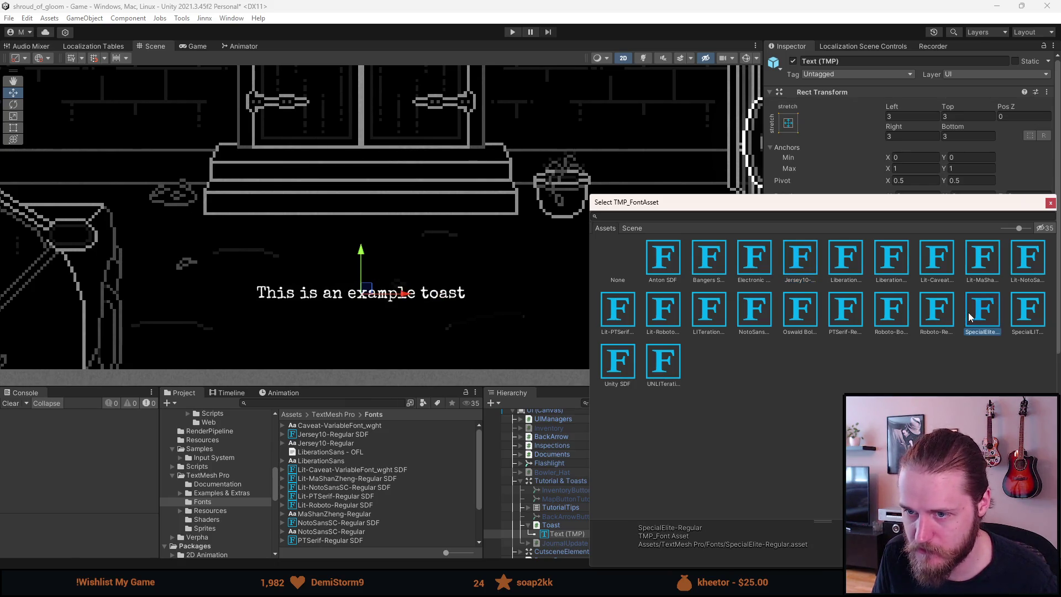
click(797, 269)
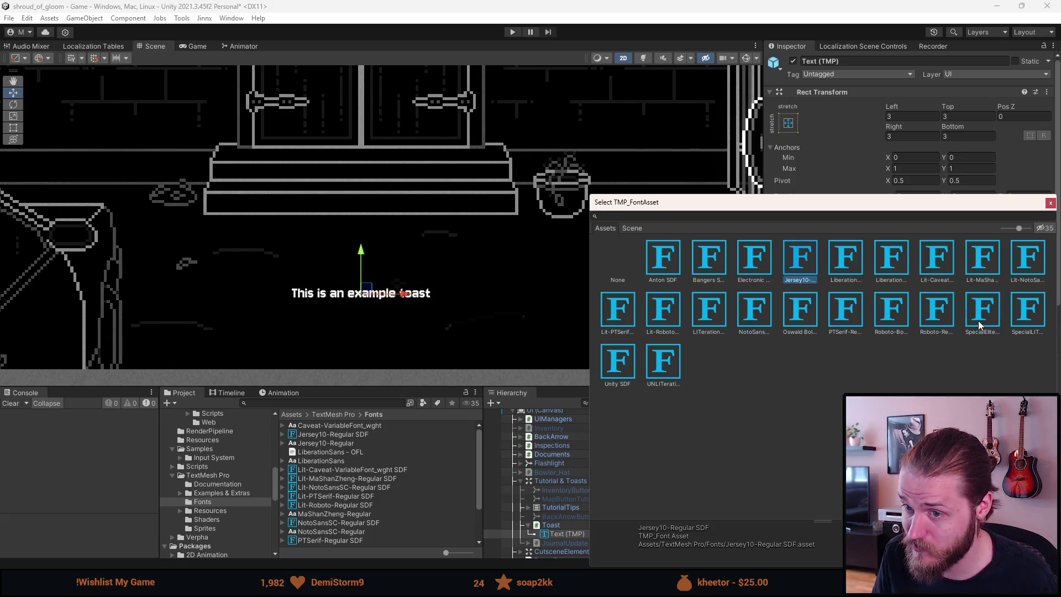
click(980, 324)
click(796, 266)
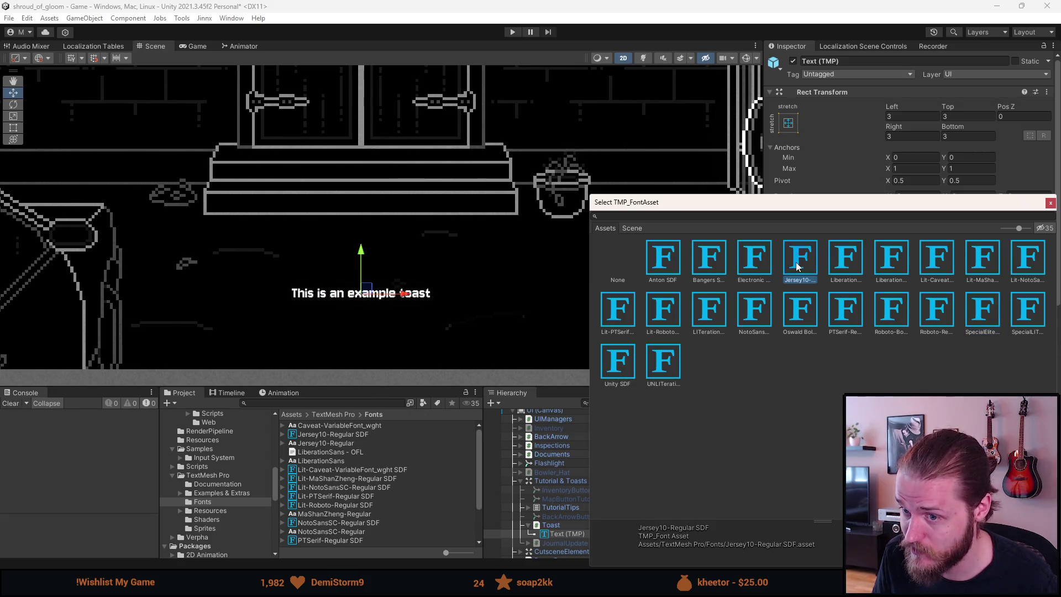
click(972, 325)
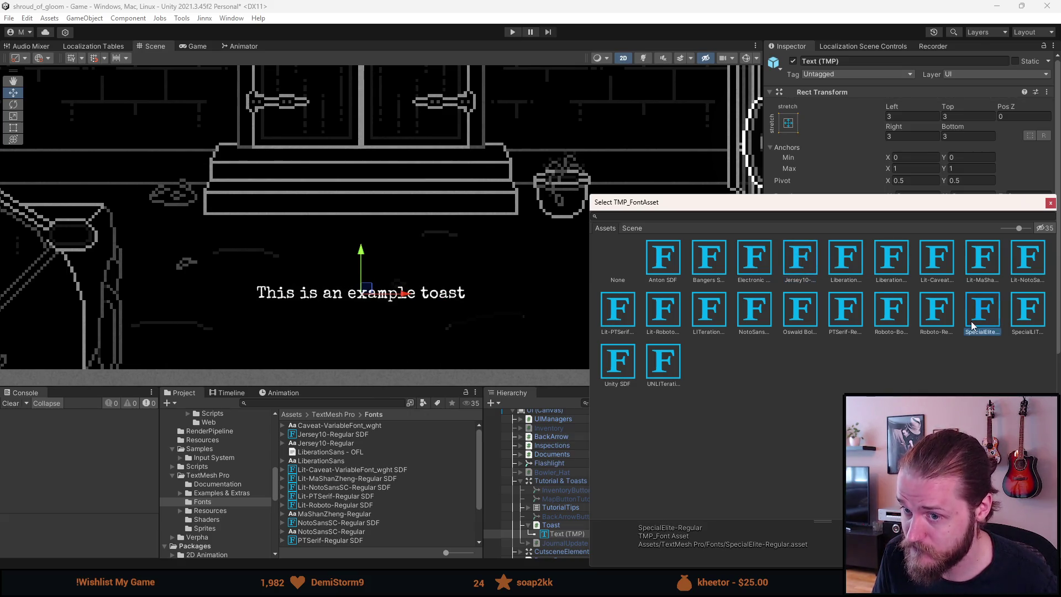
click(804, 269)
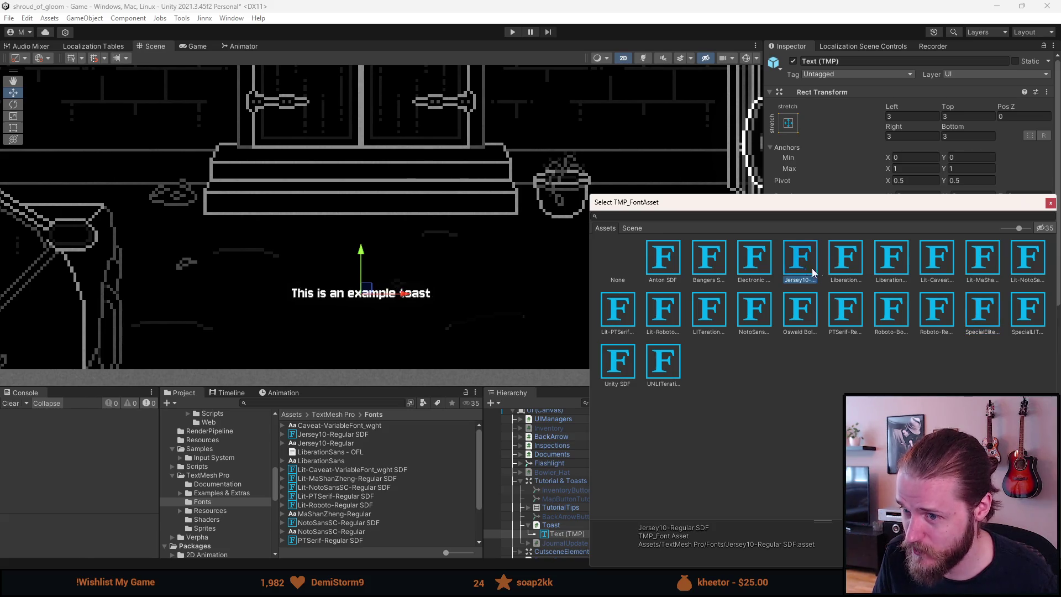
click(974, 317)
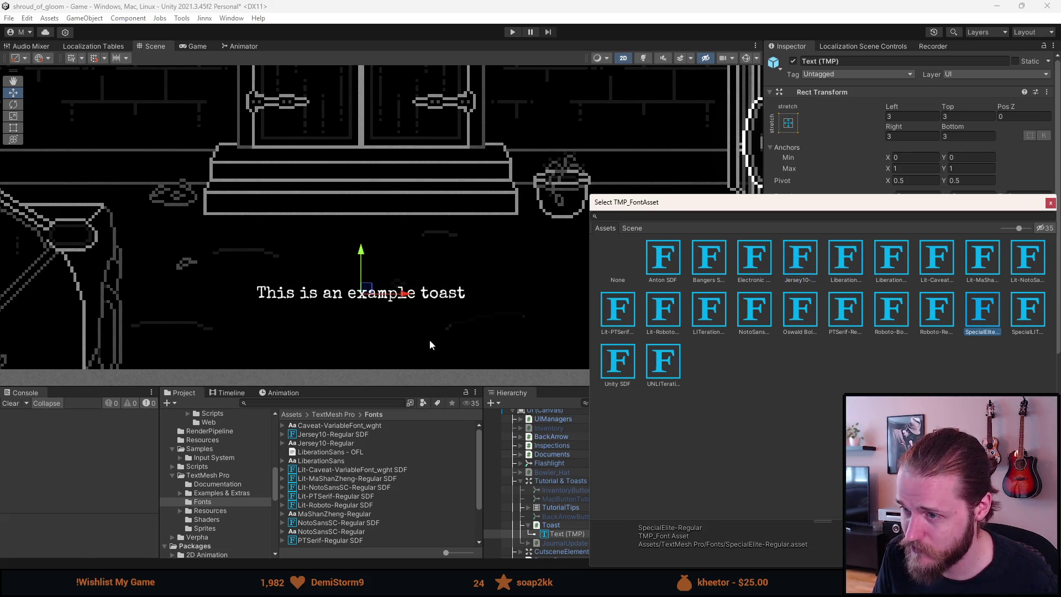
click(1051, 203)
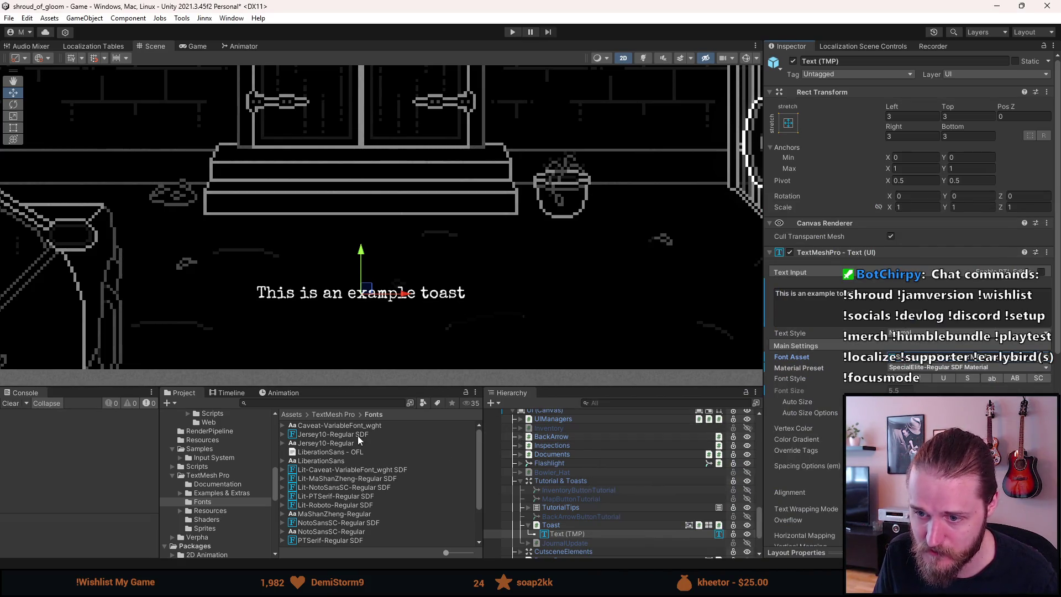
Set the Jersey10-Regular SDF font asset's Face Info Scale to 2 and update its atlas texture.
click(333, 436)
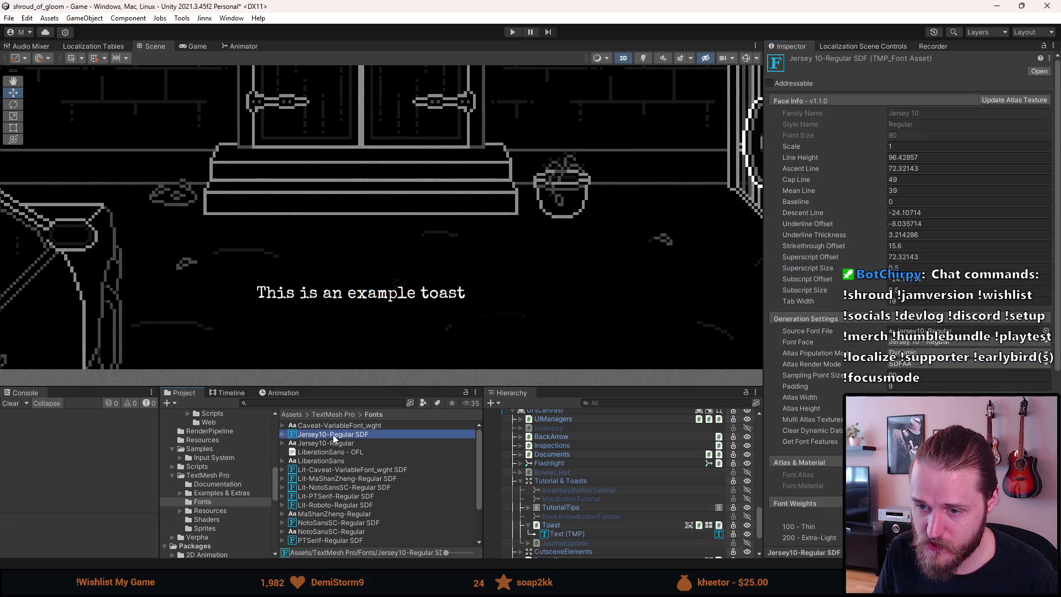
click(903, 147)
text(2)
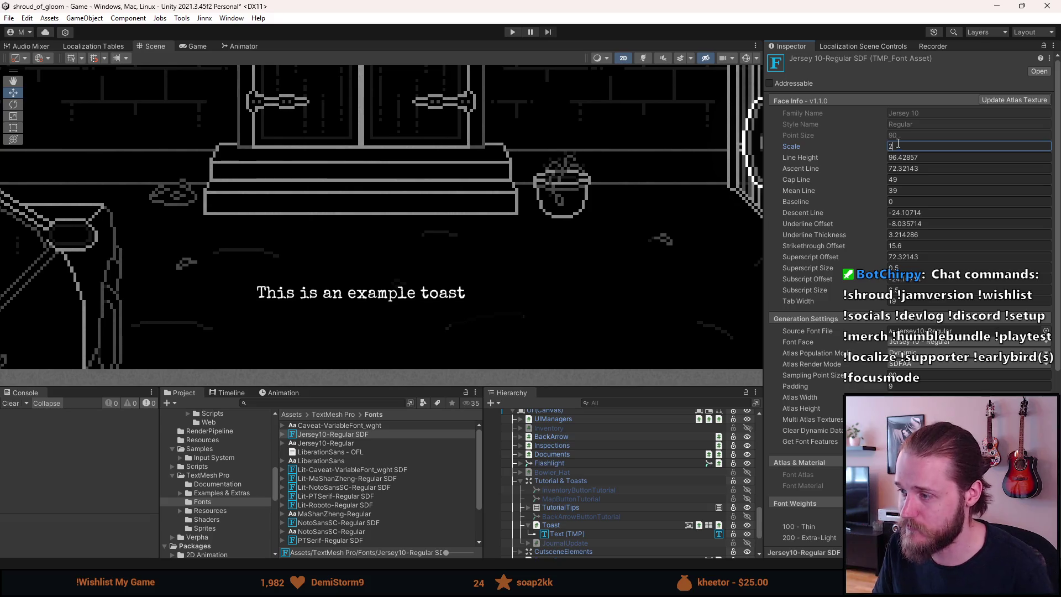
scroll(906, 166, down, 5)
text(2)
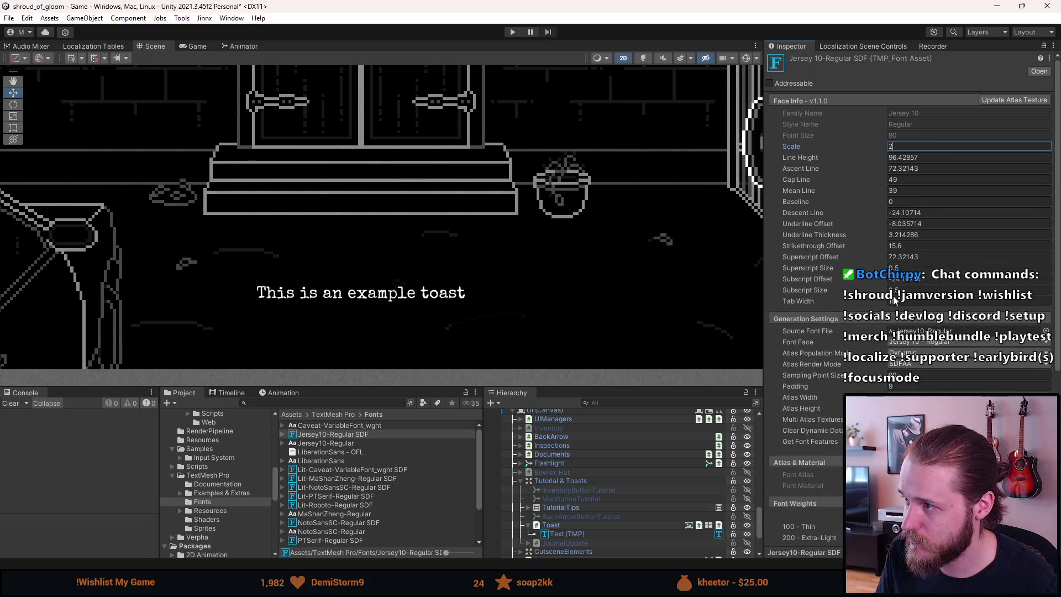
click(996, 103)
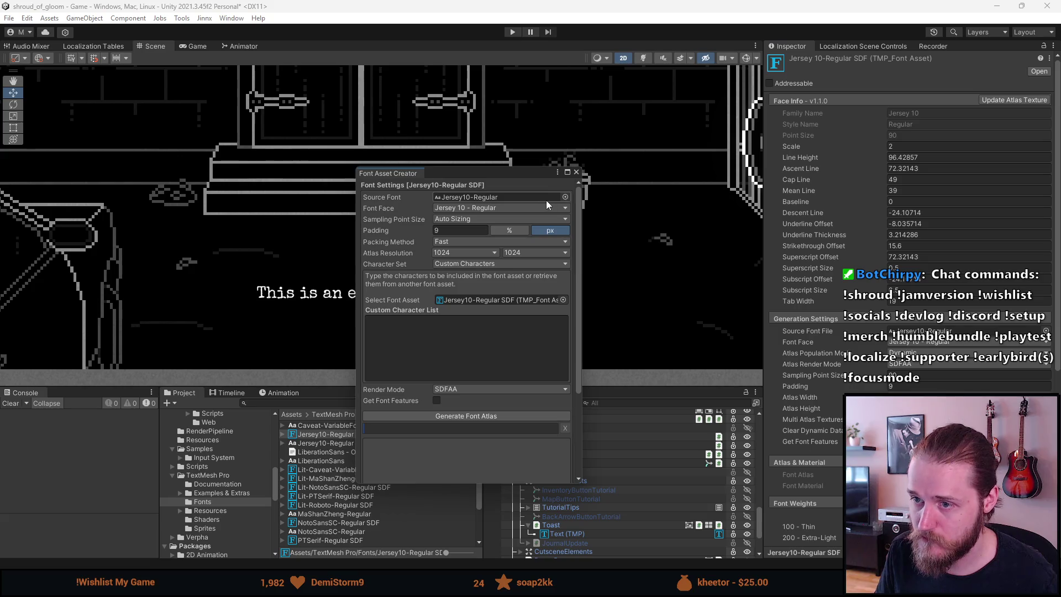
click(576, 172)
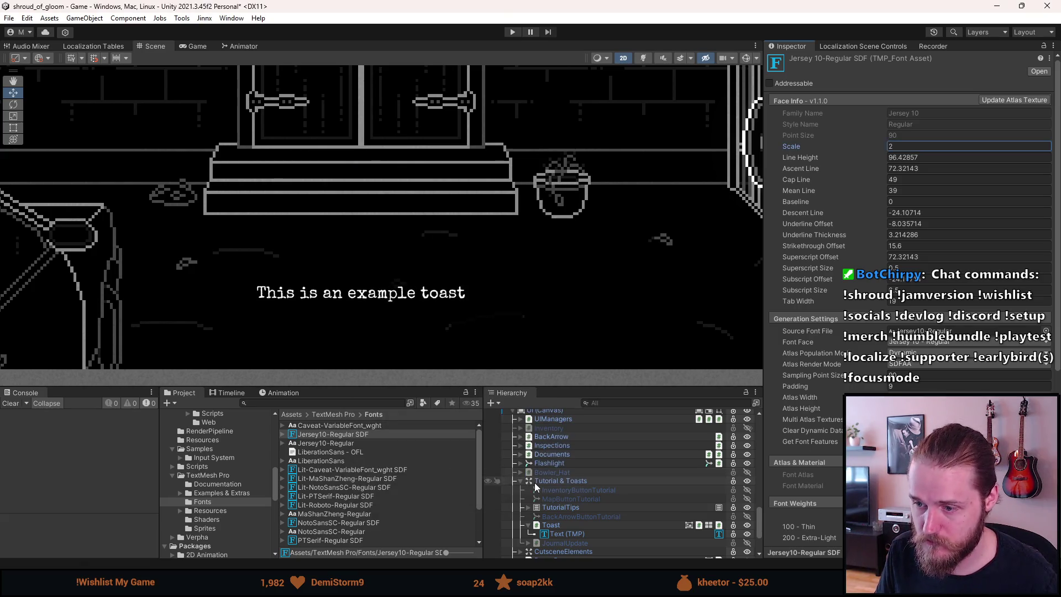
click(567, 533)
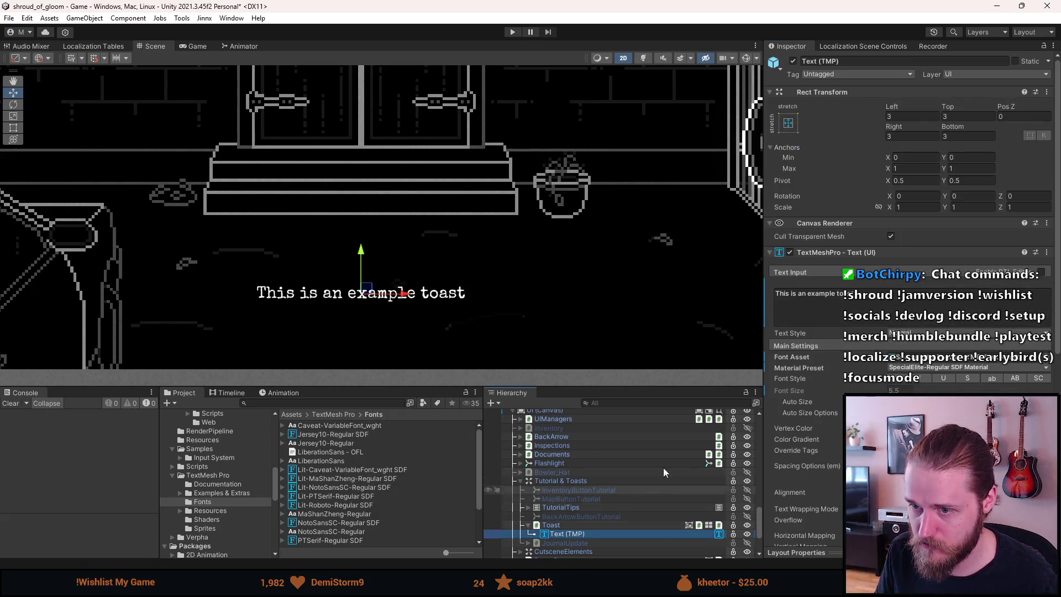
click(1047, 359)
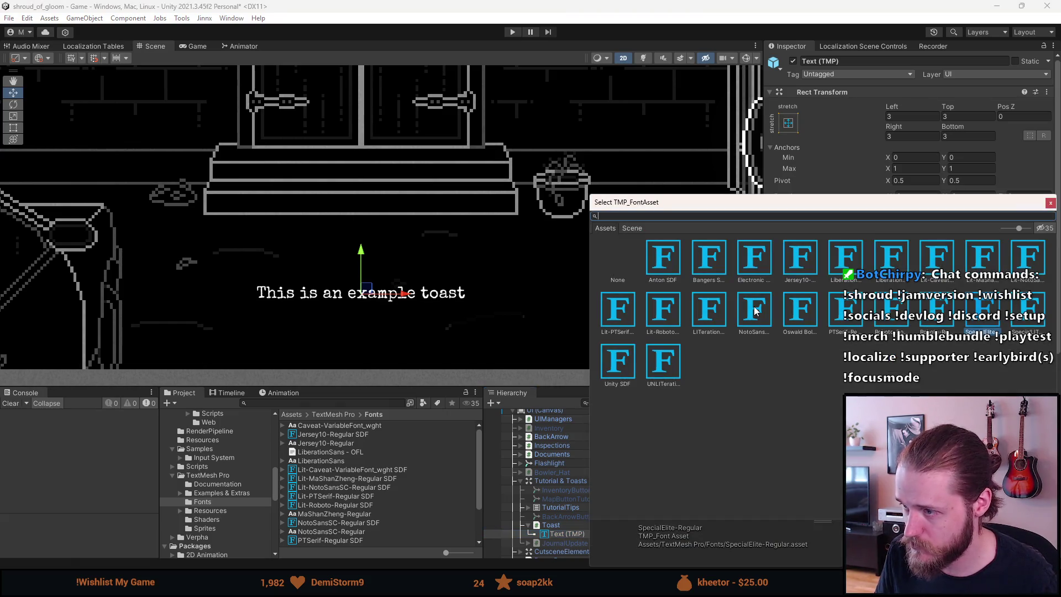
Preview the rescaled Jersey10 on the toast, then settle on SpecialElite-Regular and inspect the Caveat font.
click(805, 274)
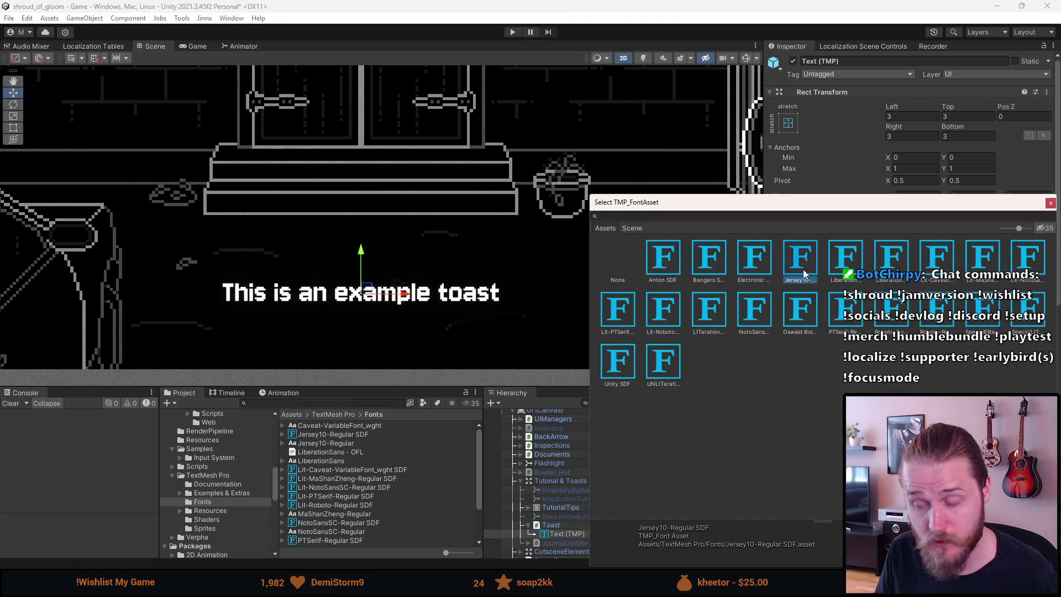
scroll(230, 324, up, 3)
scroll(230, 323, up, 3)
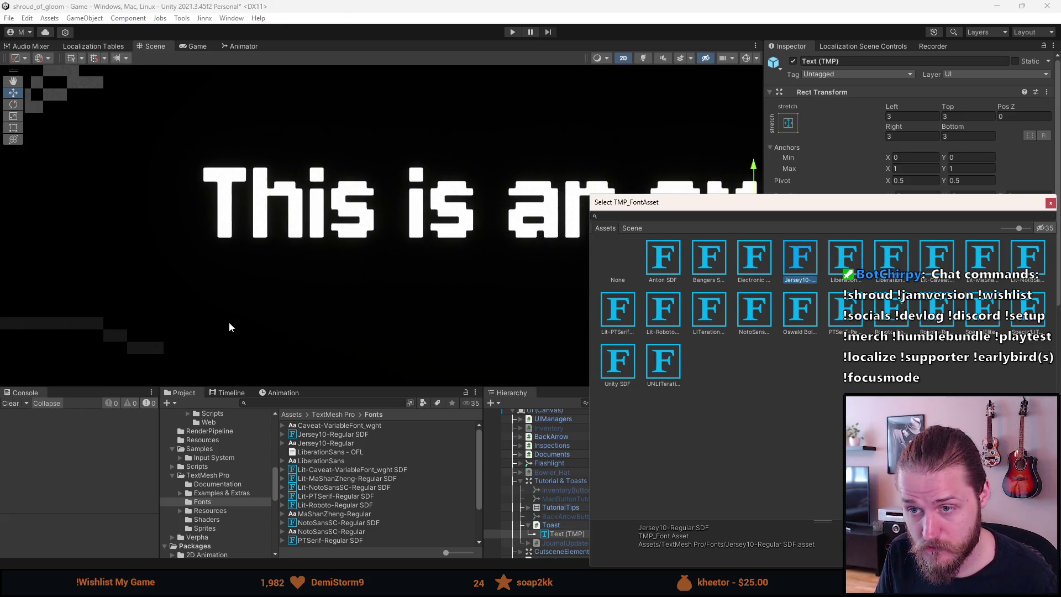
scroll(230, 323, down, 6)
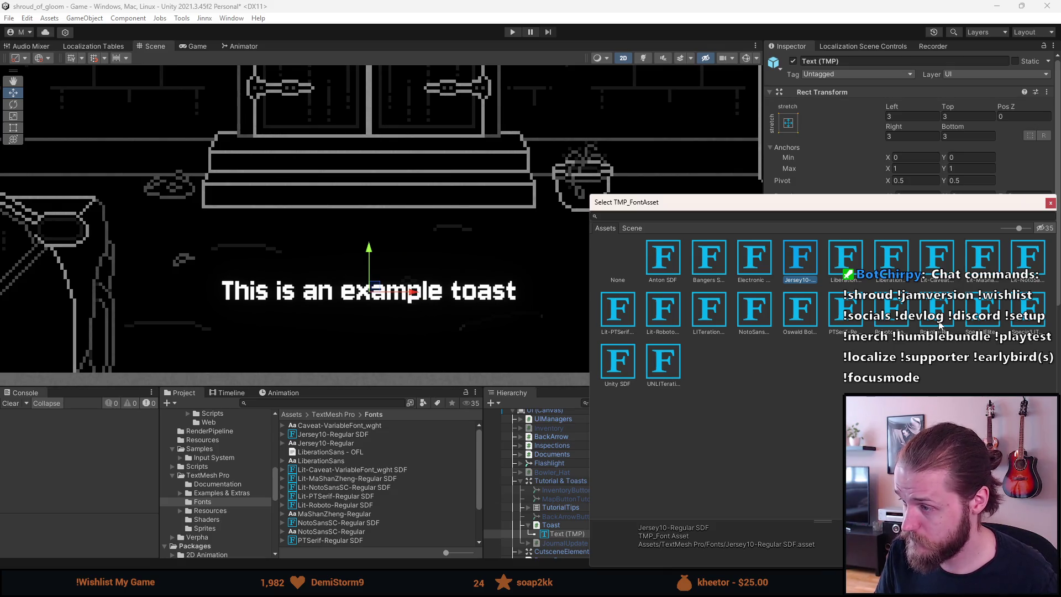
click(993, 322)
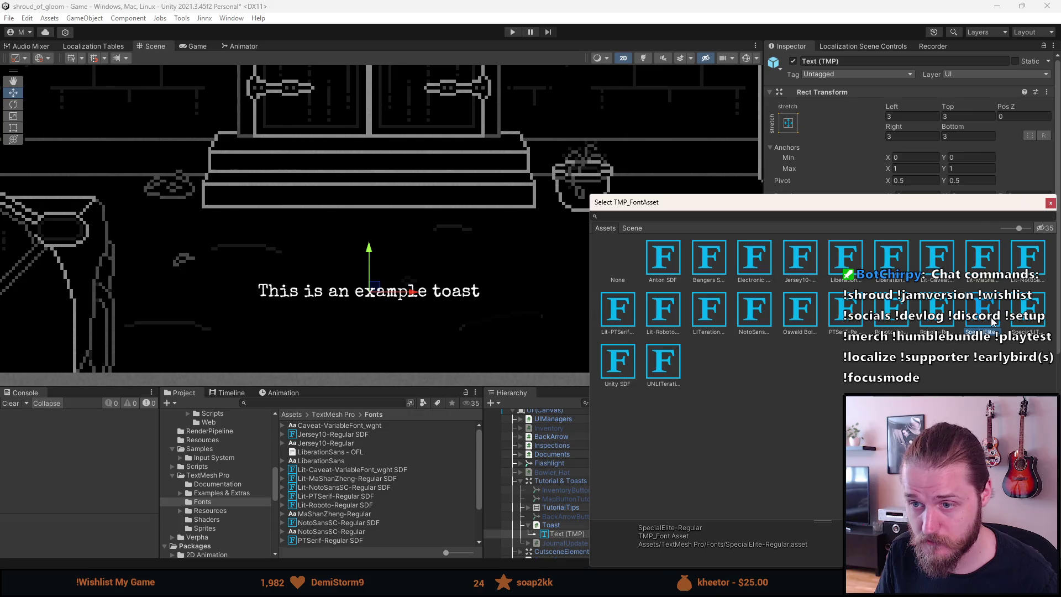
click(1049, 204)
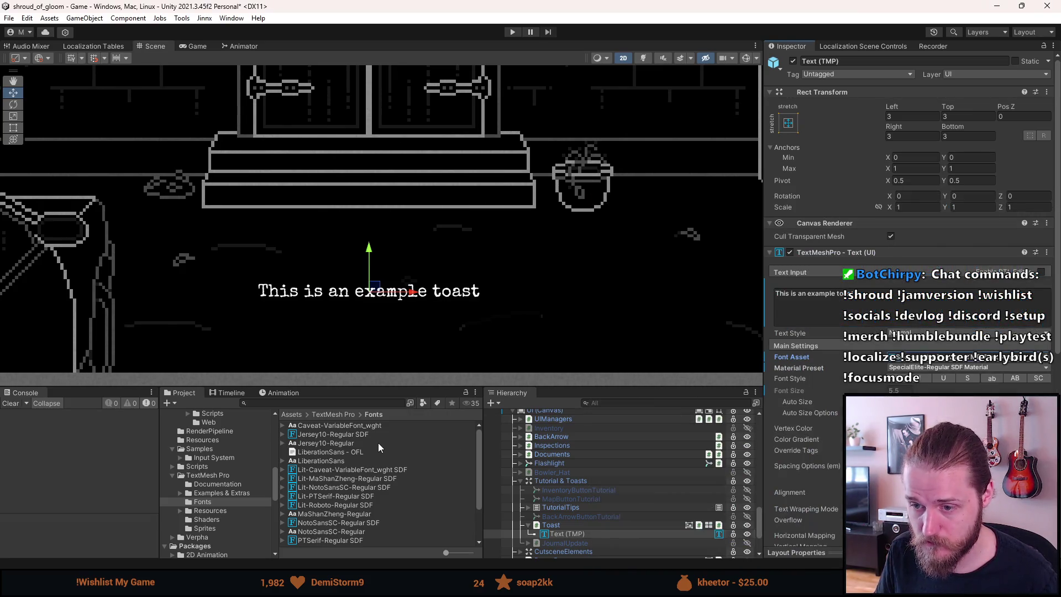
click(360, 426)
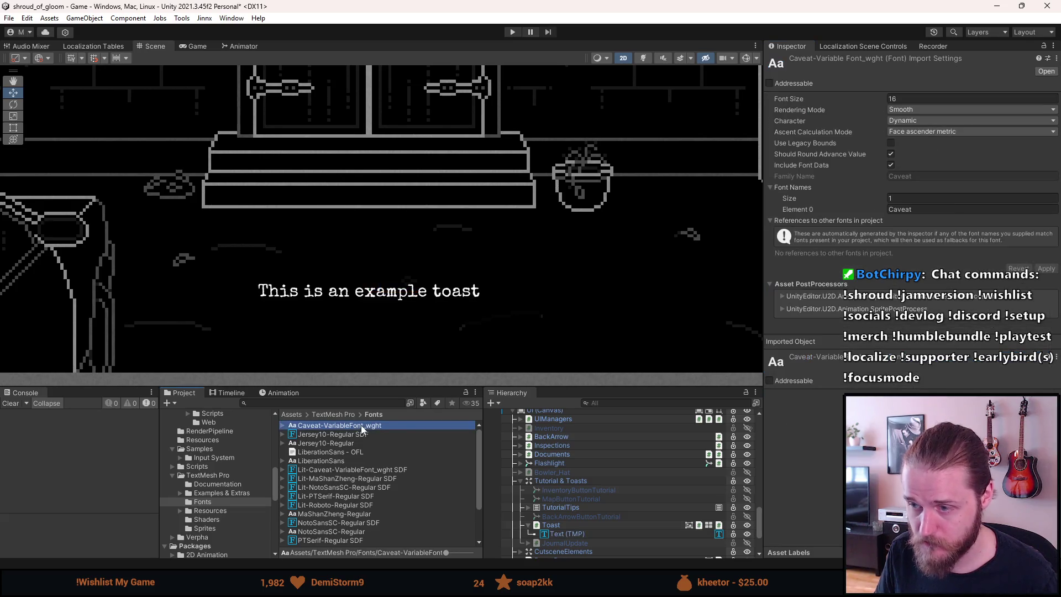
Change the Jersey10-Regular SDF Scale value from 2 to 1.5, then reselect the toast text.
click(330, 435)
click(918, 146)
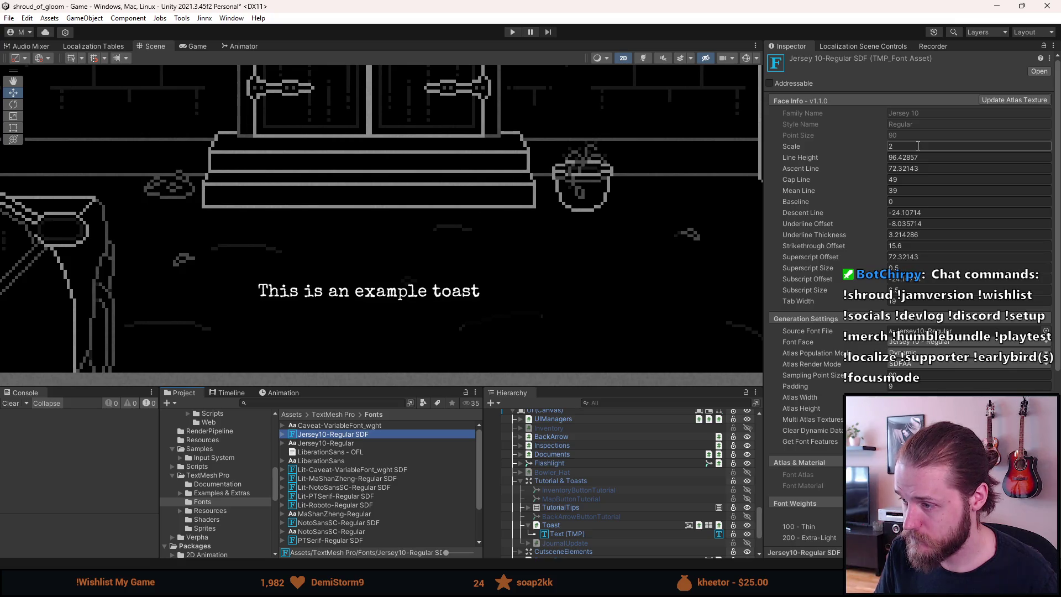
click(917, 146)
text(1.5)
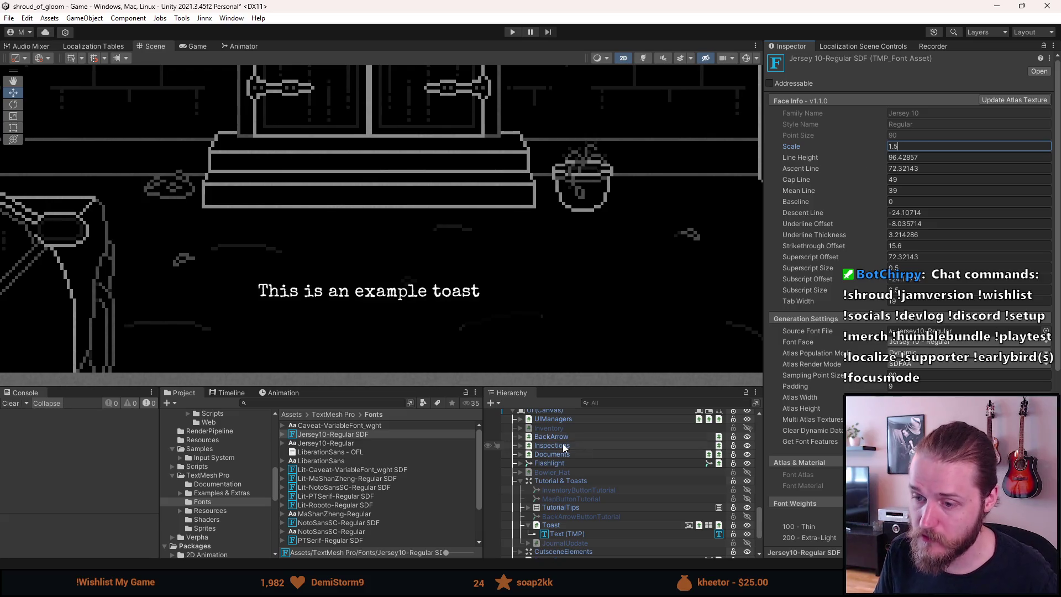
click(567, 532)
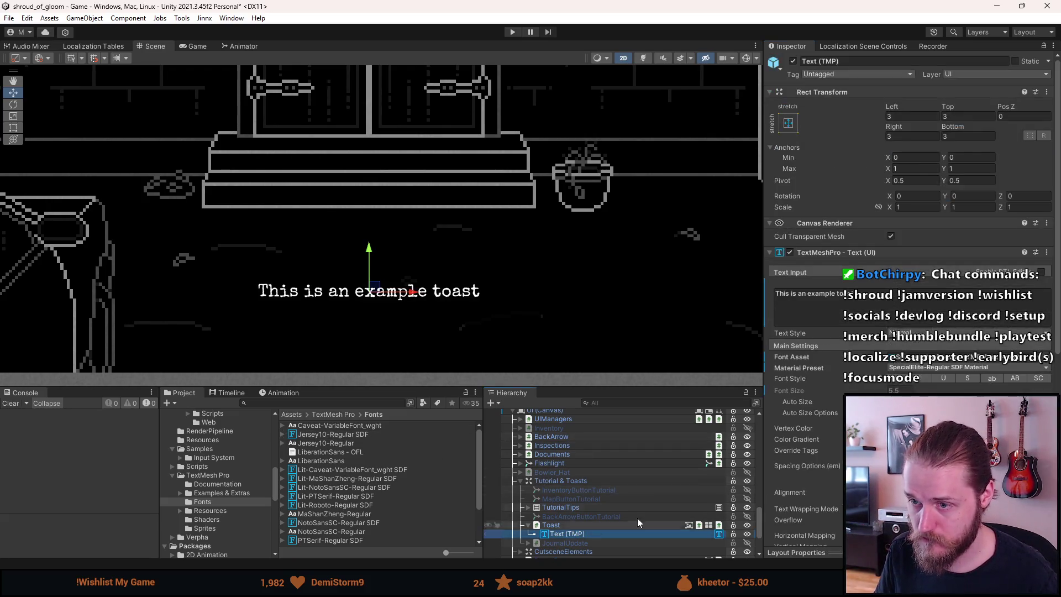
click(1044, 360)
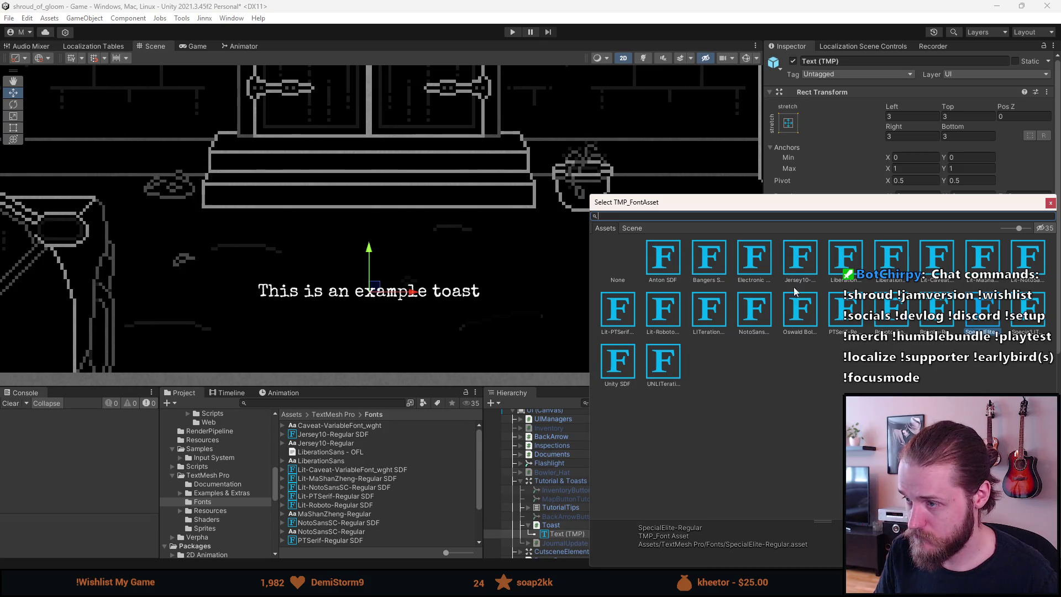
click(800, 271)
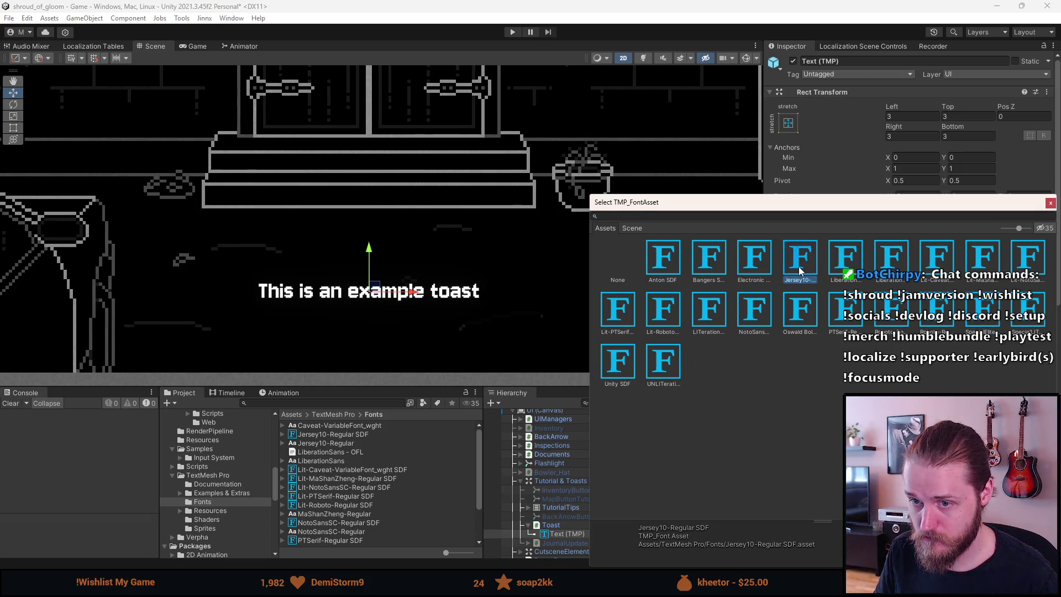
click(937, 309)
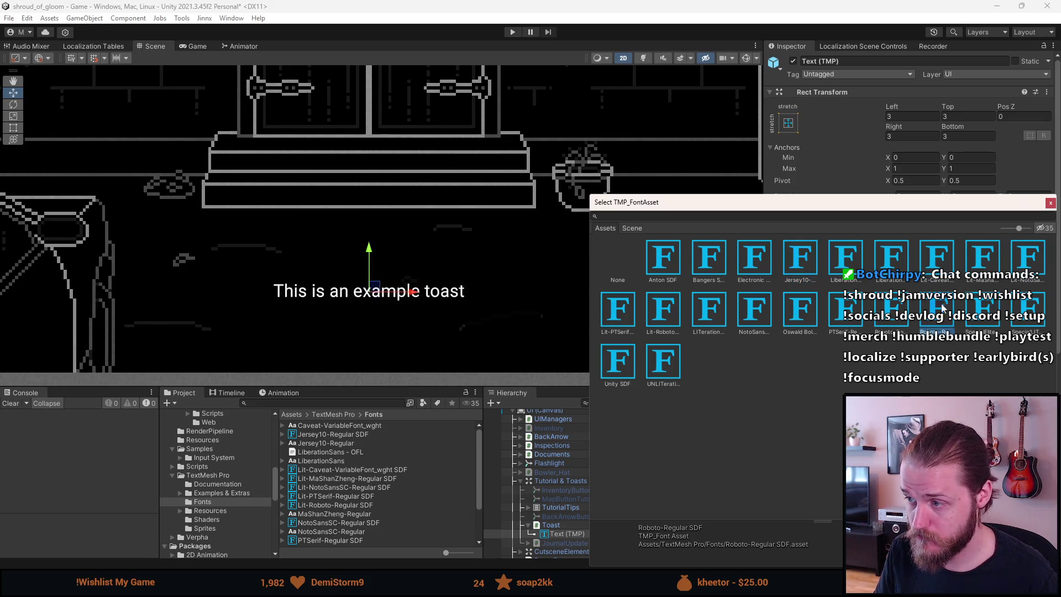
click(971, 305)
click(802, 264)
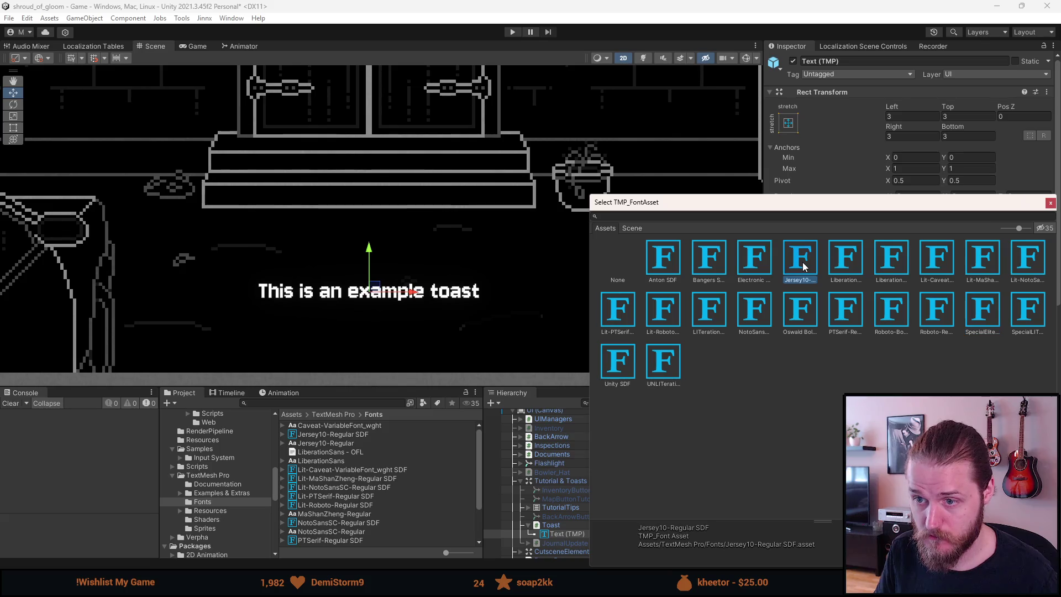
click(937, 319)
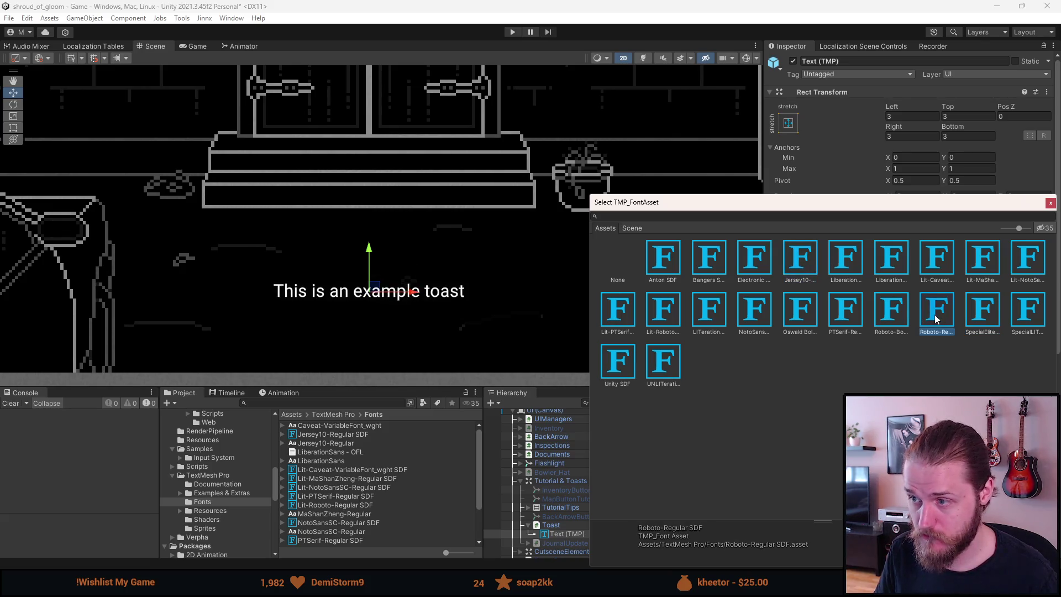
click(973, 318)
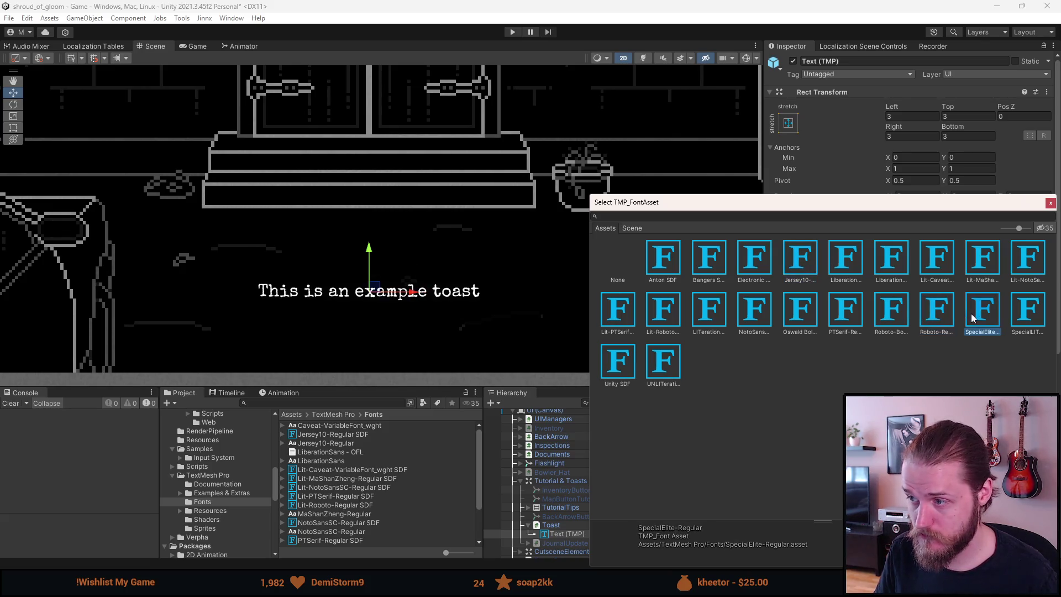
click(804, 263)
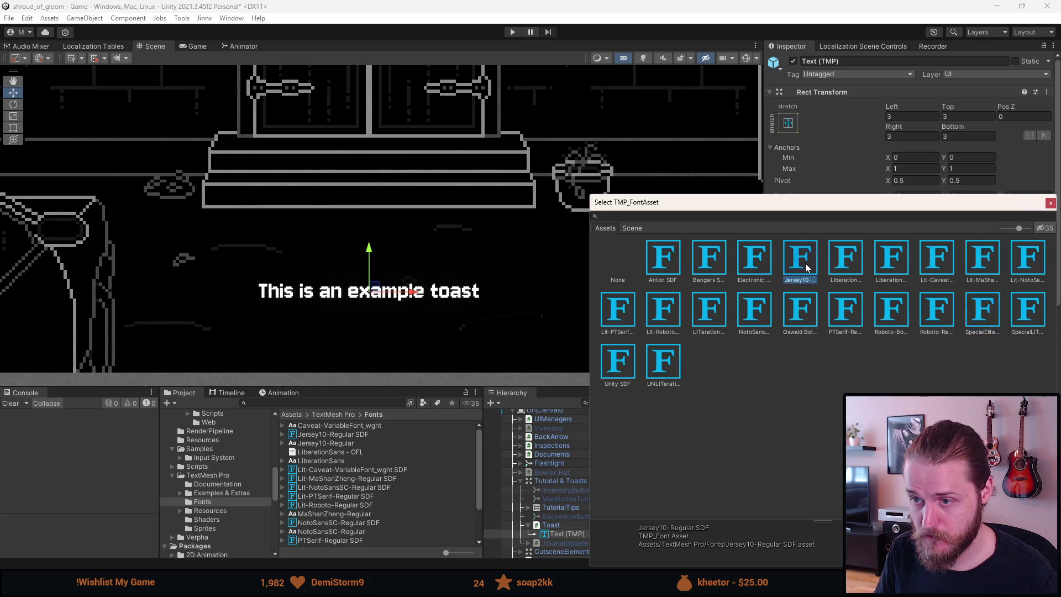
click(983, 321)
scroll(477, 253, up, 2)
scroll(477, 253, down, 4)
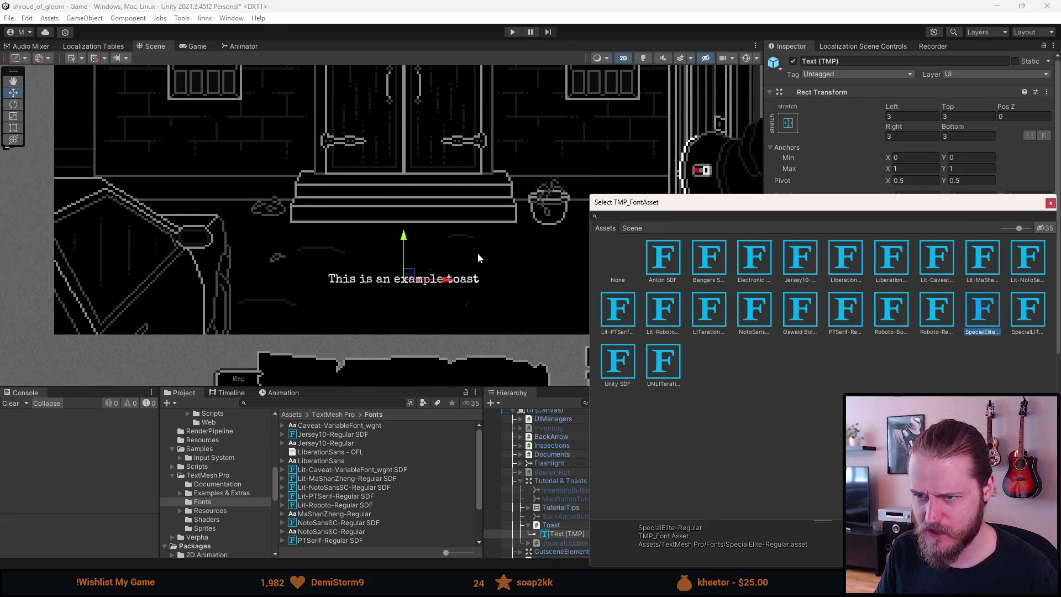
click(804, 263)
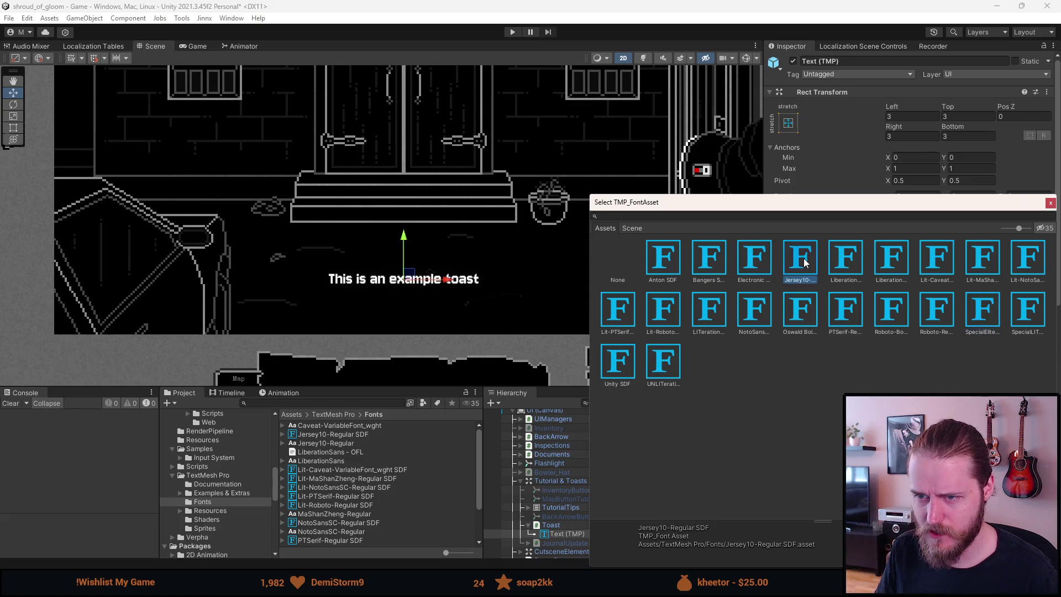
click(976, 321)
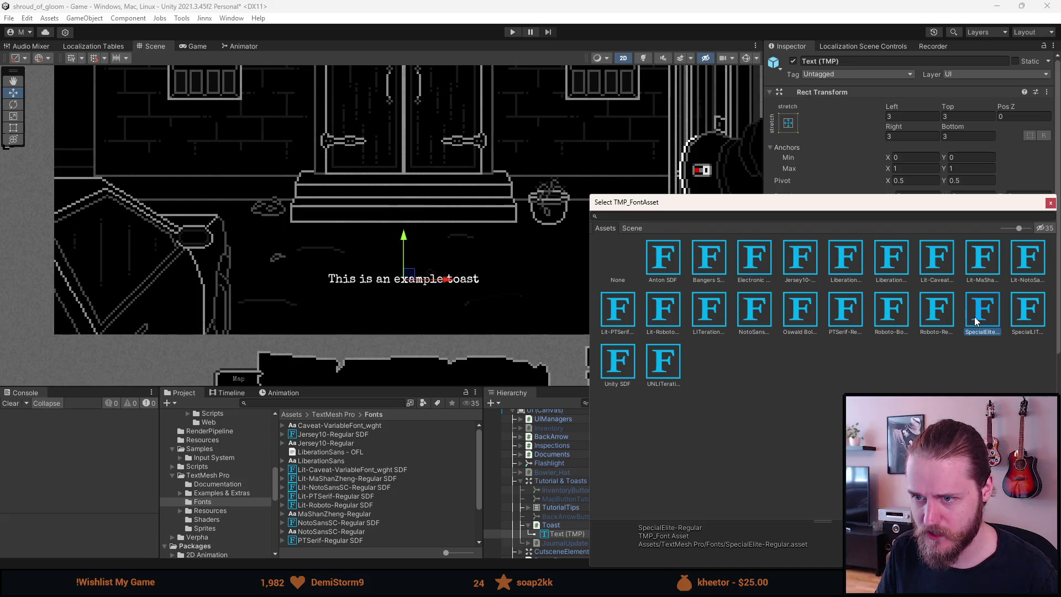
click(802, 269)
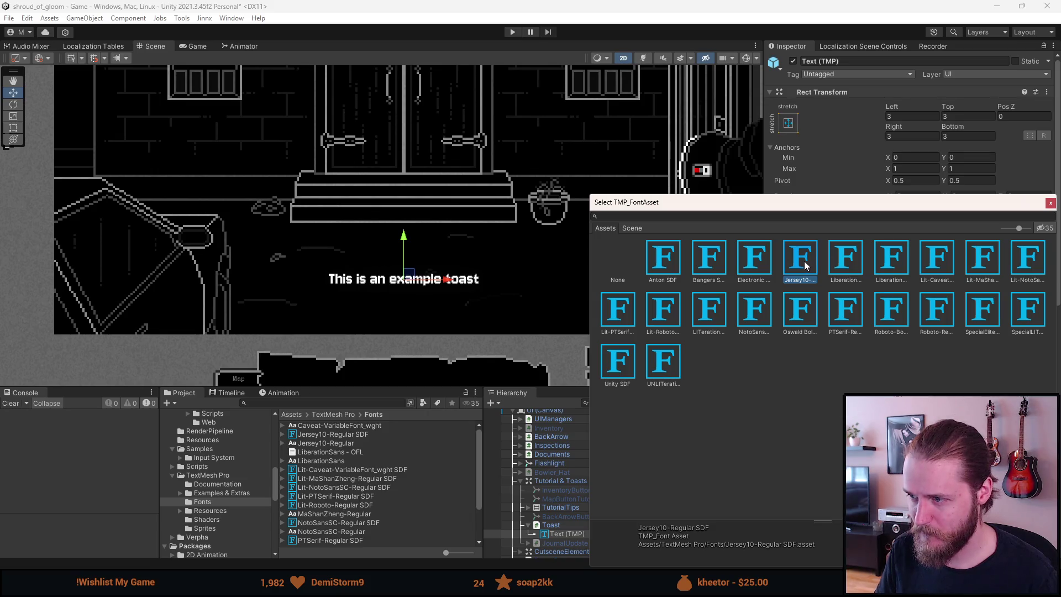
click(984, 324)
click(1049, 203)
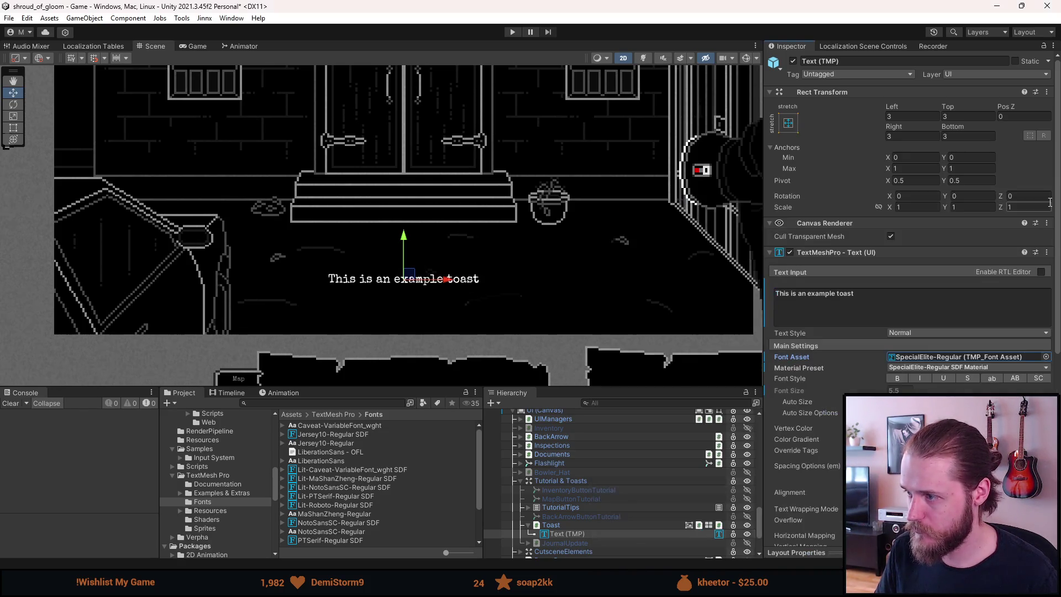
Clear the example toast message and deactivate the Toast object.
click(557, 526)
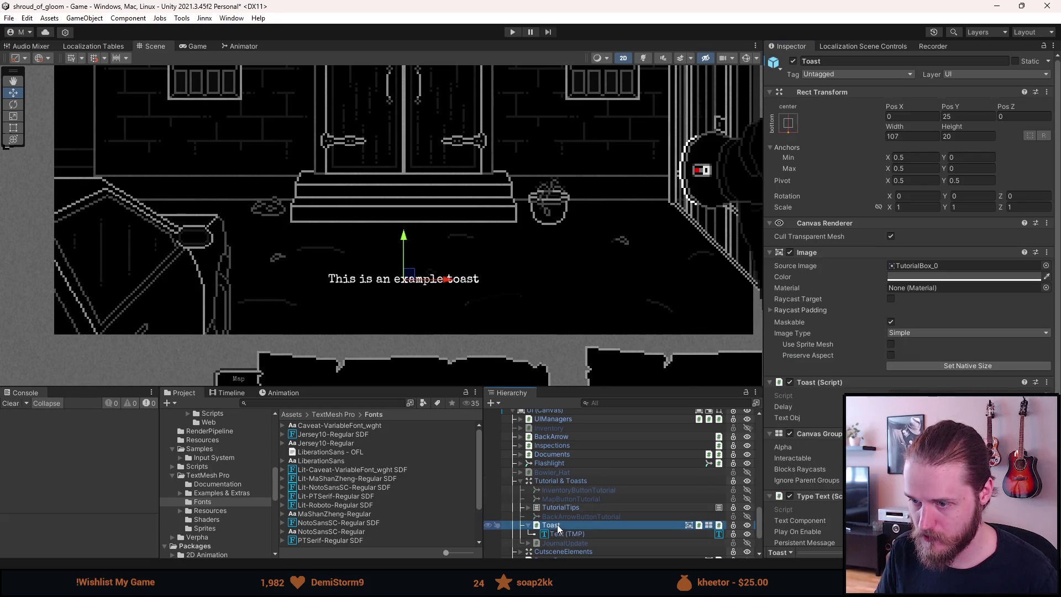
click(559, 533)
click(818, 301)
key(ctrl+a)
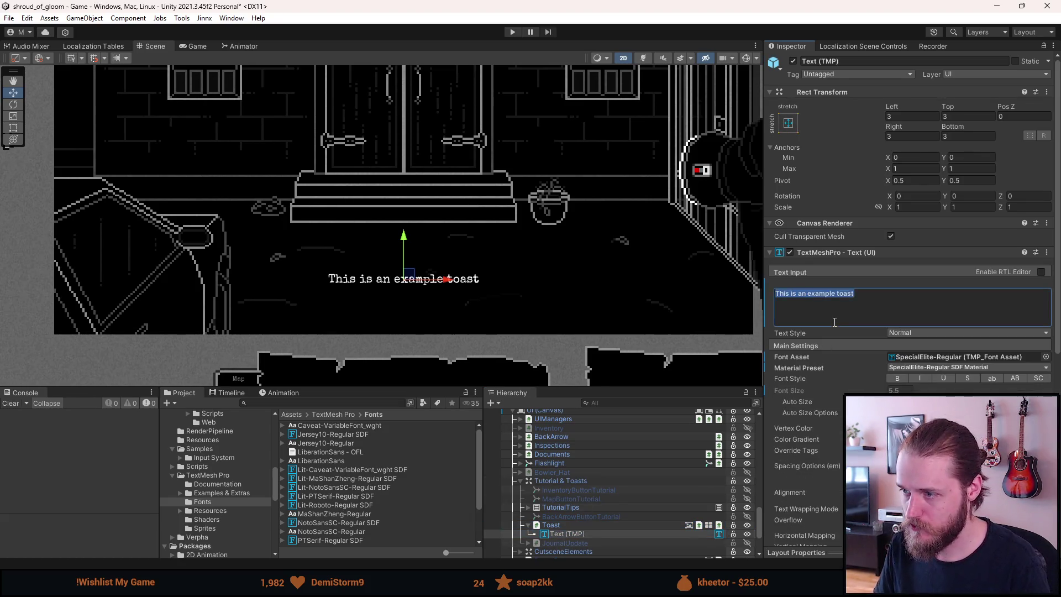
key(BackSpace)
click(614, 523)
key(alt+shift+a)
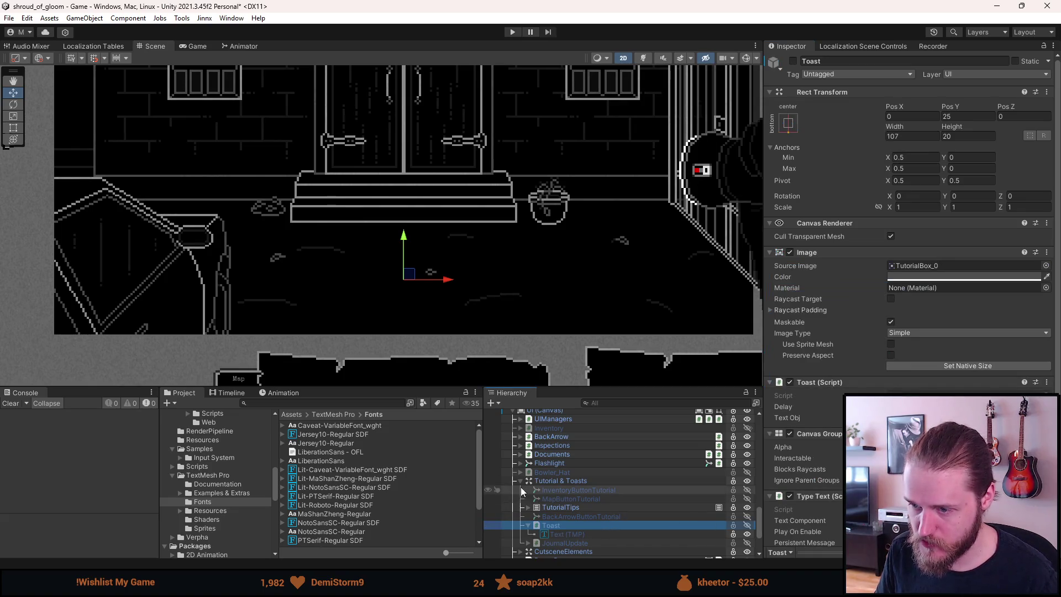
Assign Jersey10-Regular SDF as FontManager's Pixel Font and save the scene.
click(520, 482)
scroll(531, 470, up, 10)
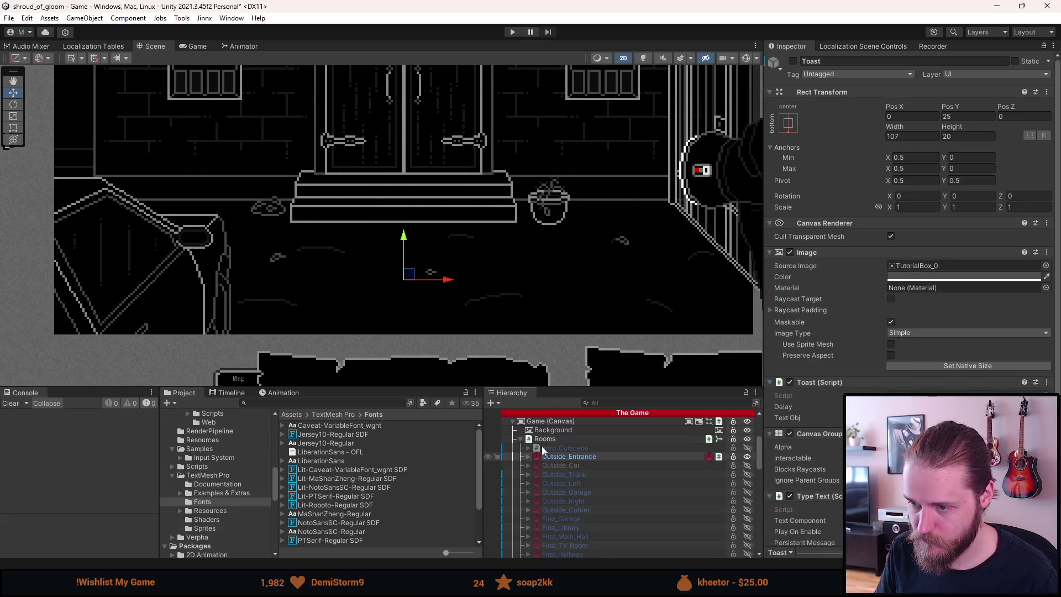
scroll(538, 456, up, 4)
click(564, 475)
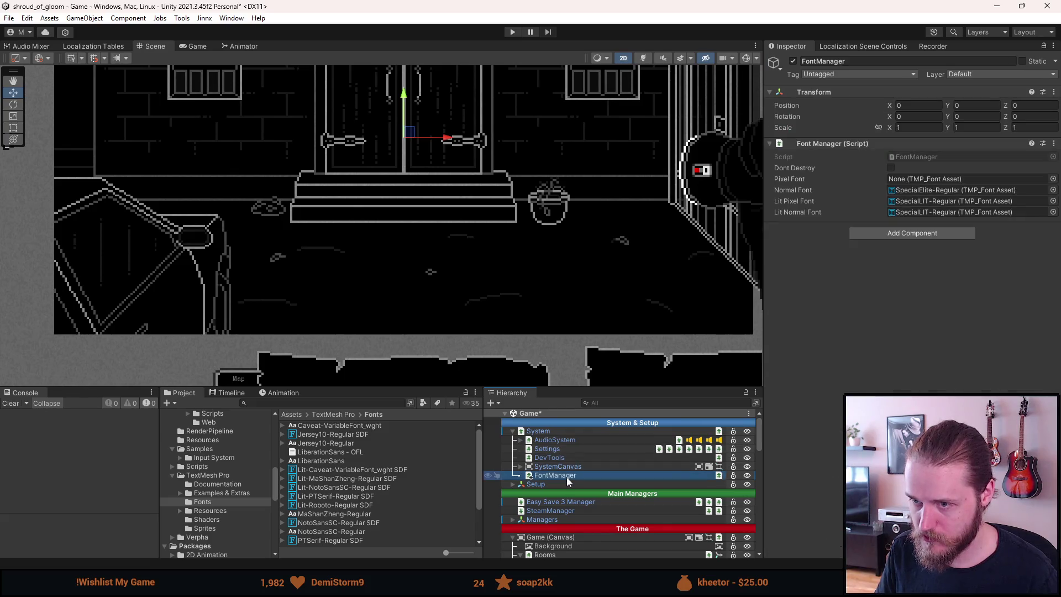
click(1053, 179)
double_click(814, 227)
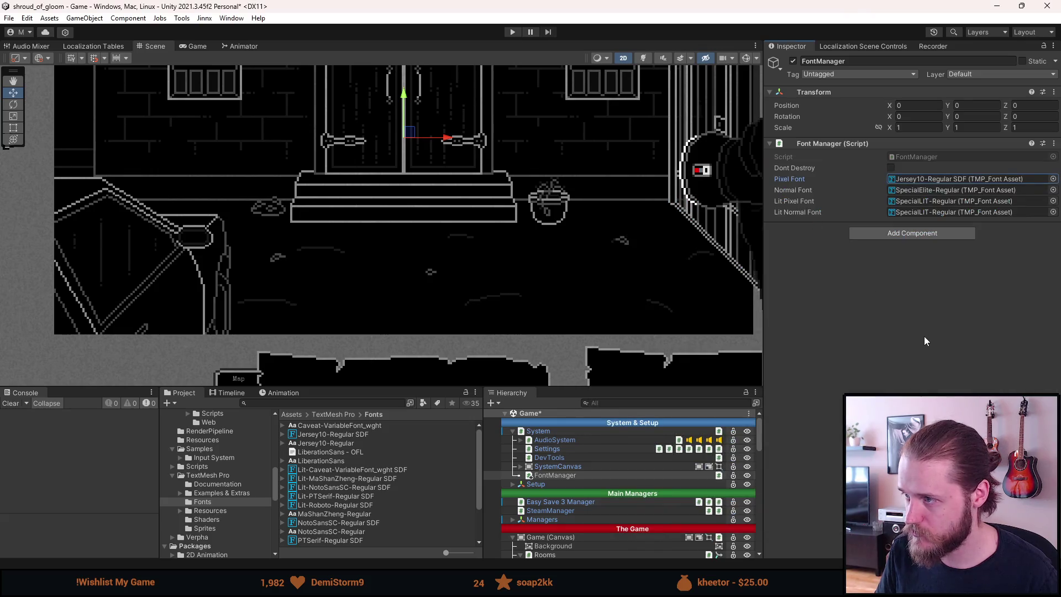
key(ctrl+s)
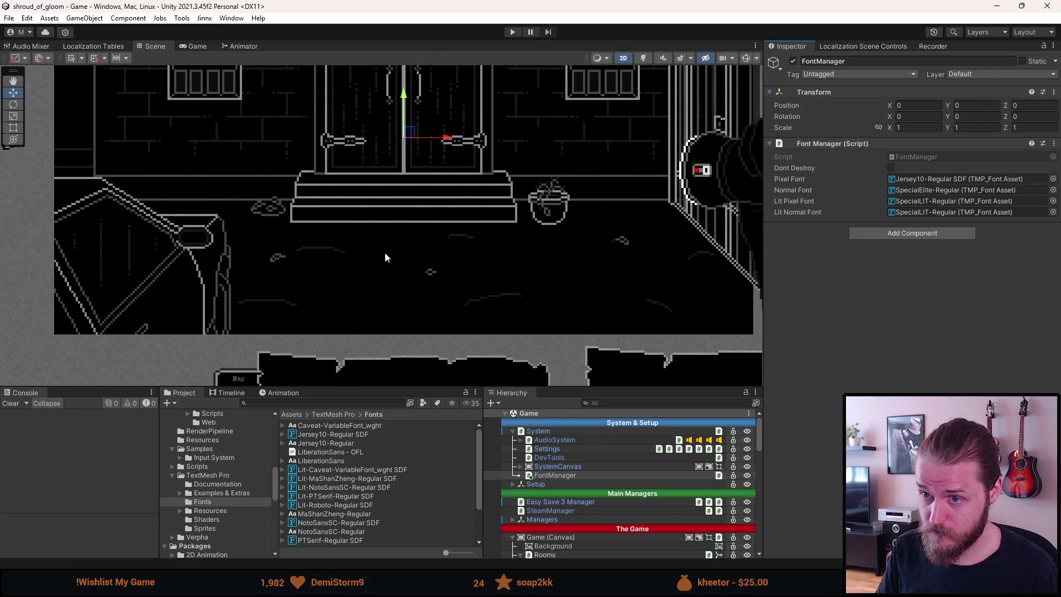
scroll(386, 257, down, 3)
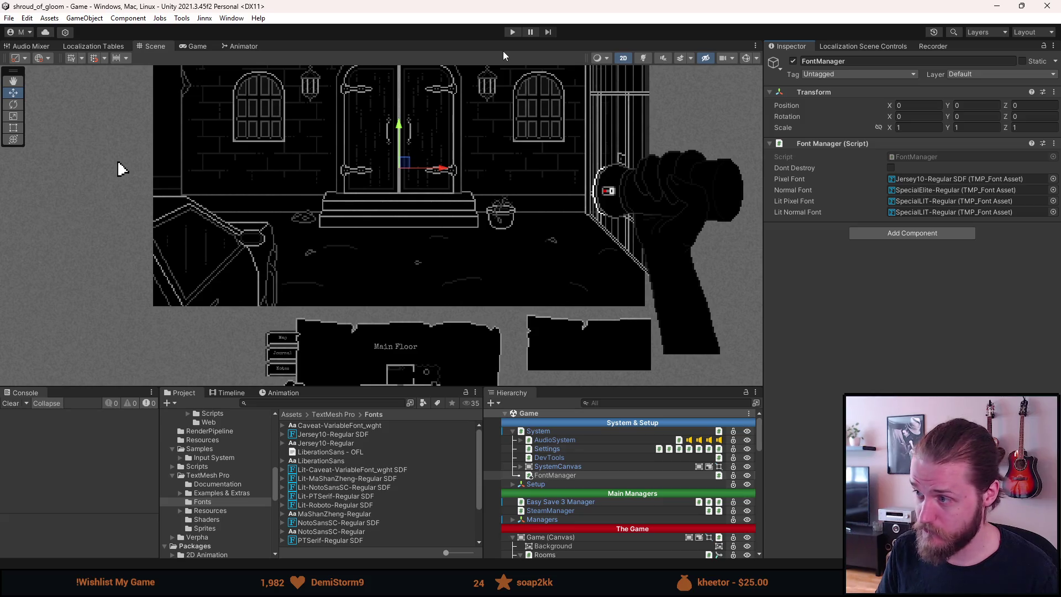
key(alt+Tab)
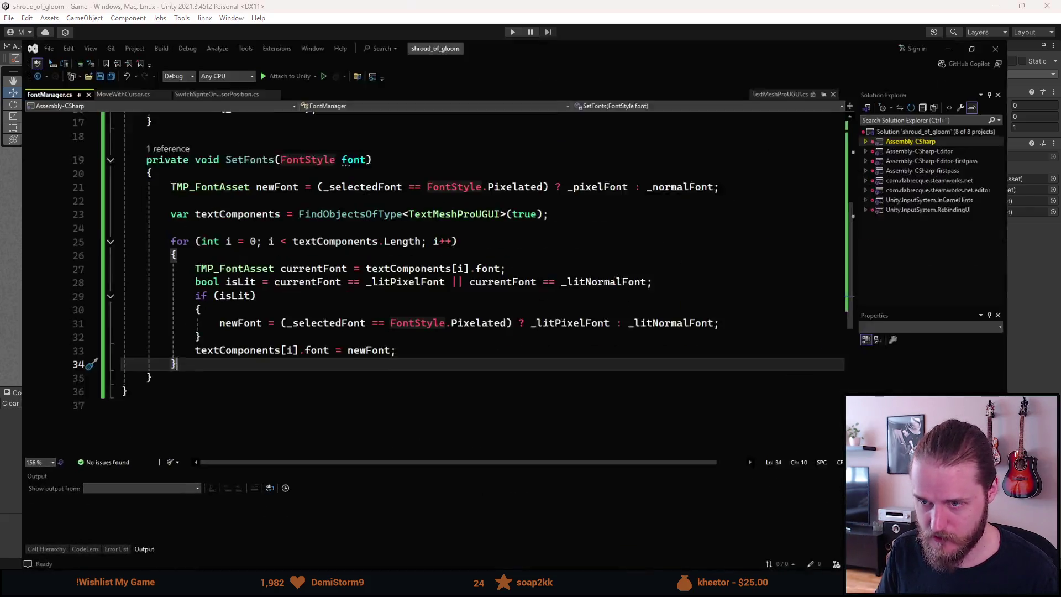
Review FontManager.cs's Awake and SetFonts code, then return to the Unity editor.
scroll(319, 305, up, 1)
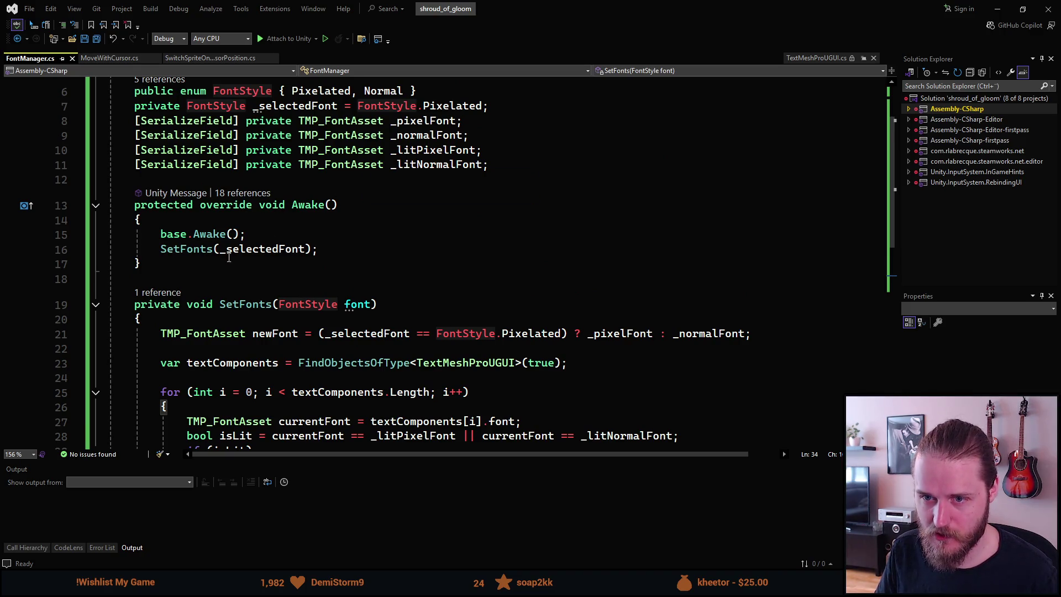
scroll(203, 258, down, 1)
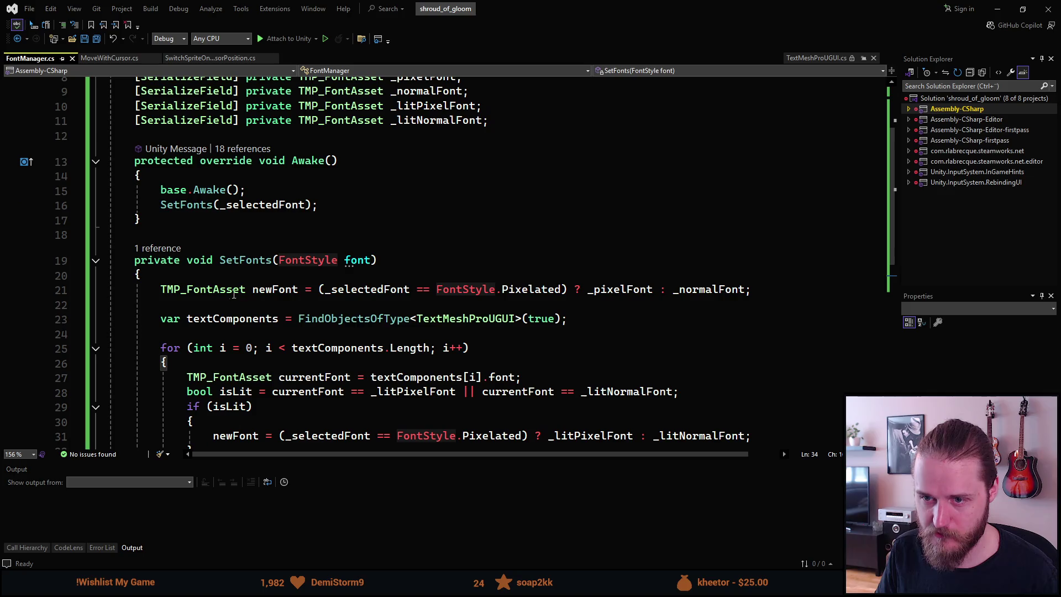
scroll(282, 301, down, 3)
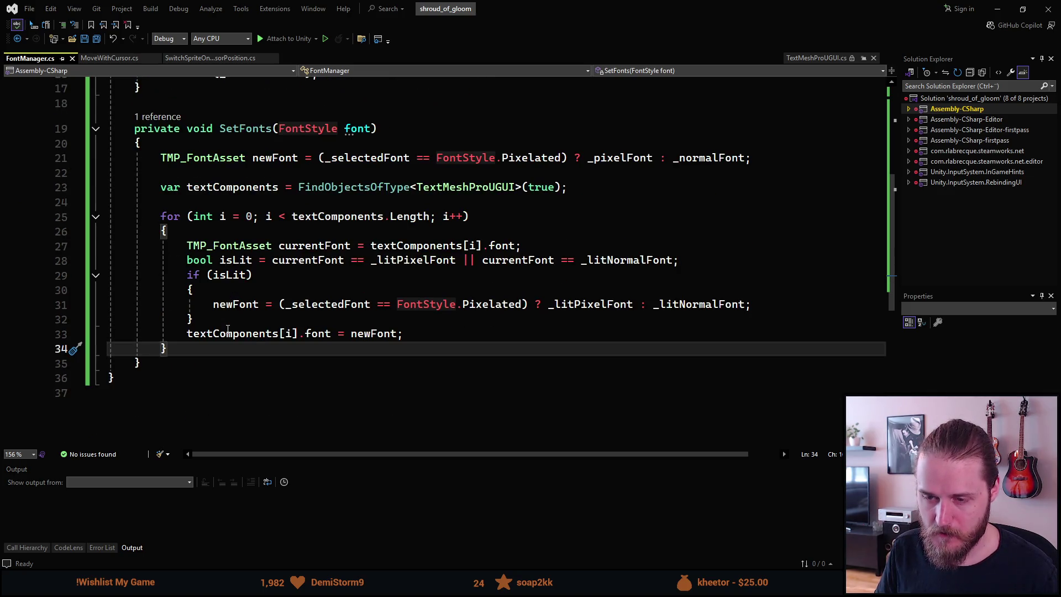
scroll(354, 333, up, 4)
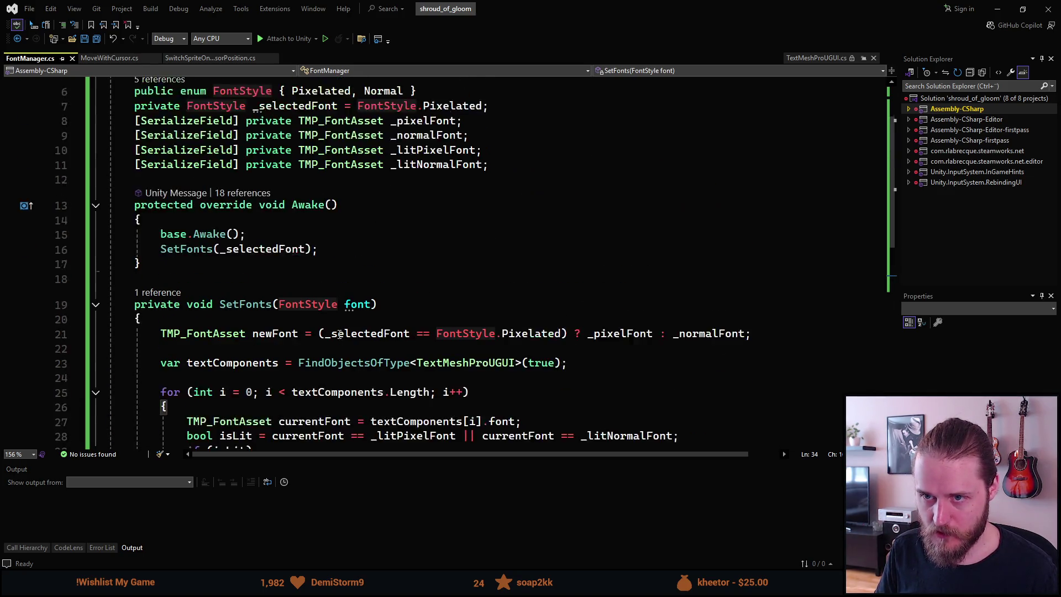
click(997, 9)
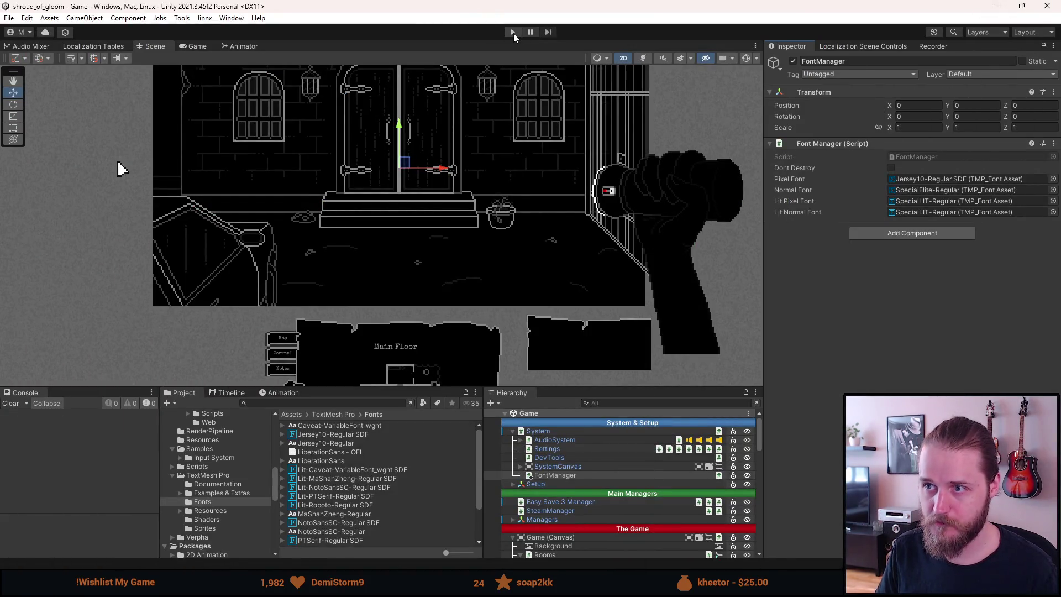
Start play mode, examine the cart, and toggle the dev tools' extra debug info on and off.
click(513, 32)
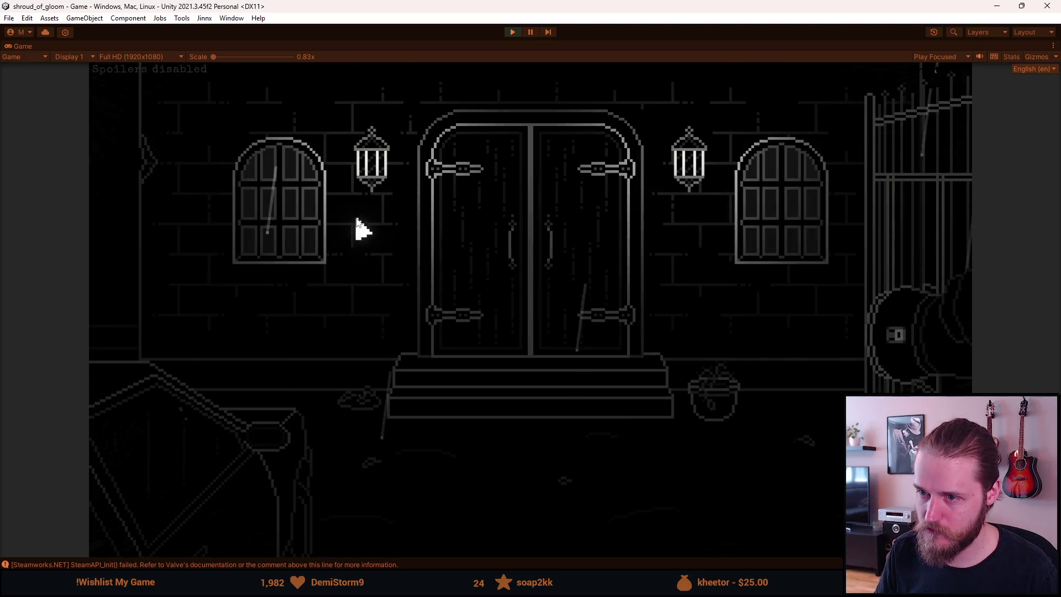
click(260, 513)
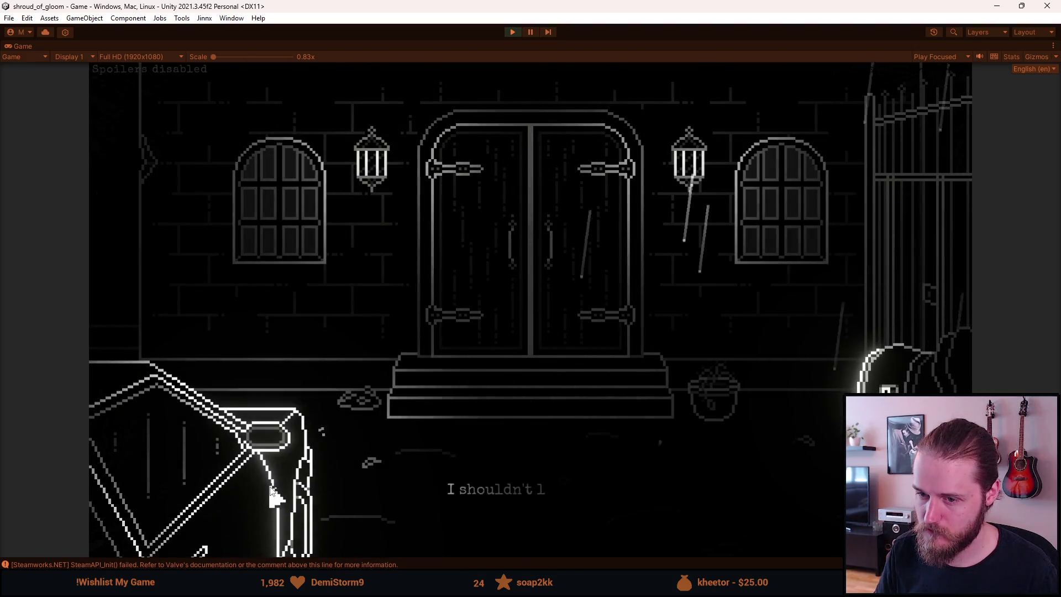
key(F1)
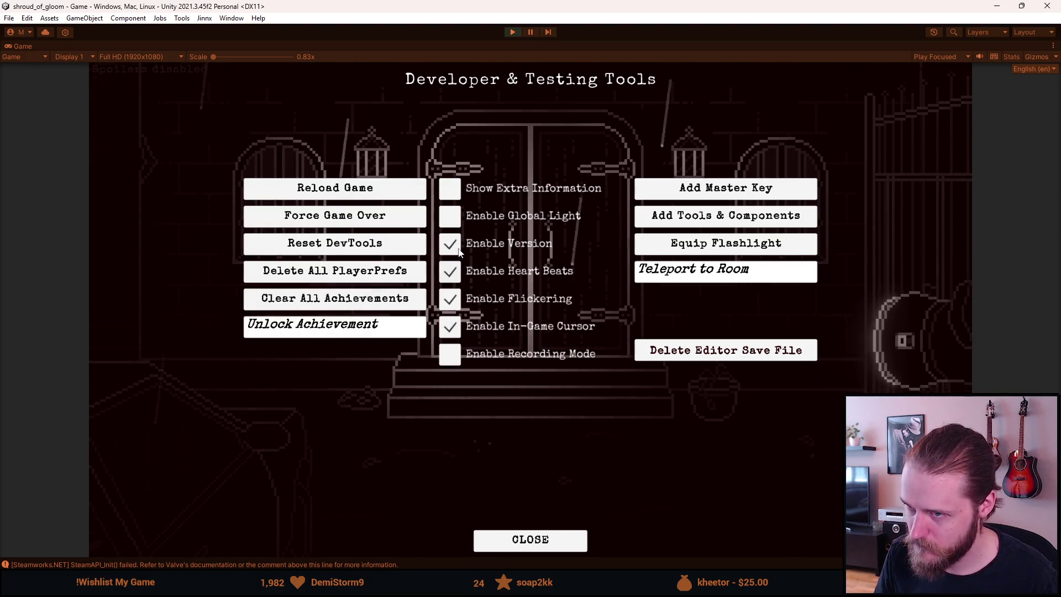
click(450, 189)
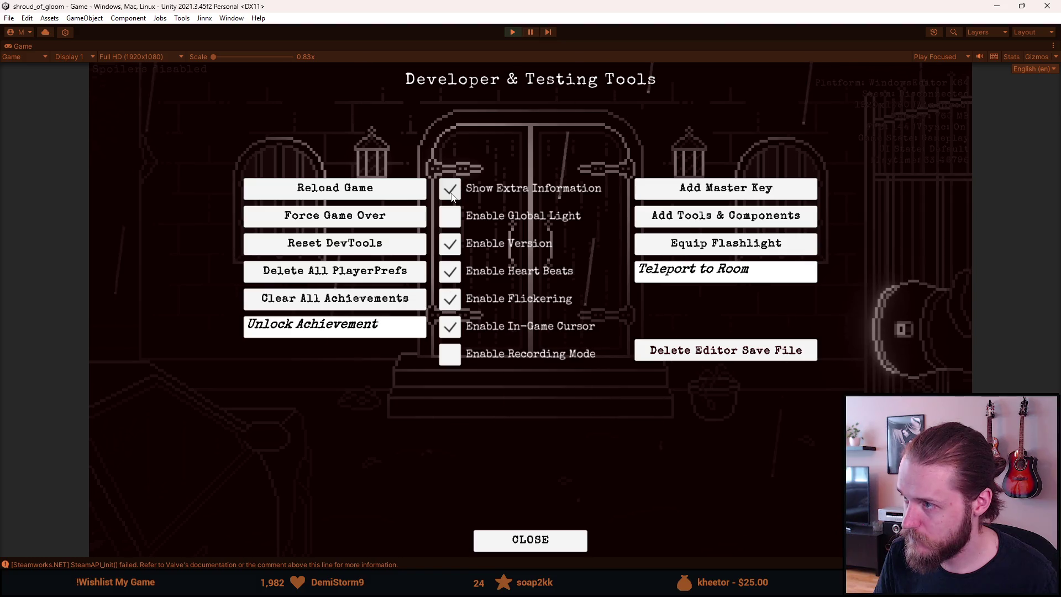
key(Escape)
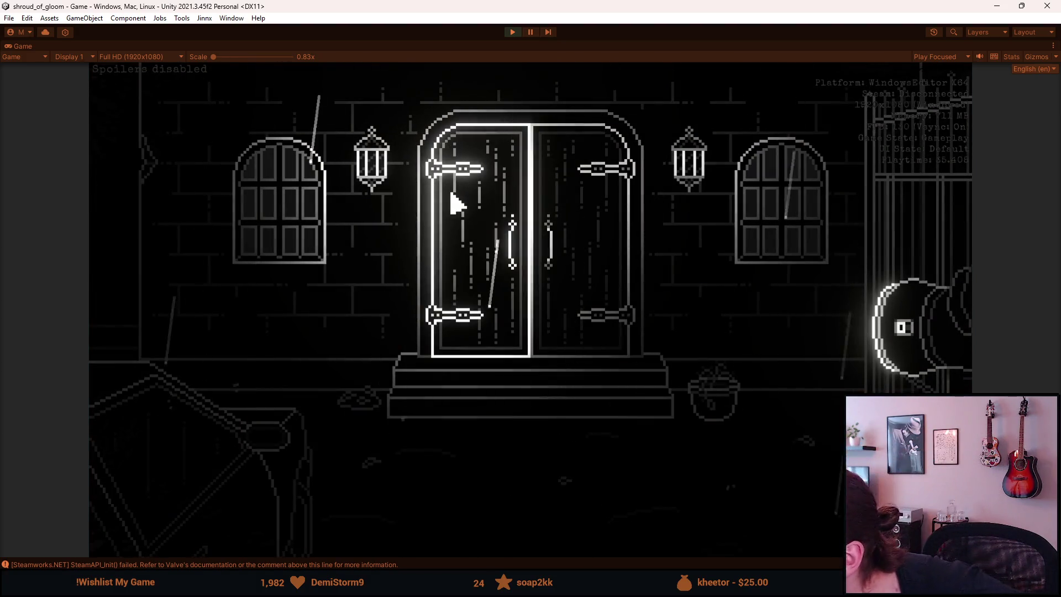
key(Escape)
click(450, 190)
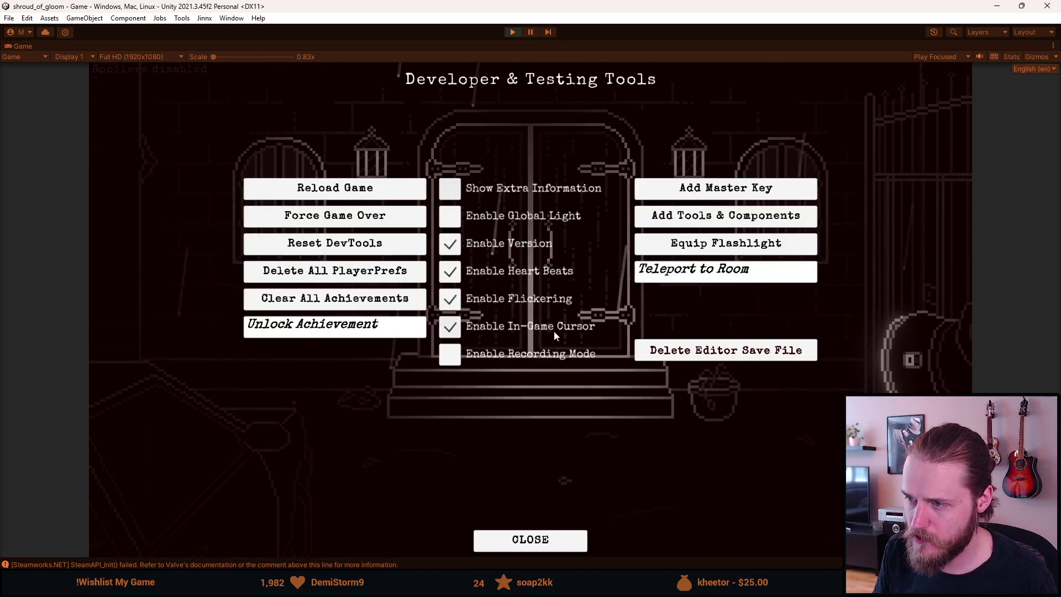
key(Escape)
Try the front door, grant the master key, read the email note, visit other rooms, then stop playing.
click(552, 339)
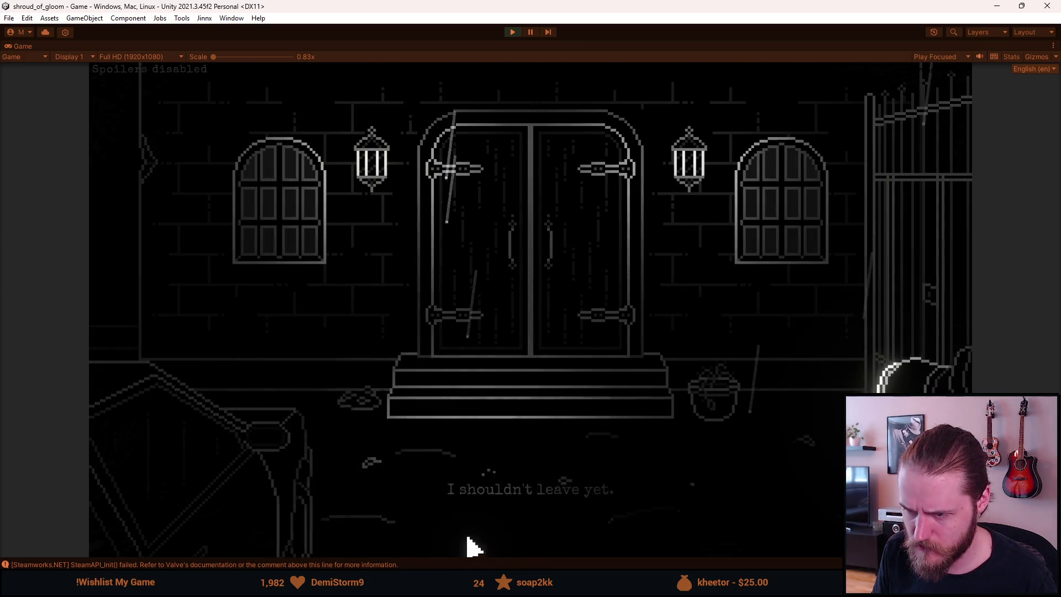
key(Escape)
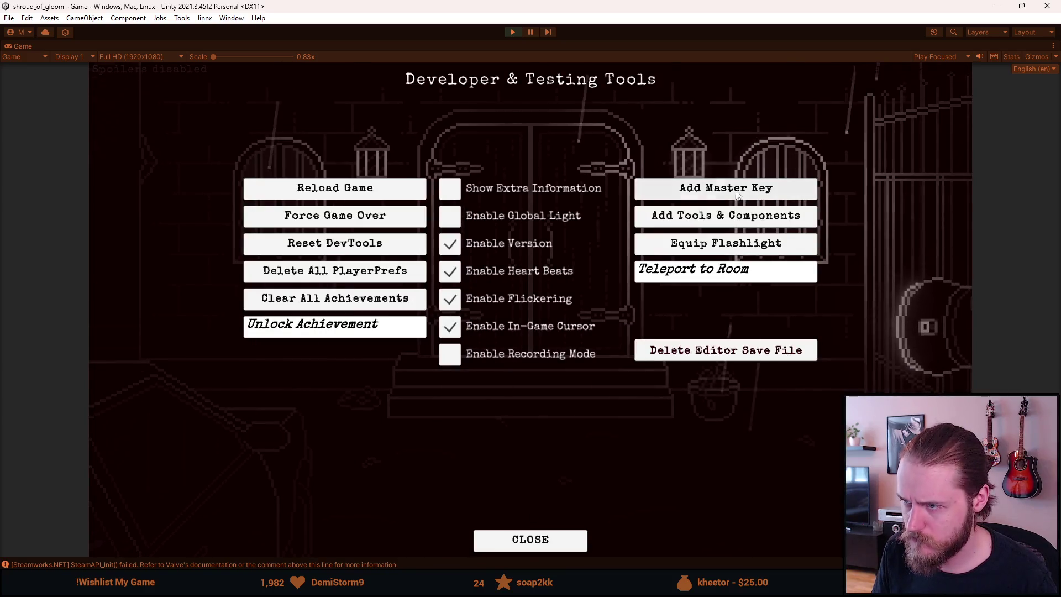
click(729, 195)
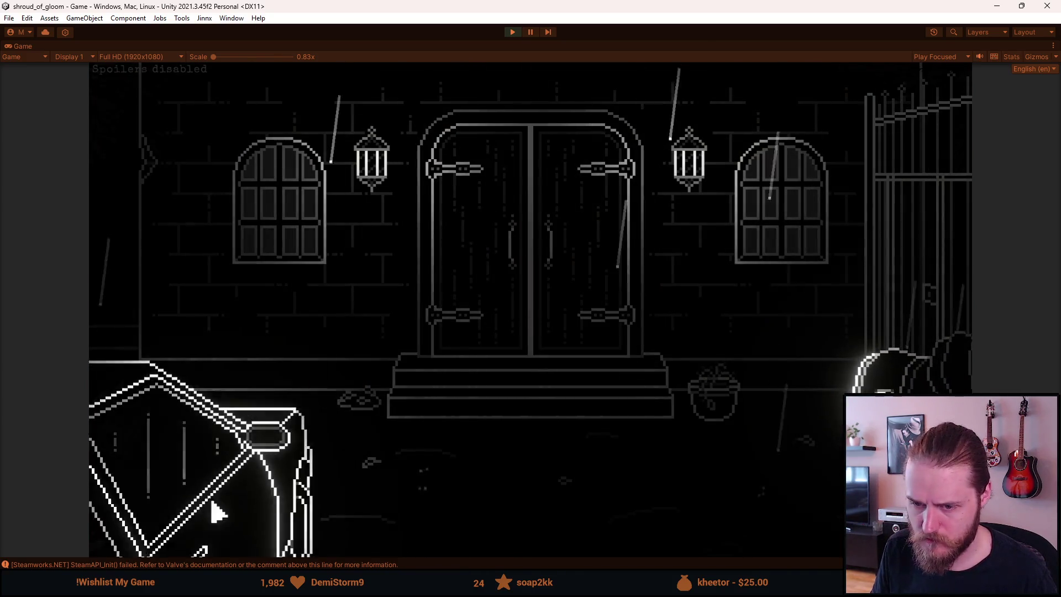
click(218, 513)
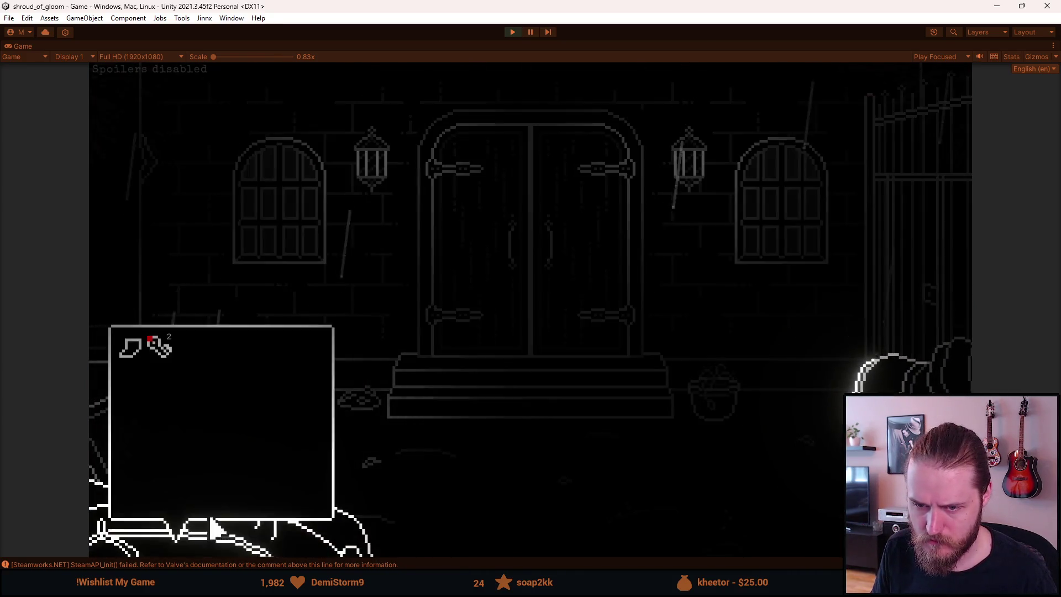
click(140, 361)
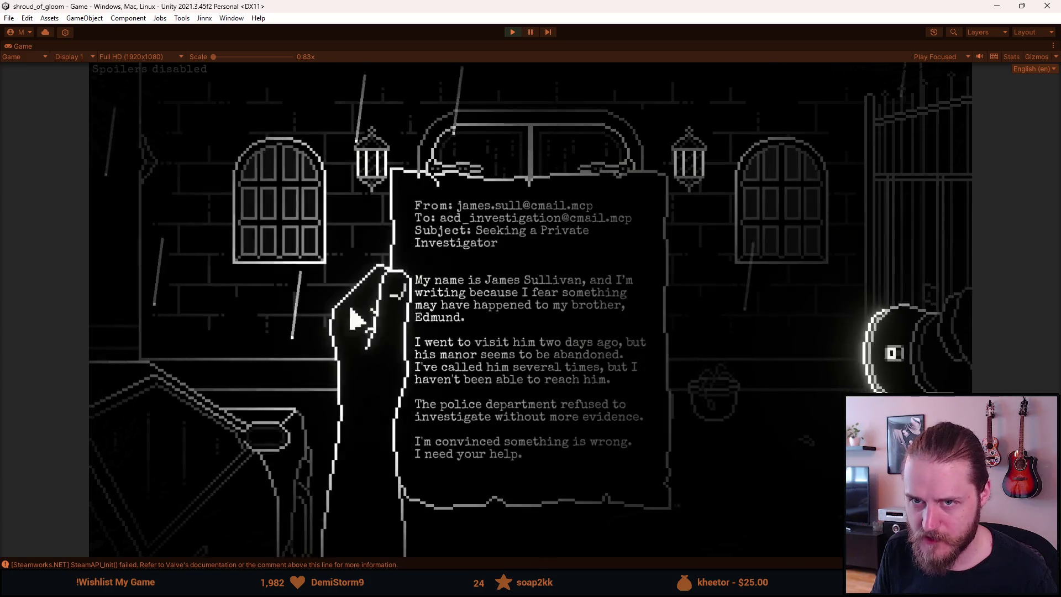
click(246, 280)
click(199, 263)
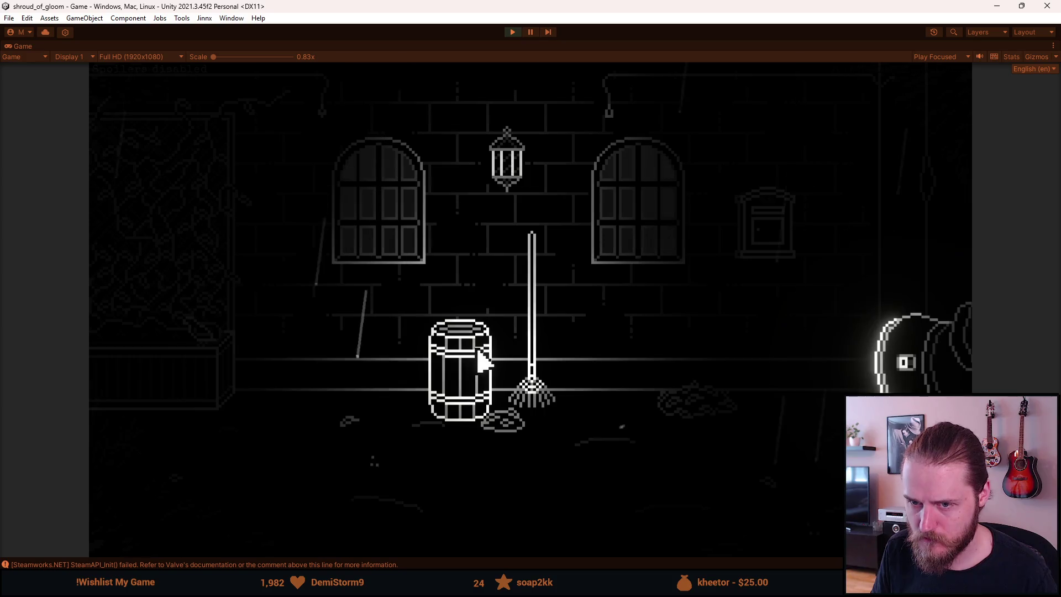
click(602, 267)
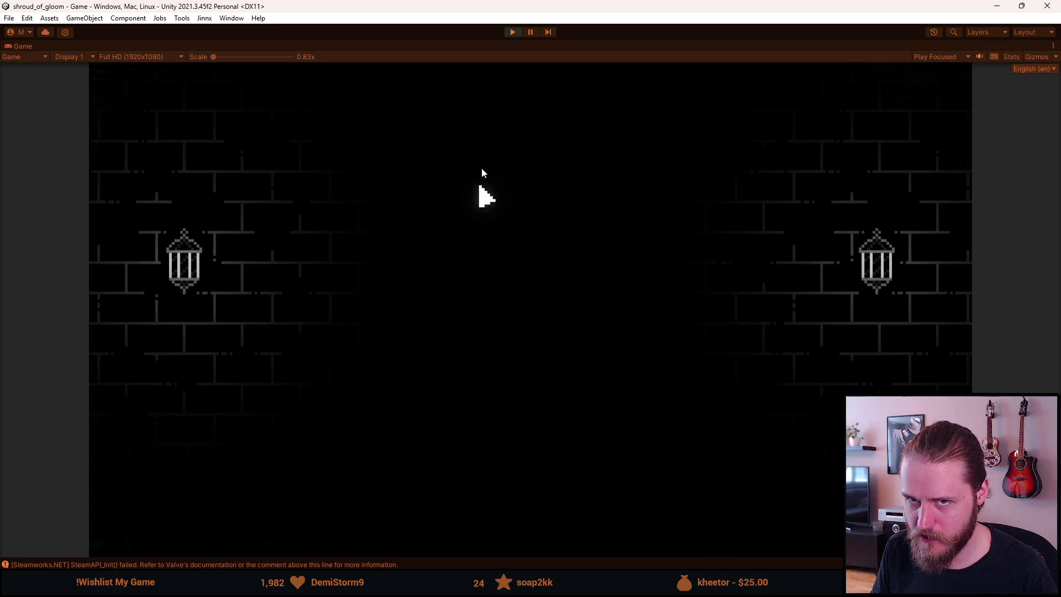
click(509, 31)
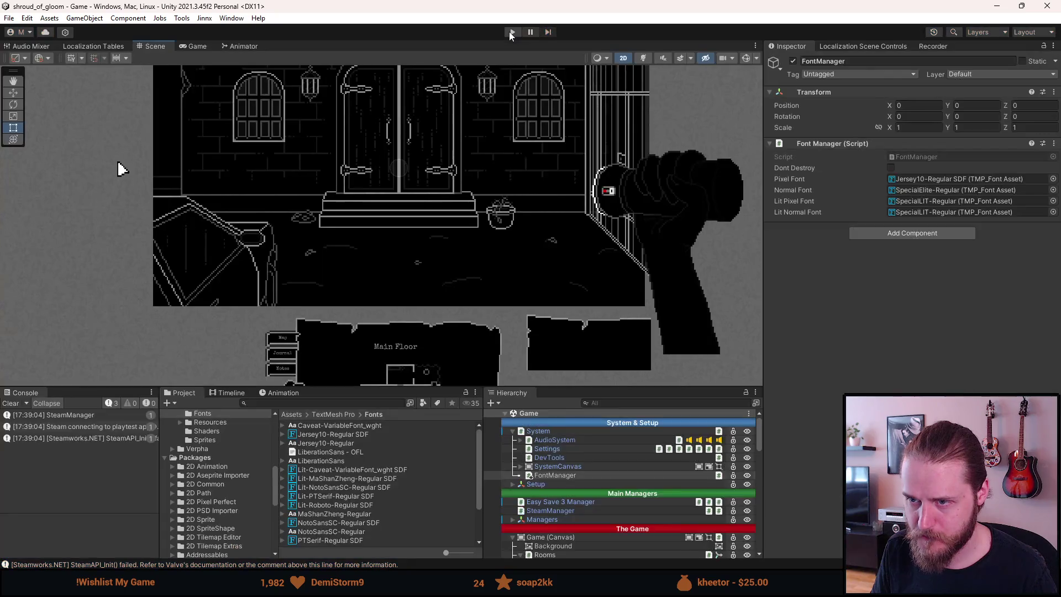
Open FontManager.cs in Visual Studio and scroll to the Awake method.
double_click(896, 158)
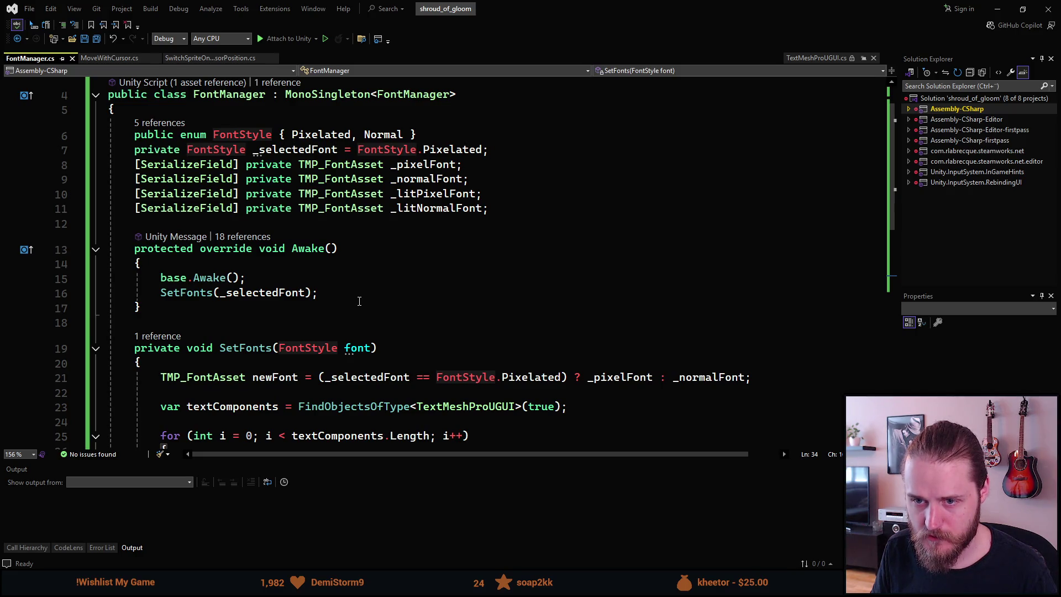
scroll(359, 301, down, 3)
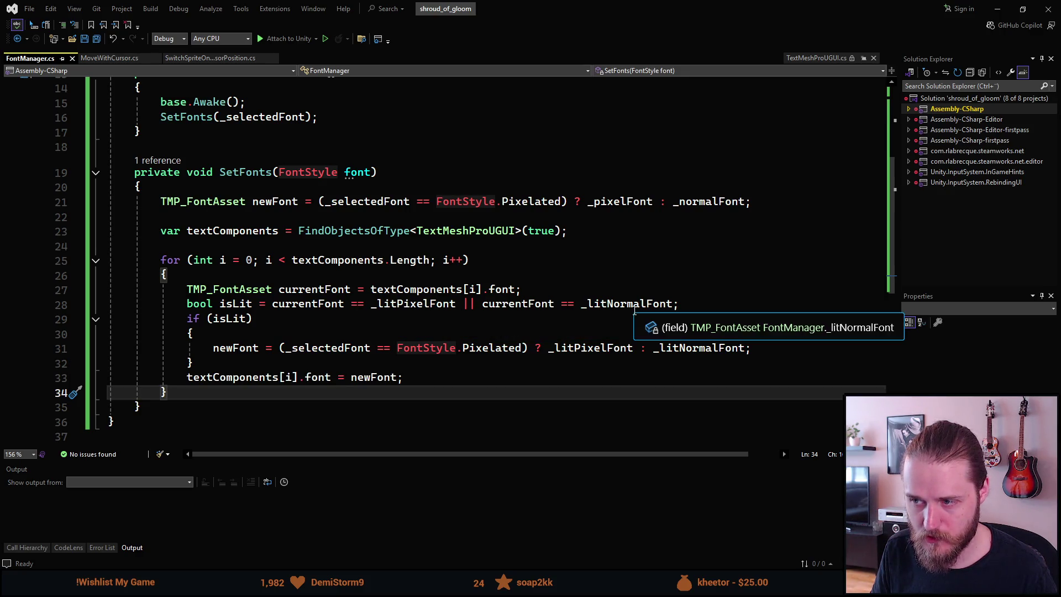
drag(594, 39, 401, 143)
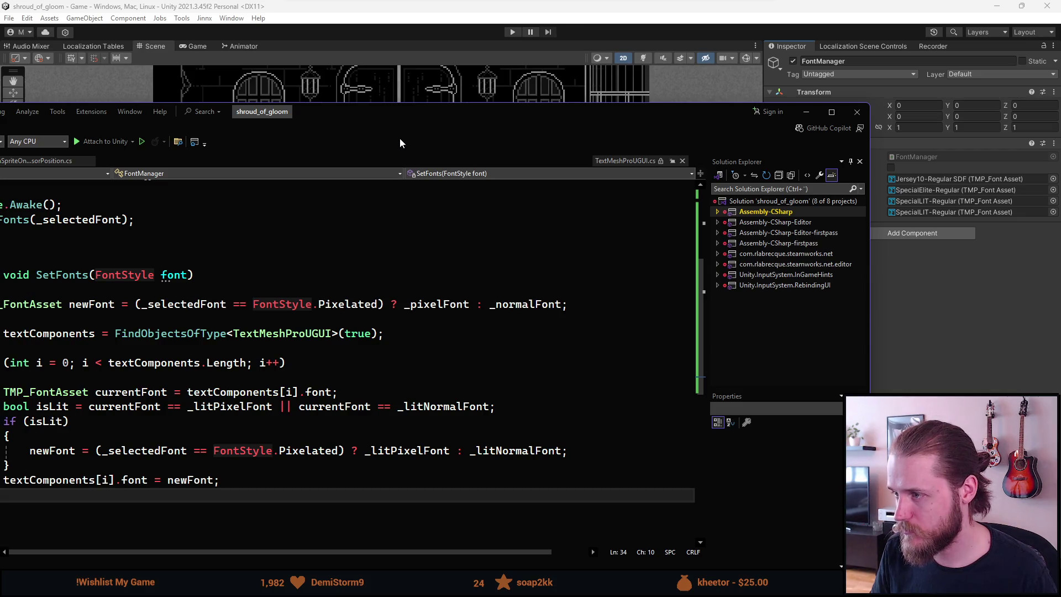
double_click(400, 142)
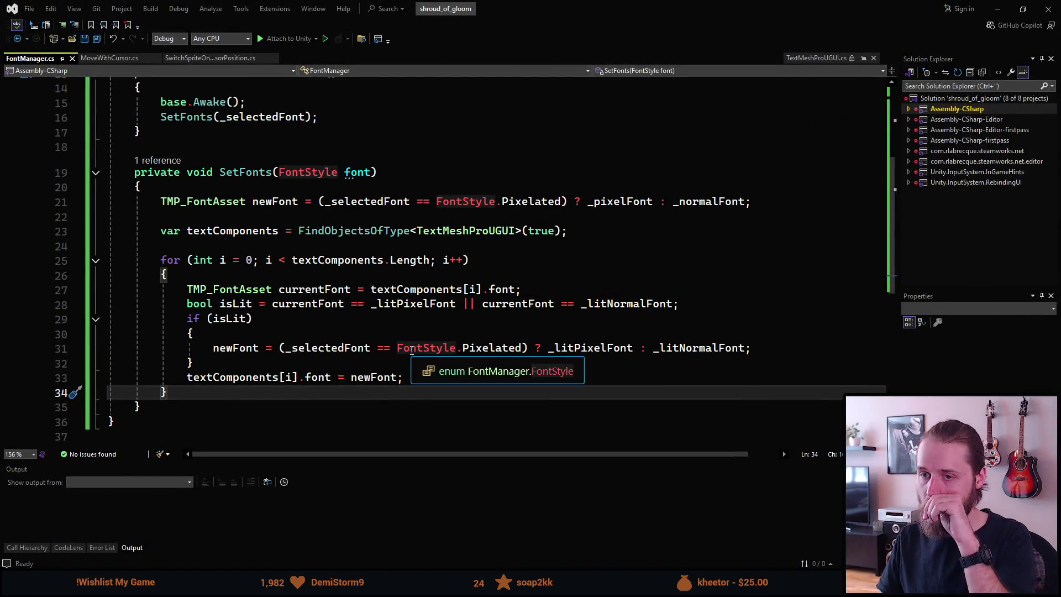
scroll(430, 205, up, 5)
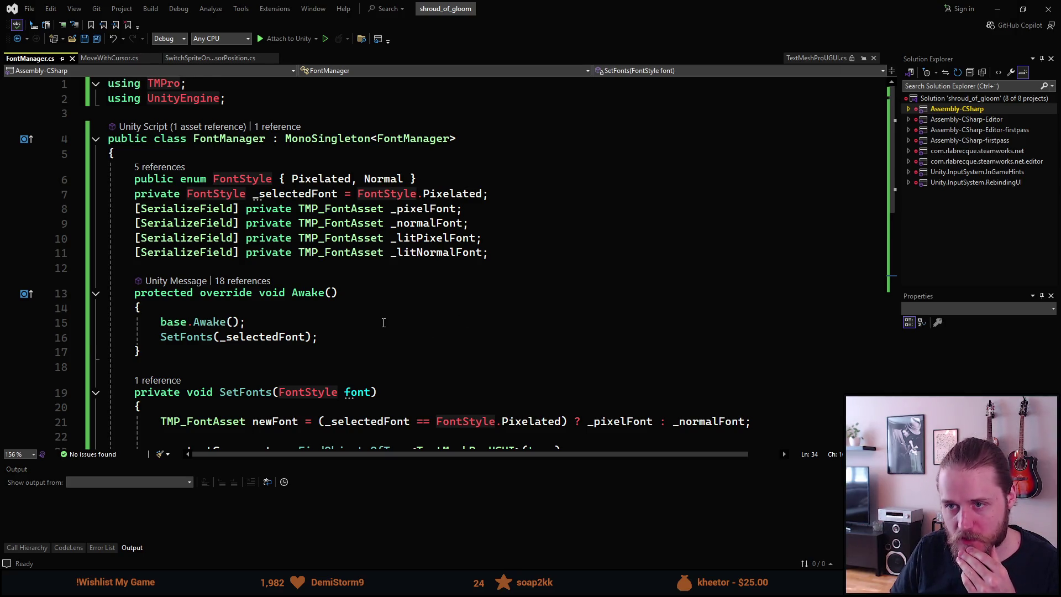
scroll(381, 322, down, 2)
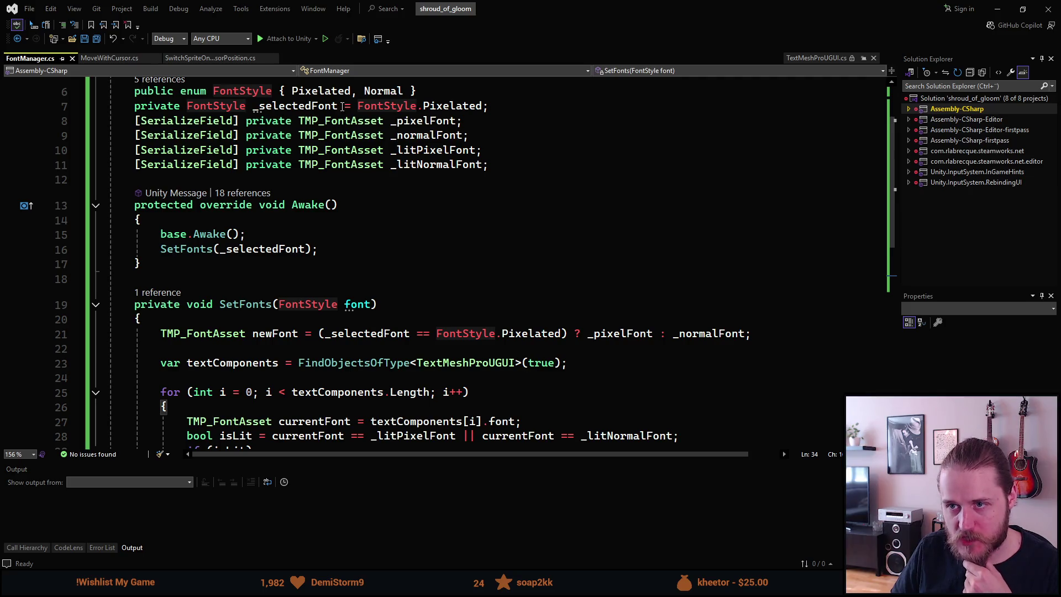
mouse_move(259, 247)
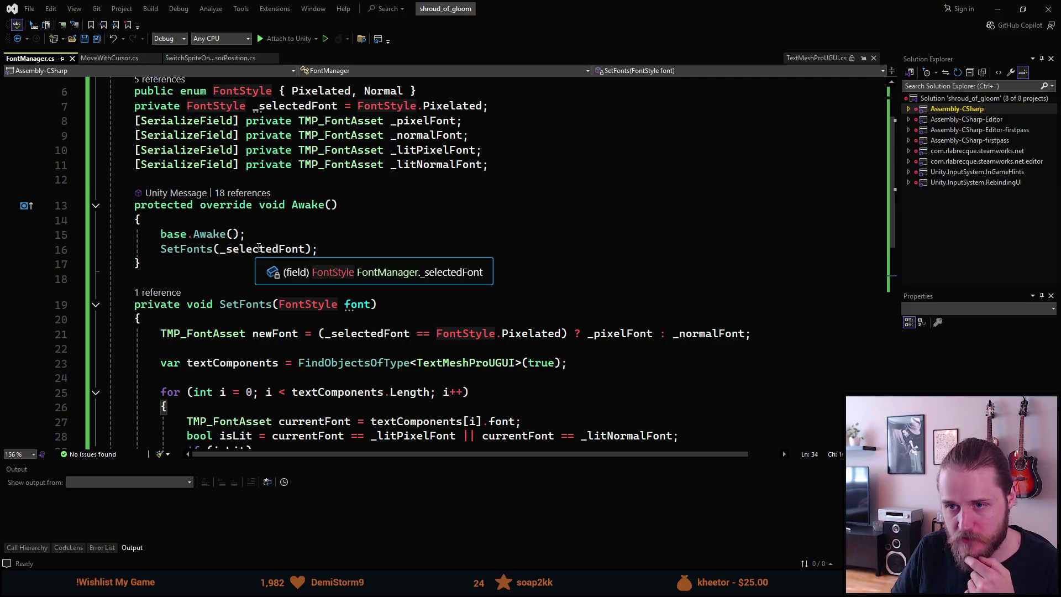
scroll(201, 339, down, 1)
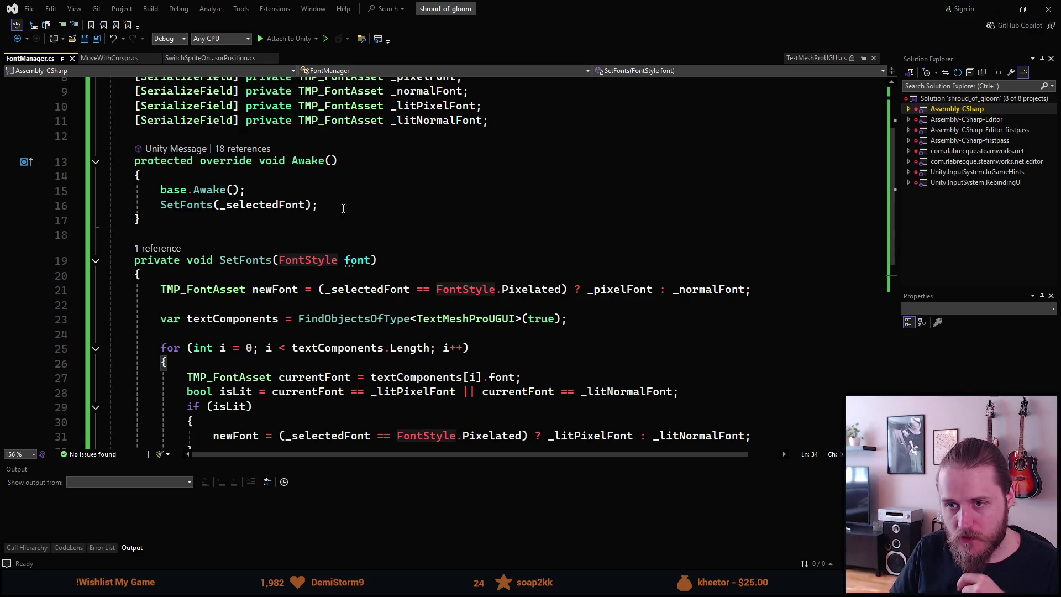
Move SetFonts(_selectedFont) from Awake into a new private Start method, save, and return to Unity.
drag(325, 204, 162, 205)
key(BackSpace)
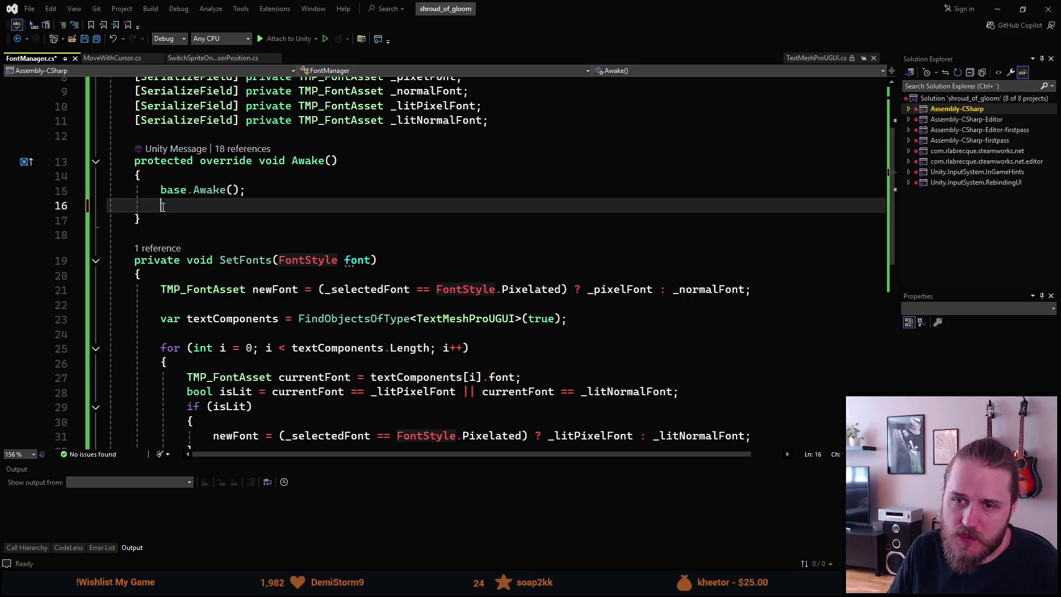
key(BackSpace)
key(Down)
key(Return)
key(Return)
text(private)
text(Sta)
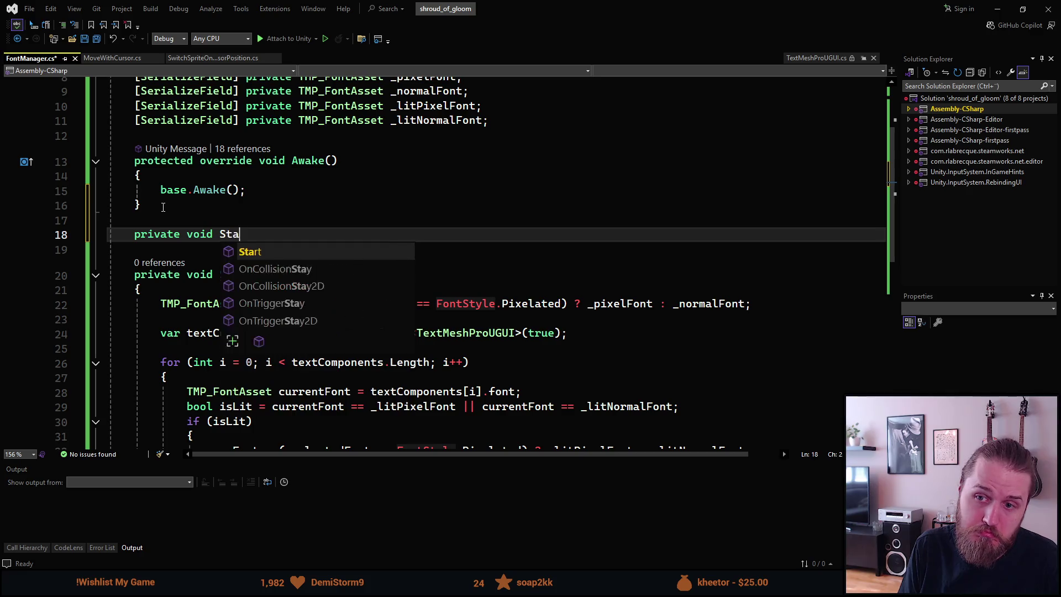
key(Tab)
key(Tab)
key(ctrl+s)
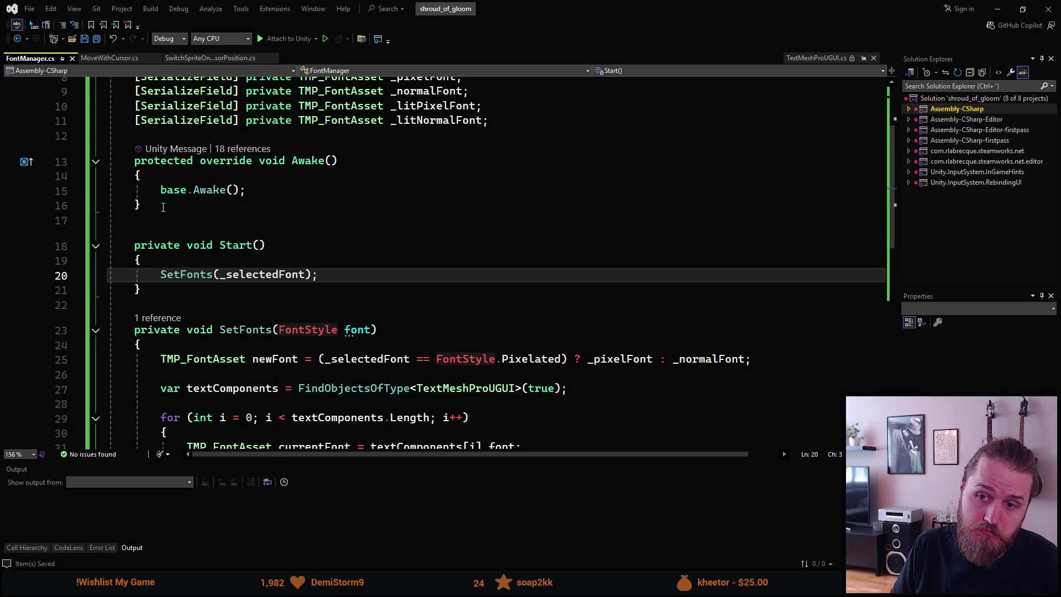
click(993, 8)
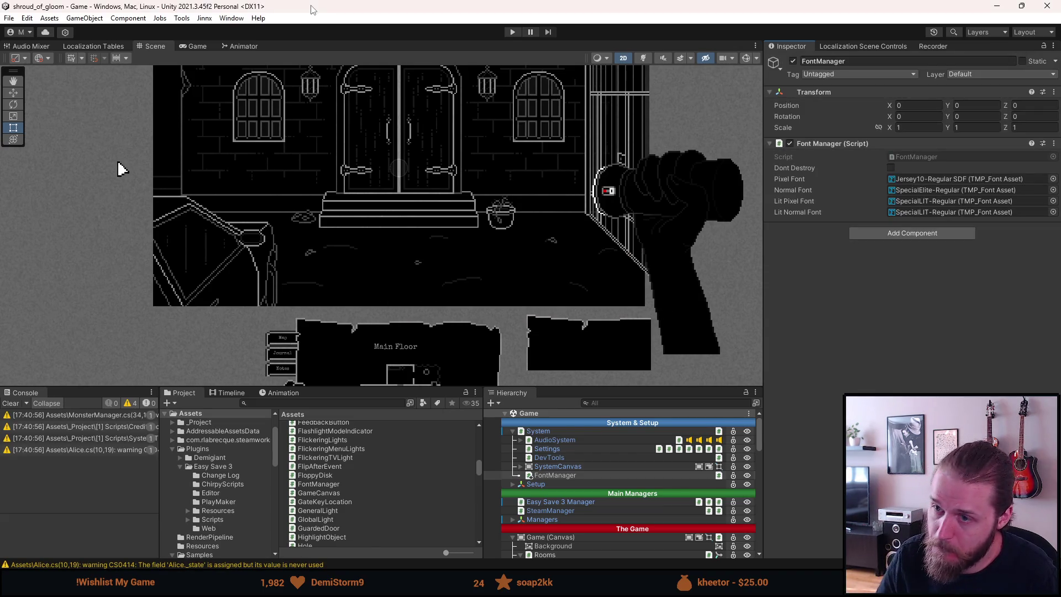
Play the game with the pixel font: try the bottom exit, read the email letter, enter the corridor.
click(511, 32)
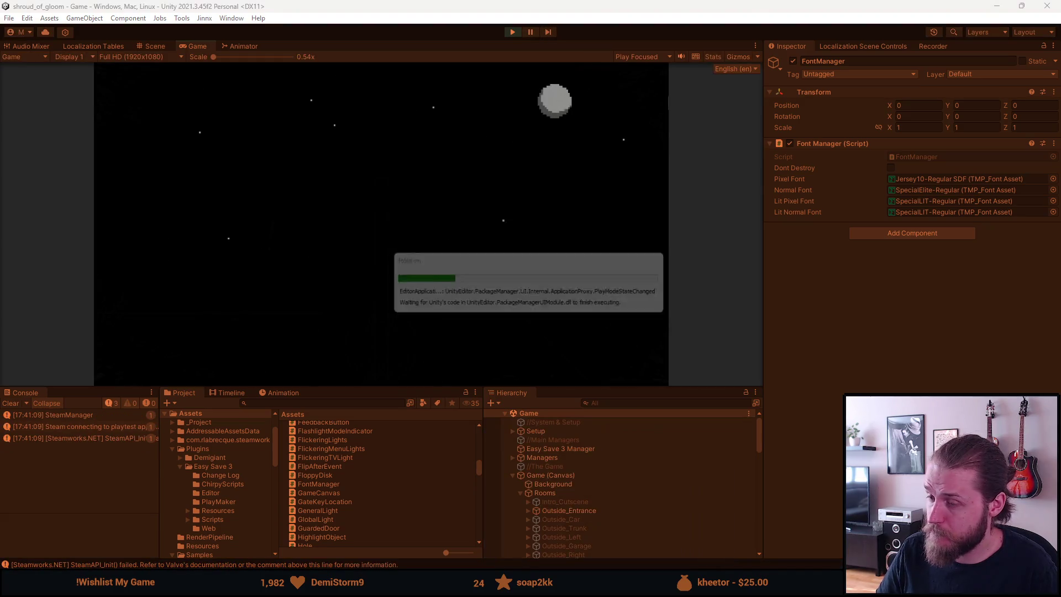
drag(350, 387, 349, 487)
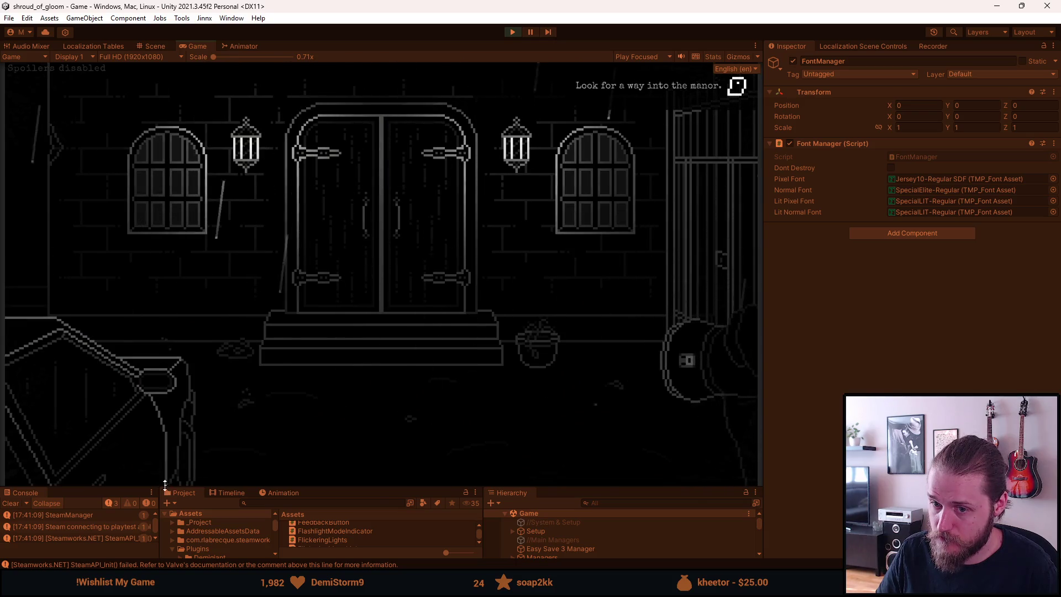
click(160, 469)
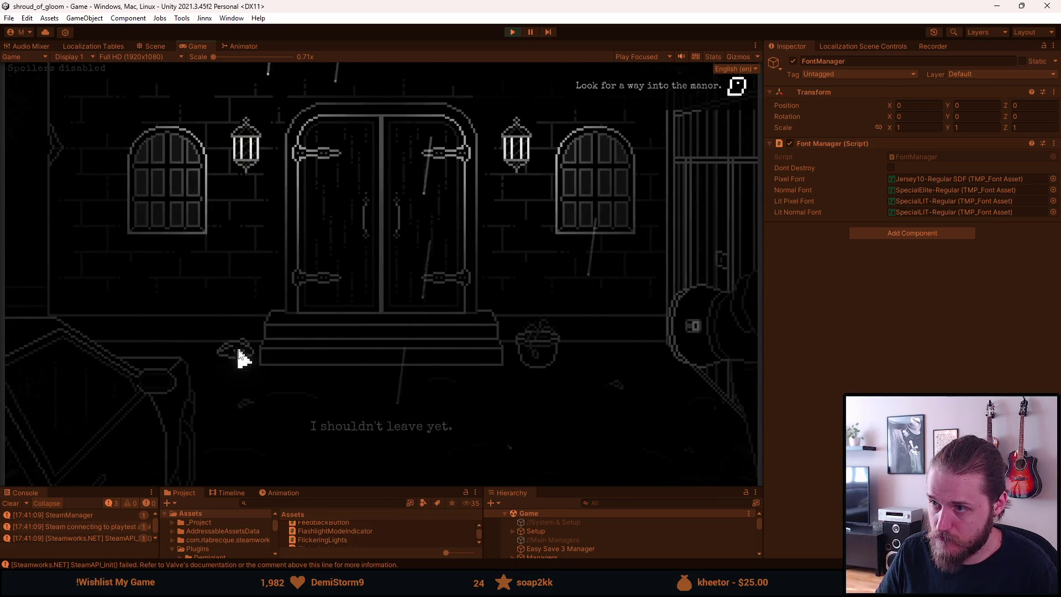
key(F1)
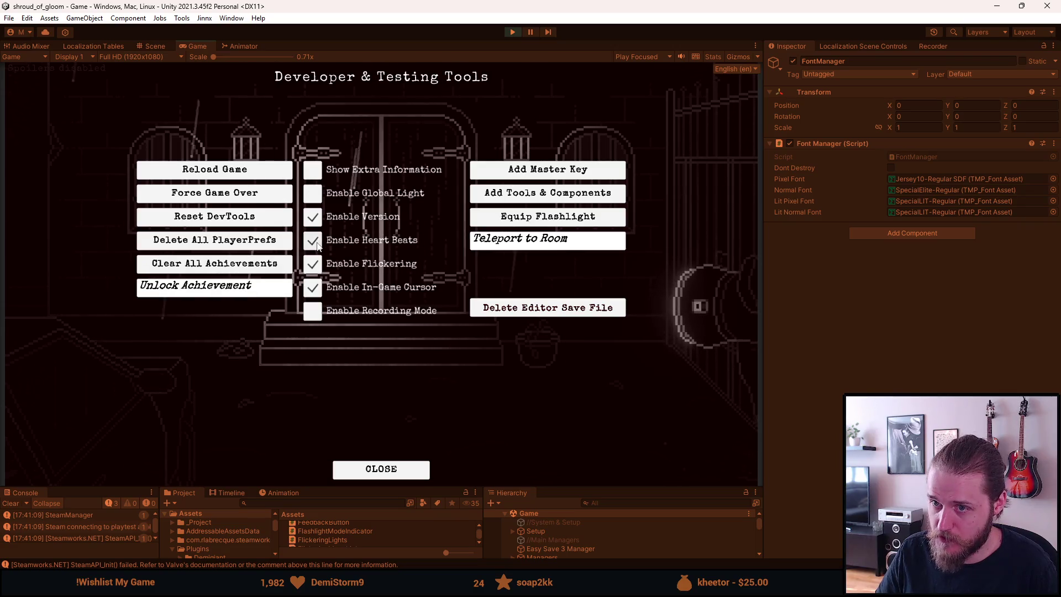
key(F1)
key(F1)
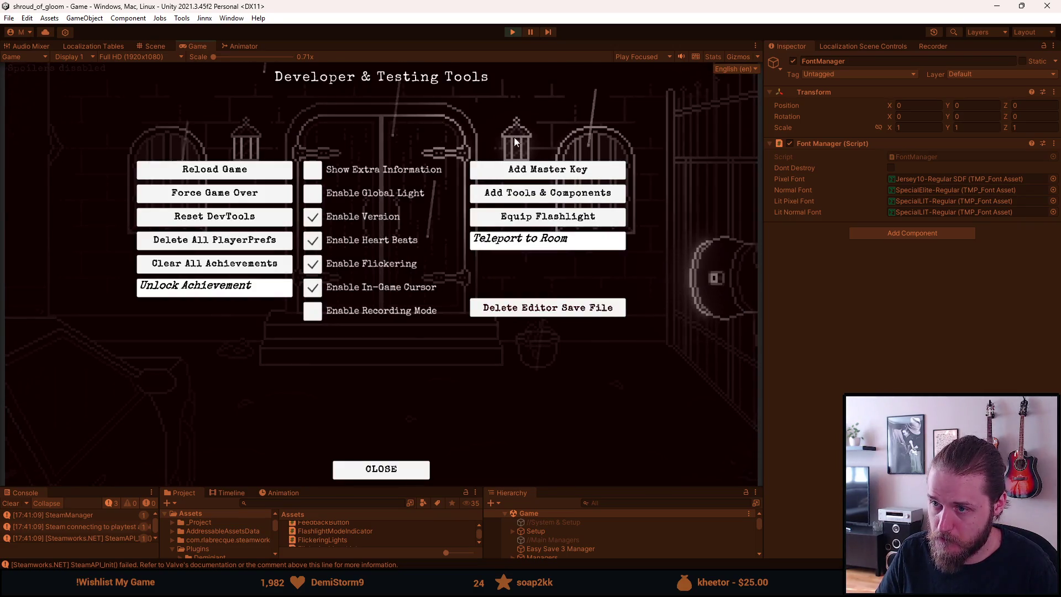
key(F1)
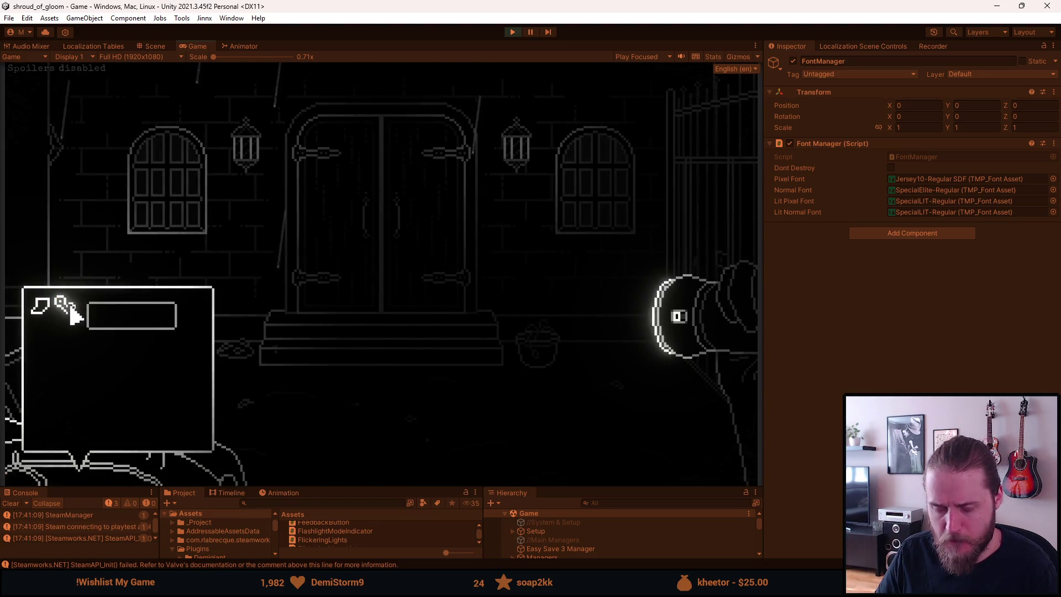
click(52, 311)
click(252, 335)
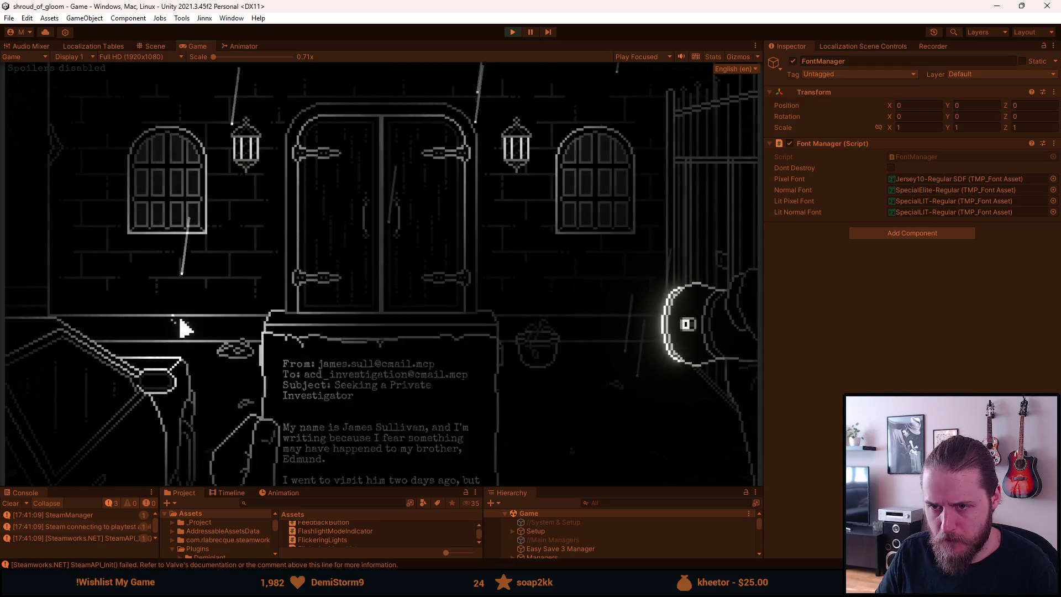
click(415, 113)
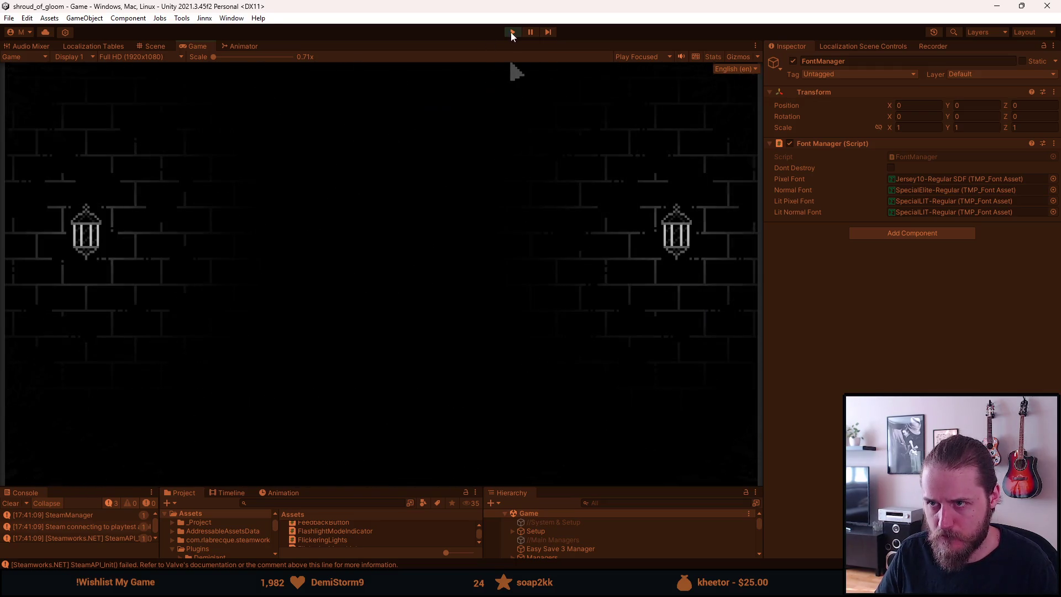
click(790, 143)
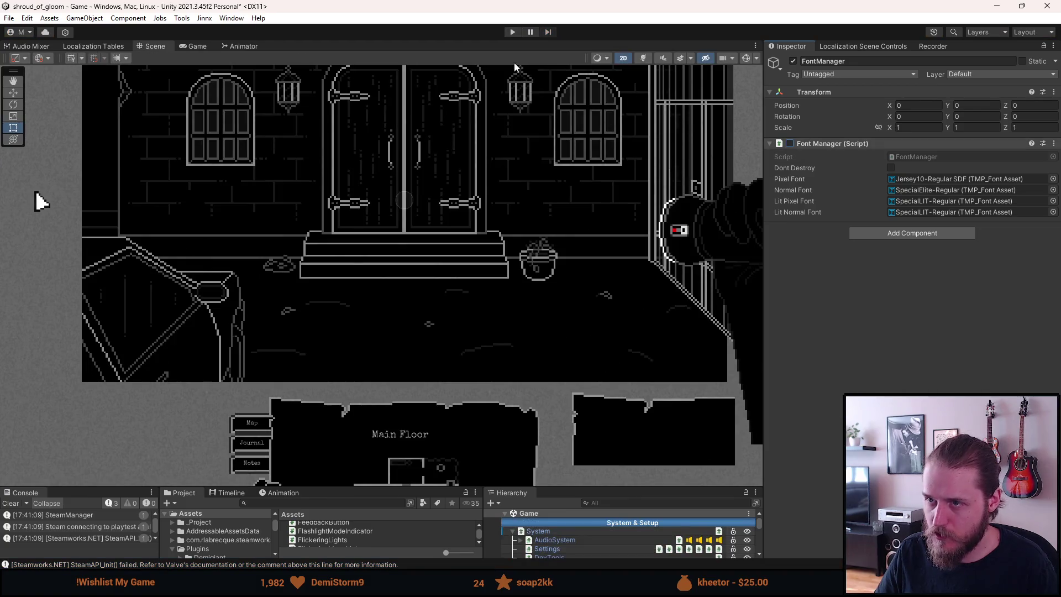
Restart play mode, pause and resume, then stop and re-enable the Font Manager script.
click(514, 33)
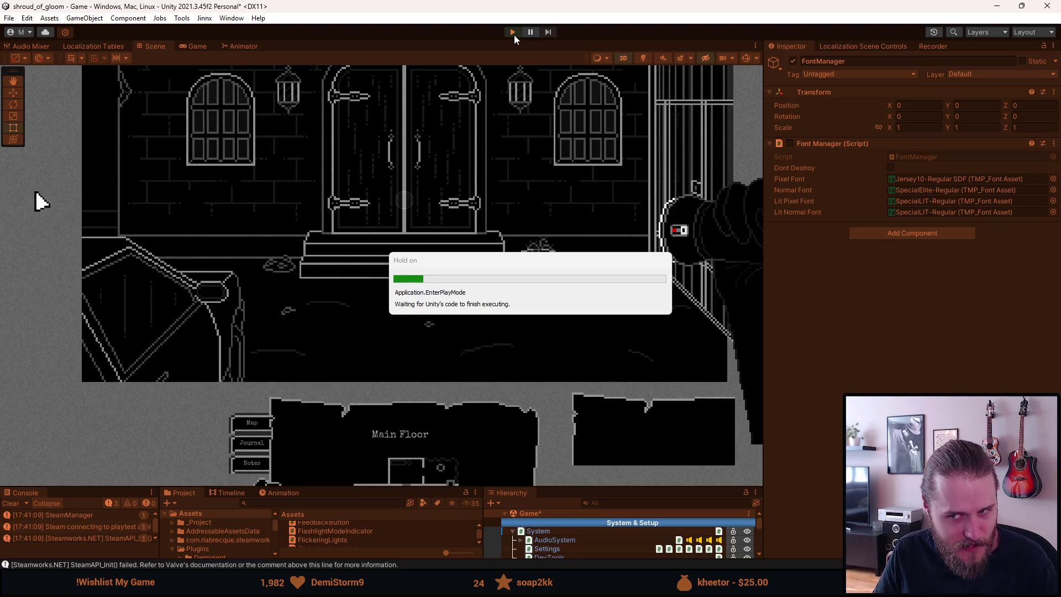
key(Escape)
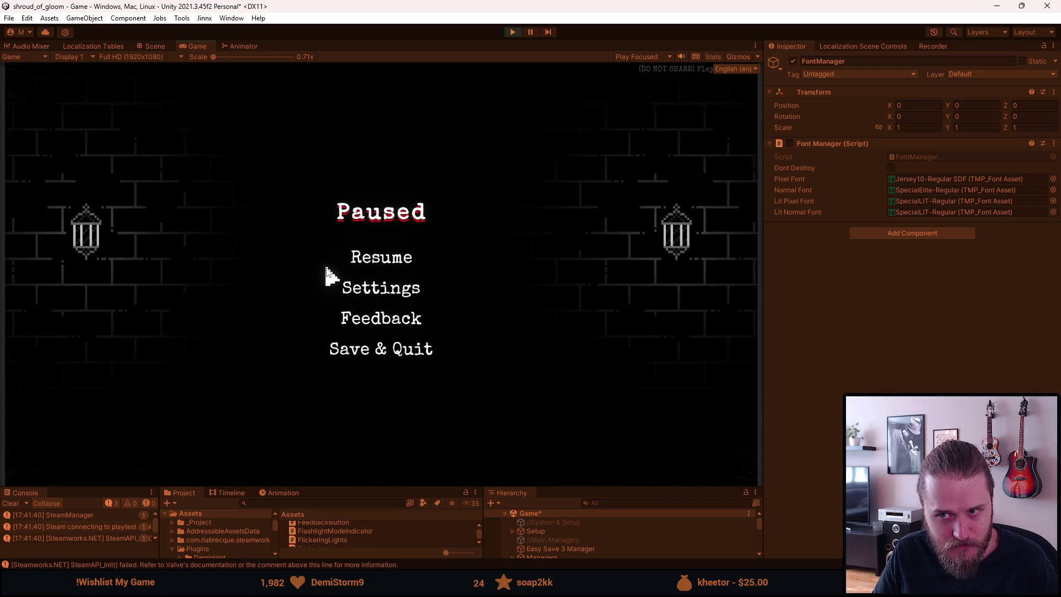
click(514, 32)
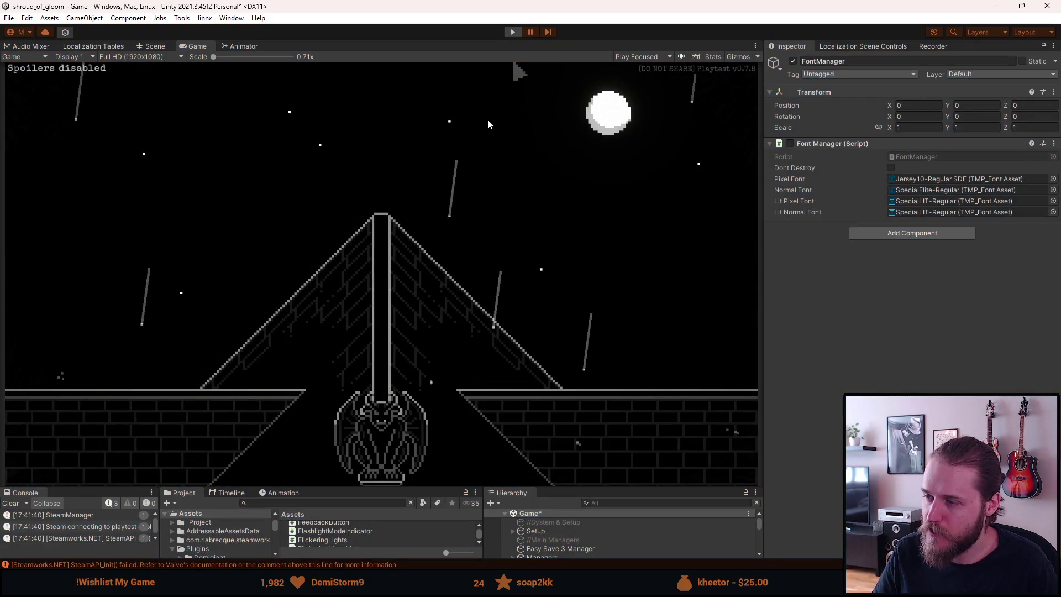
click(793, 143)
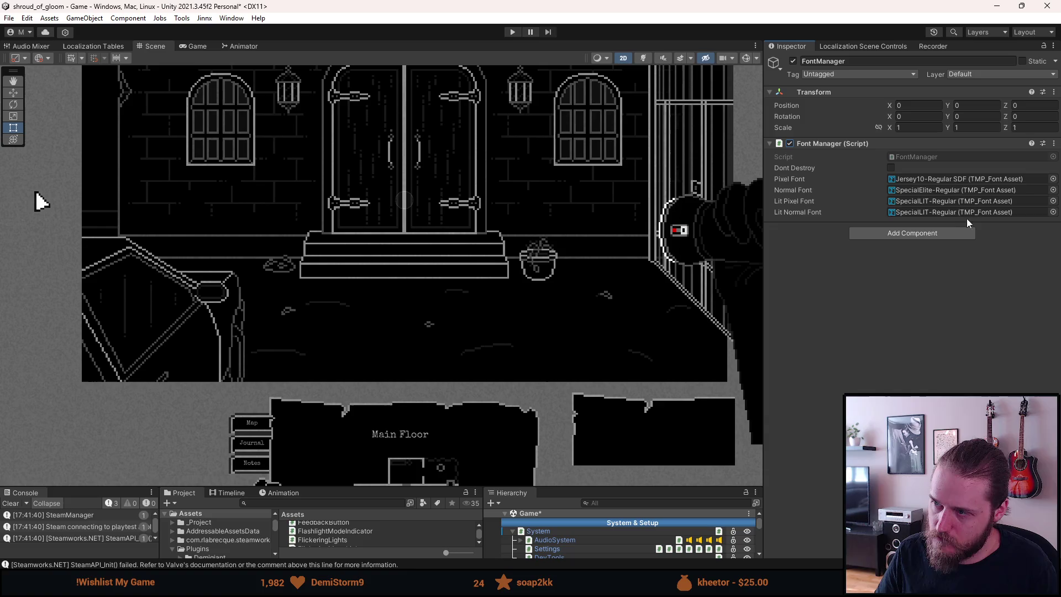
Open FontManager.cs in Visual Studio from the Inspector's Script field and scroll through the code.
double_click(946, 160)
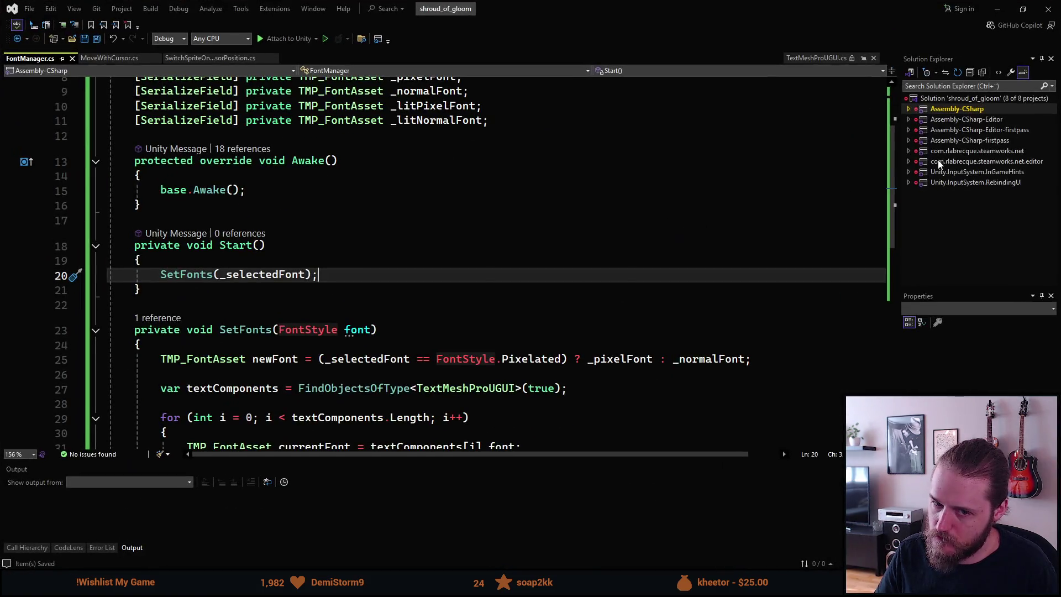
scroll(470, 297, down, 1)
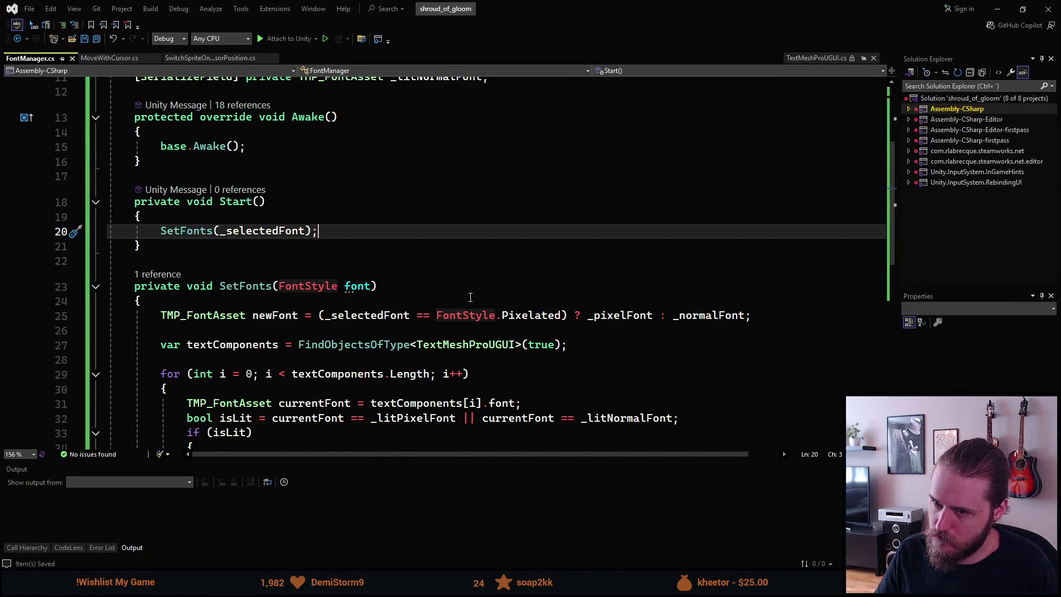
scroll(470, 297, down, 1)
scroll(468, 297, down, 1)
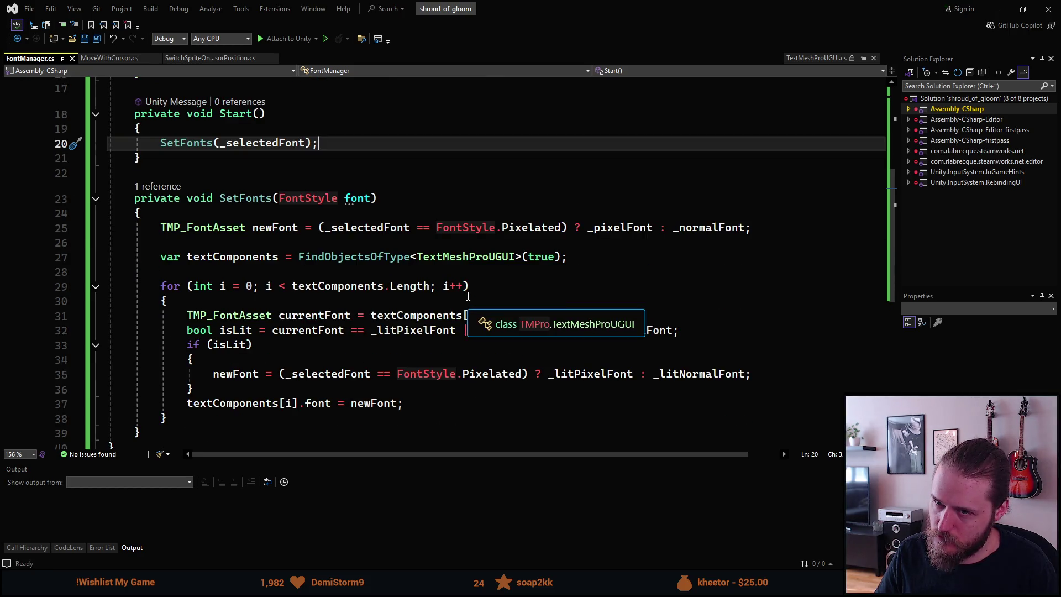
Select the SetFonts method and highlight every use of textComponents in its font-swapping loop.
mouse_move(346, 260)
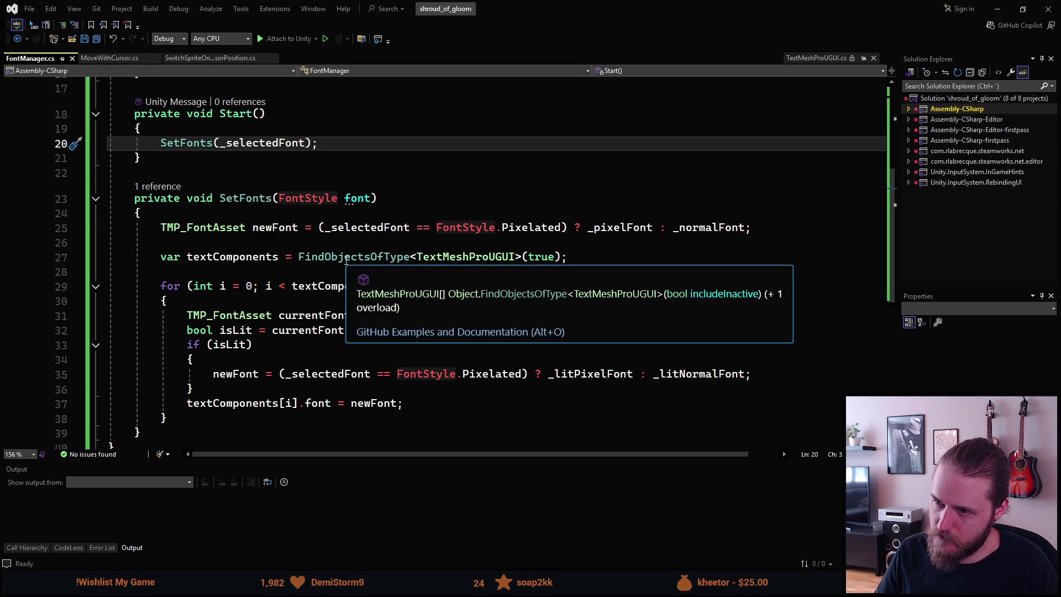
mouse_move(426, 253)
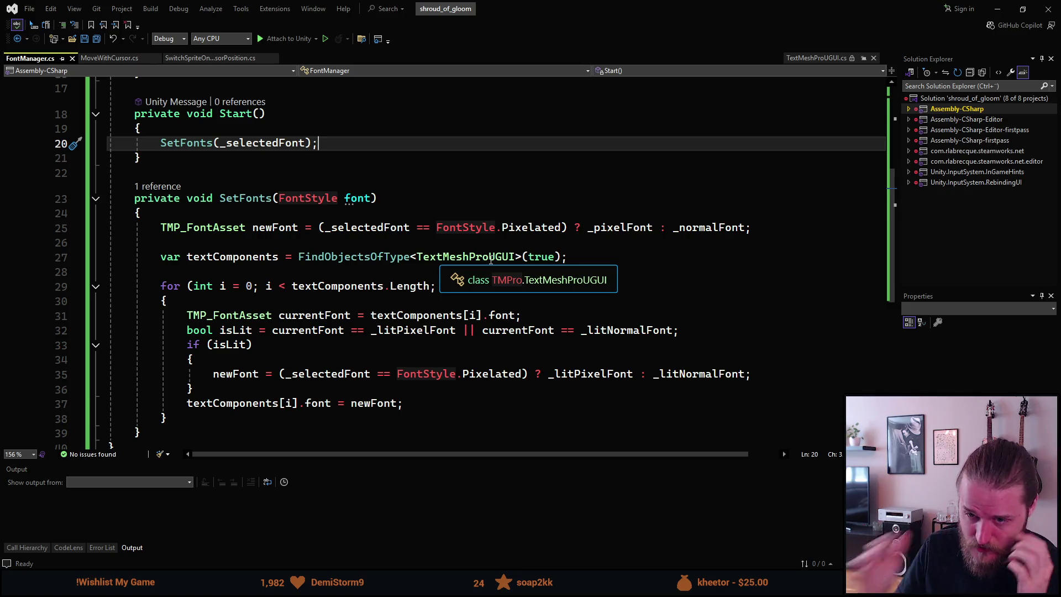
scroll(177, 370, down, 1)
mouse_move(159, 390)
mouse_down()
mouse_move(119, 215)
mouse_move(134, 153)
mouse_up()
scroll(137, 167, up, 2)
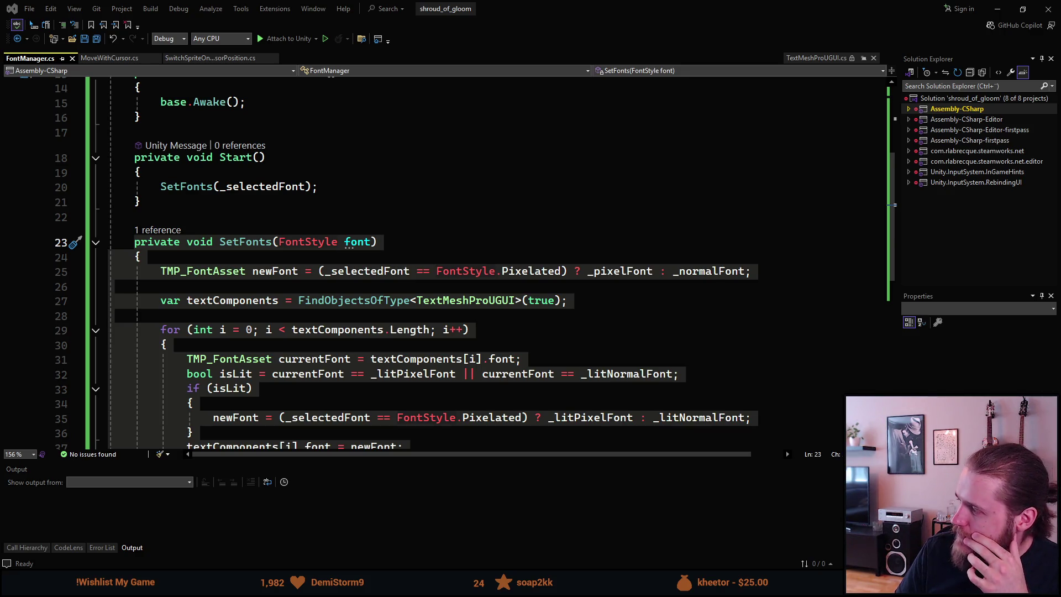
scroll(346, 351, down, 2)
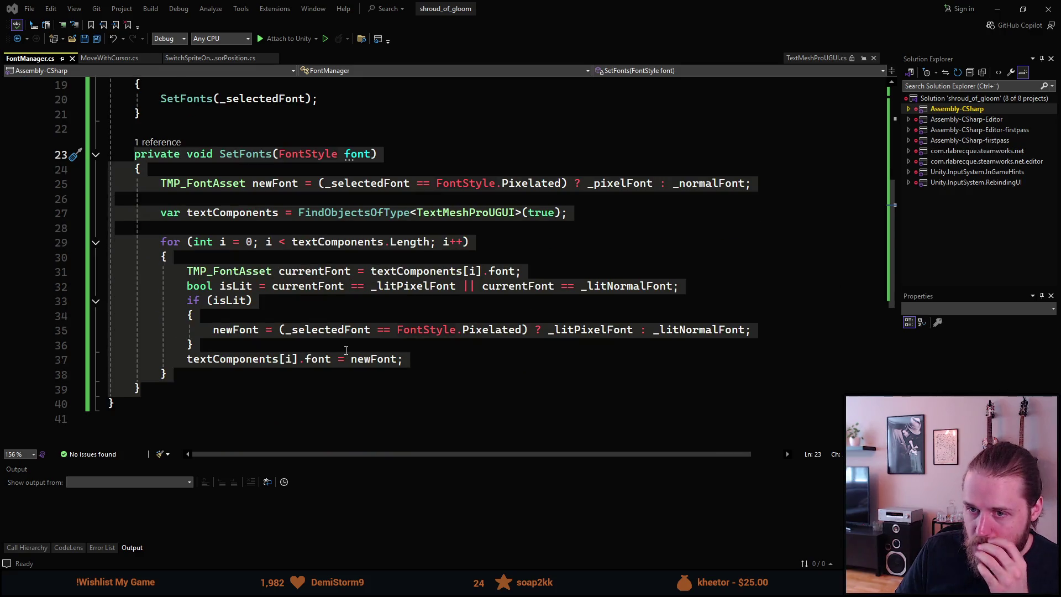
click(332, 374)
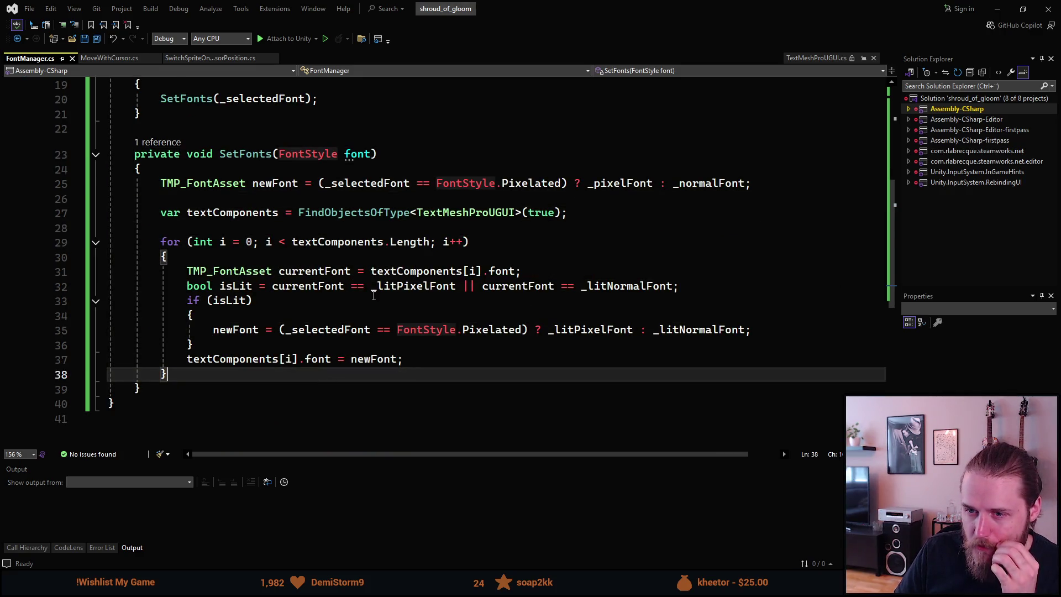
click(465, 271)
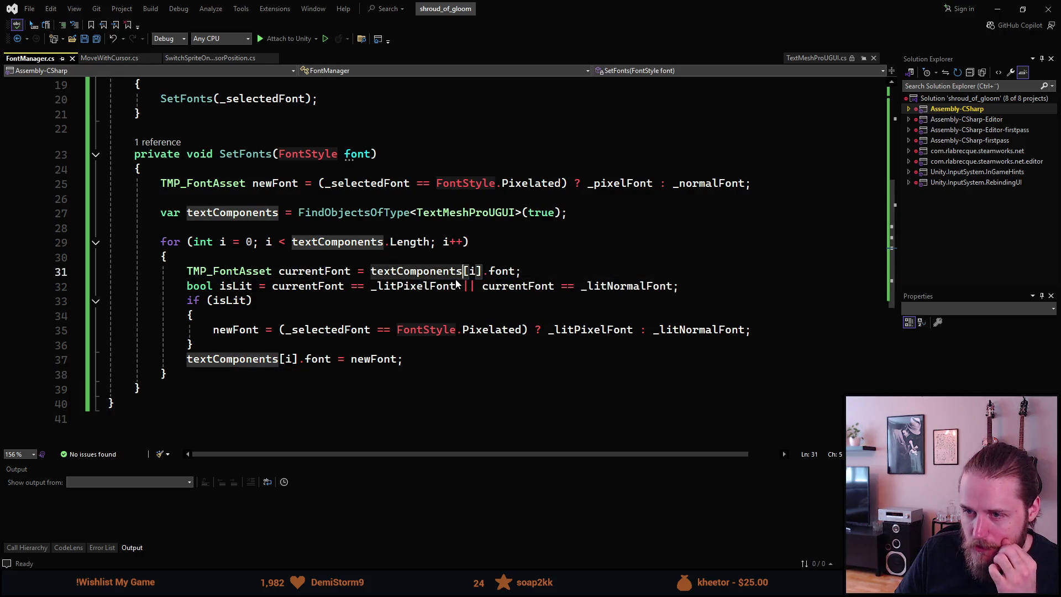
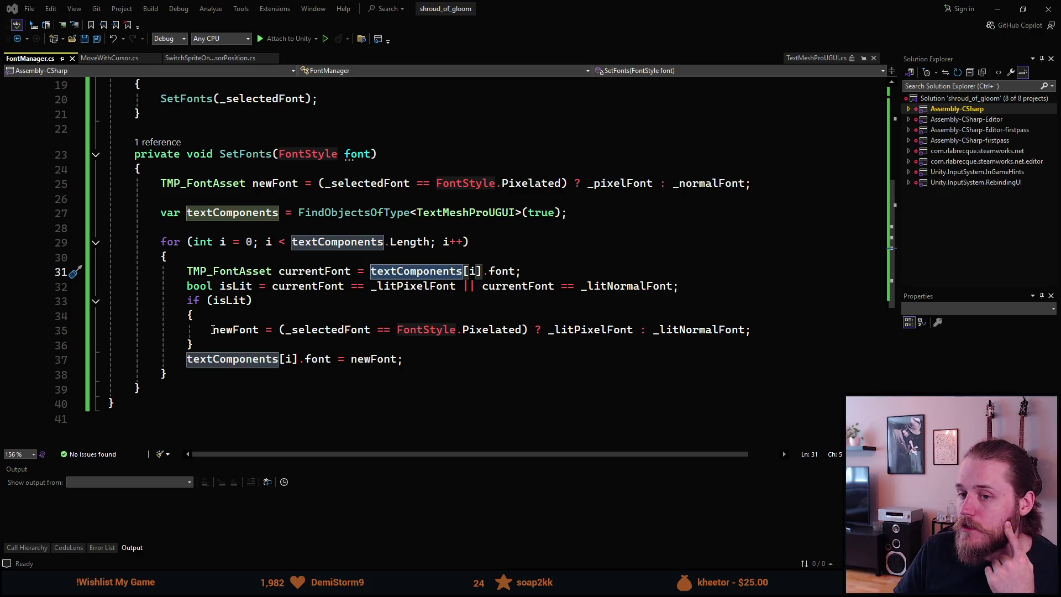
Highlight every use of isLit in FontManager.cs.
mouse_move(222, 329)
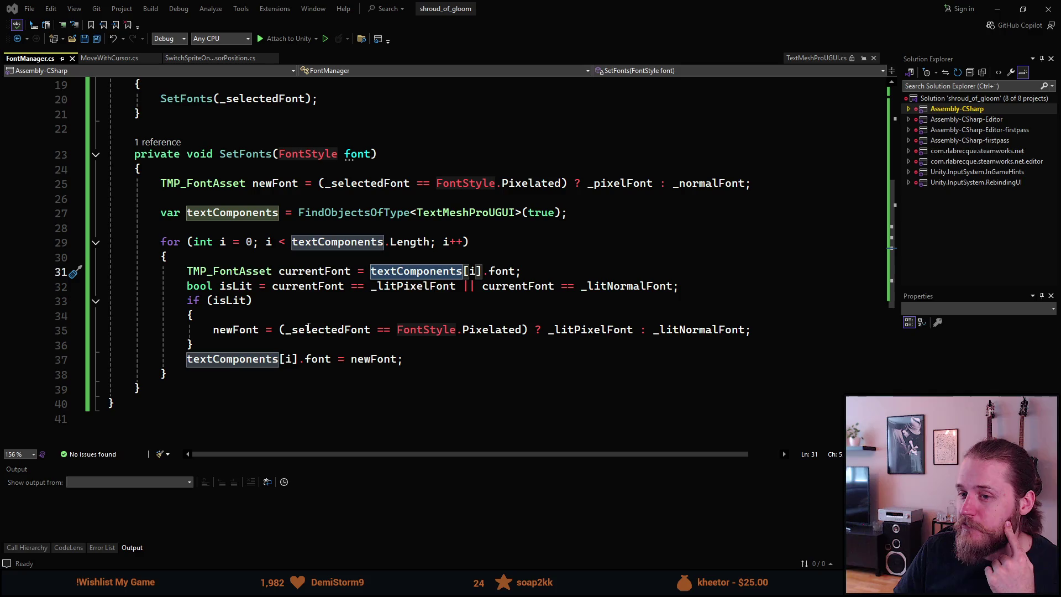
mouse_move(321, 327)
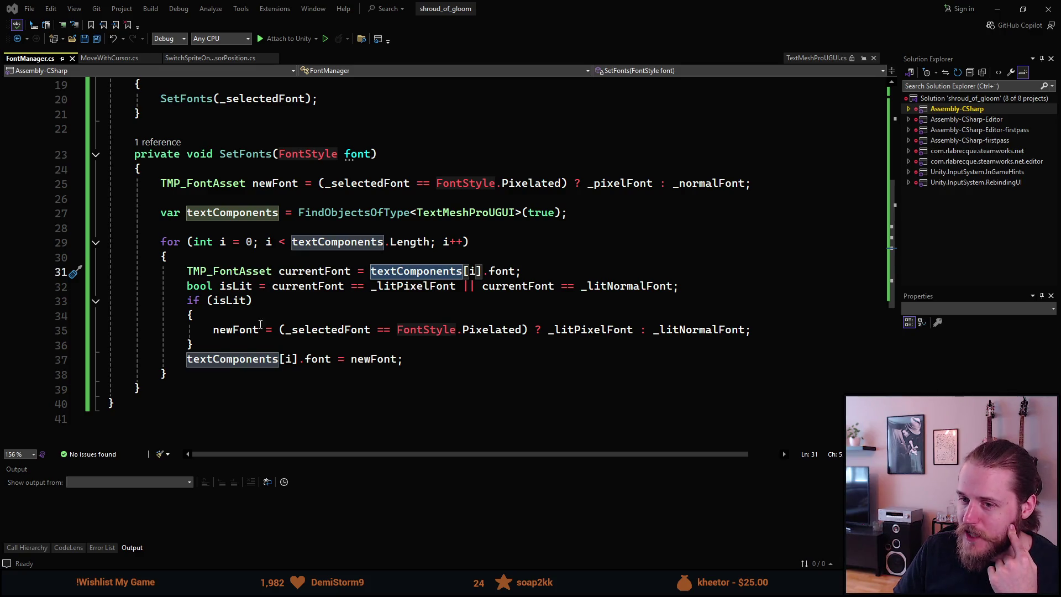
click(227, 302)
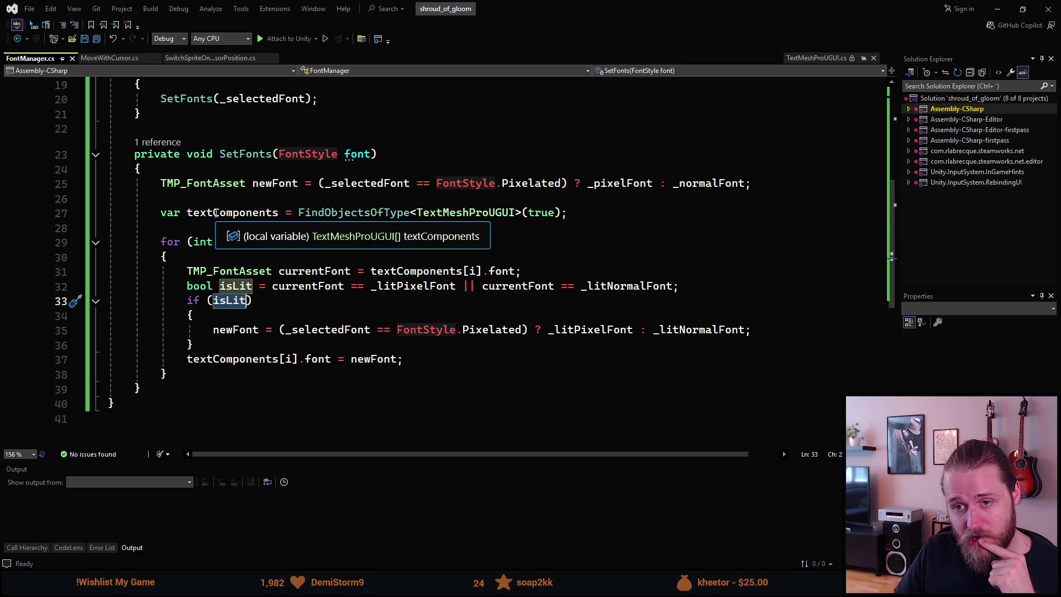
Move the TMP_FontAsset newFont declaration down into the SetFonts for loop body.
click(160, 183)
key(alt+Down)
key(alt+Down)
key(alt+Down)
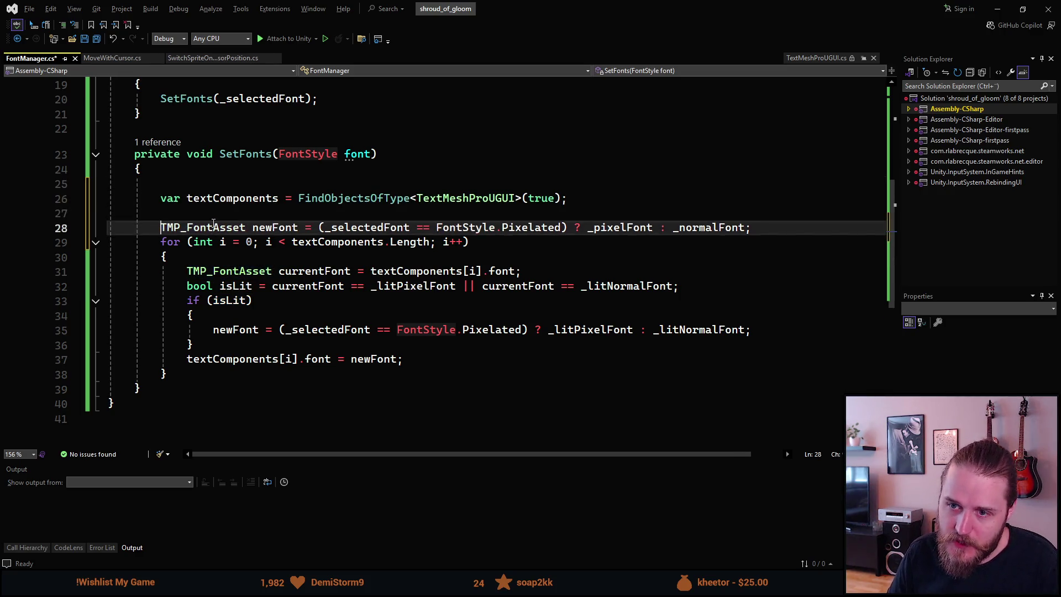
key(alt+Down)
key(alt+Down)
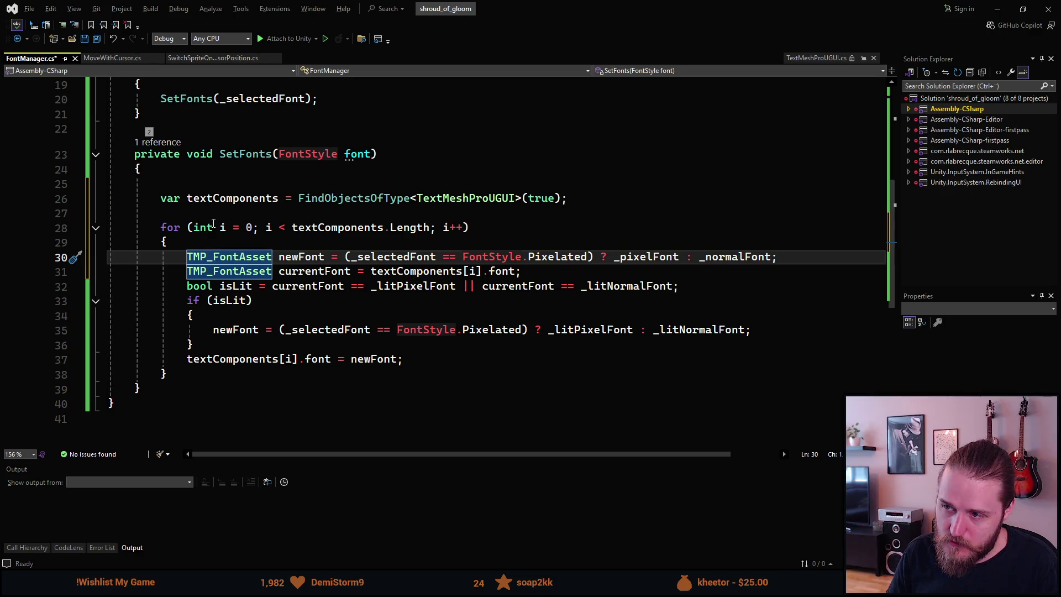
key(alt)
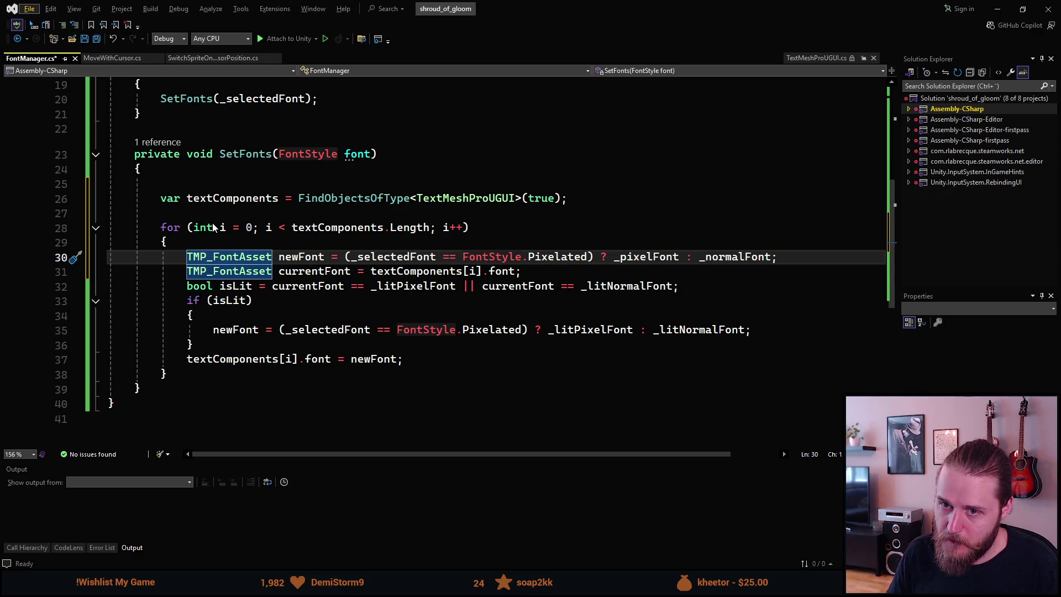
key(alt+f)
key(alt)
key(alt+f)
key(alt)
Delete the leftover blank line above textComponents and save FontManager.cs.
key(Up)
key(Up)
key(Up)
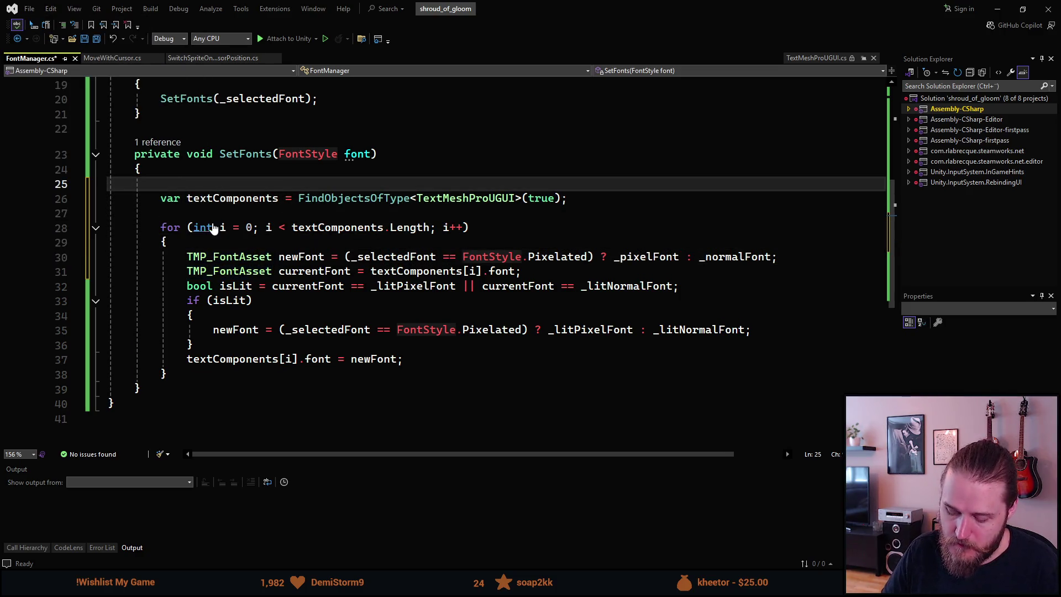
key(Delete)
key(ctrl+s)
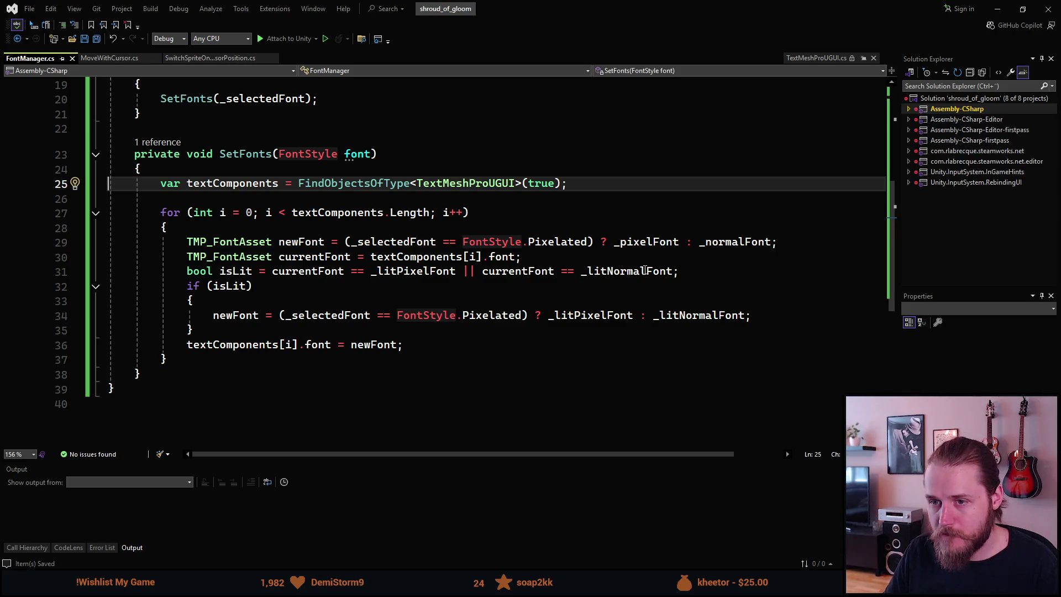
mouse_move(498, 278)
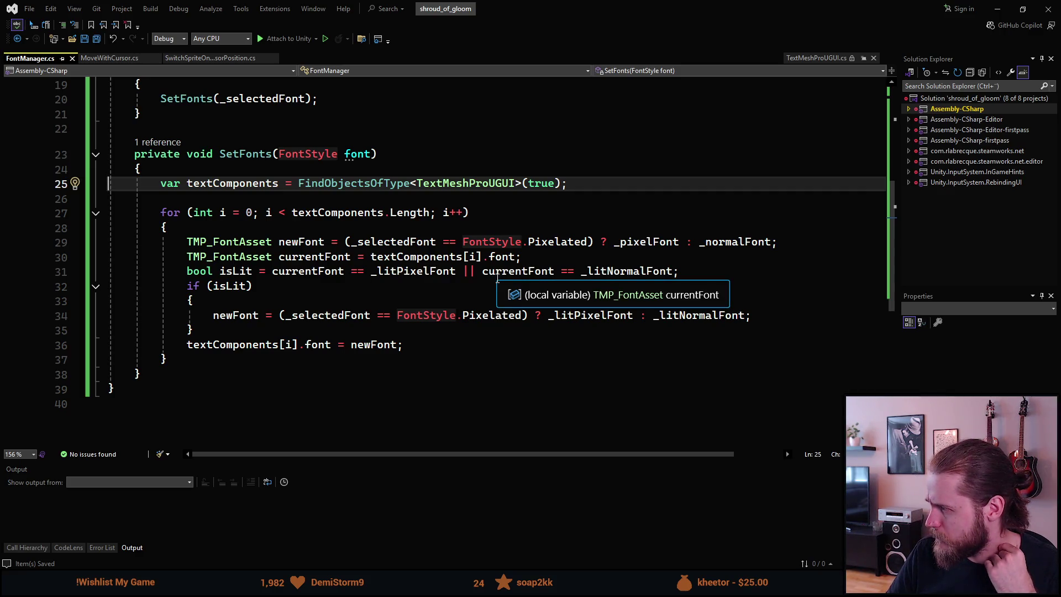
mouse_move(431, 272)
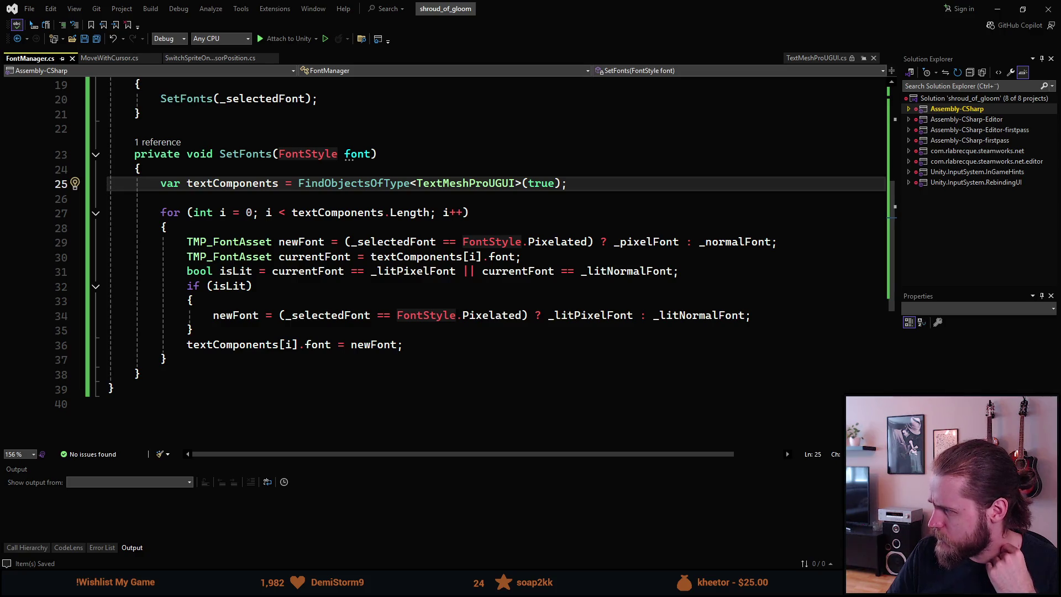
scroll(184, 376, up, 2)
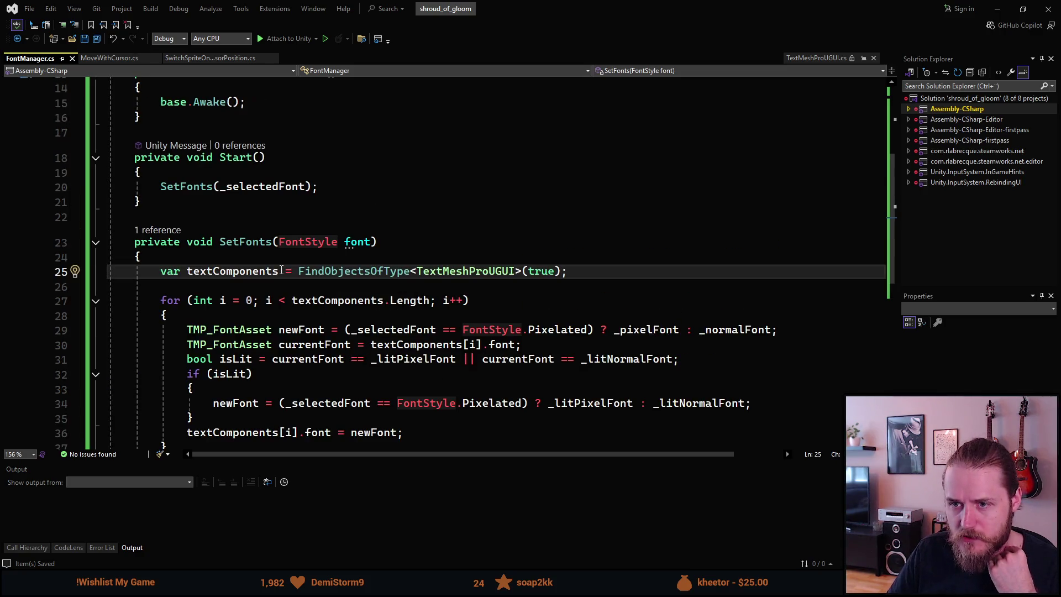
Remove the unused 'FontStyle font' parameter from SetFonts.
mouse_move(349, 245)
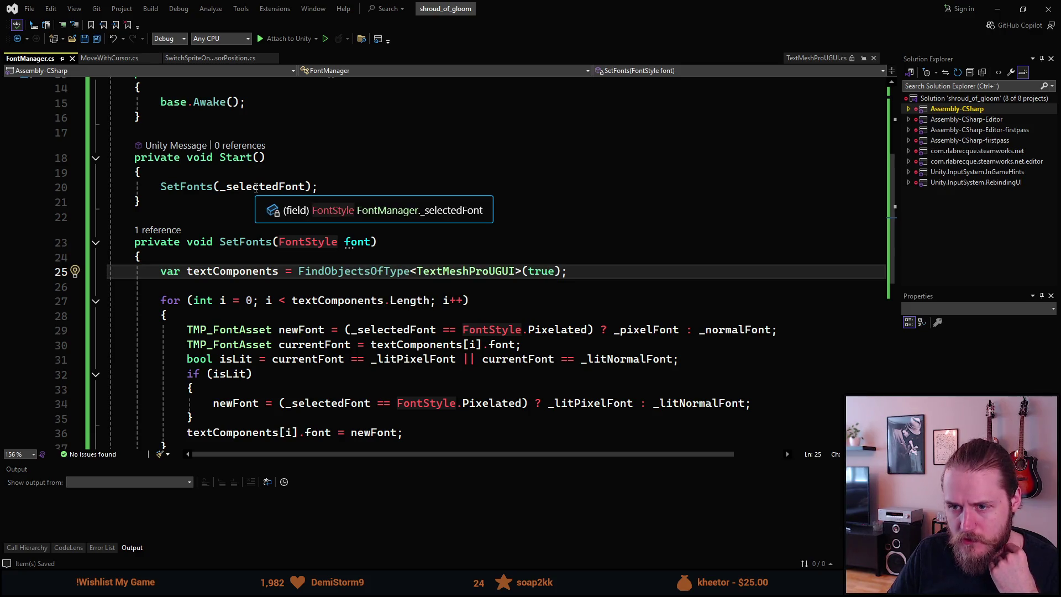
click(251, 186)
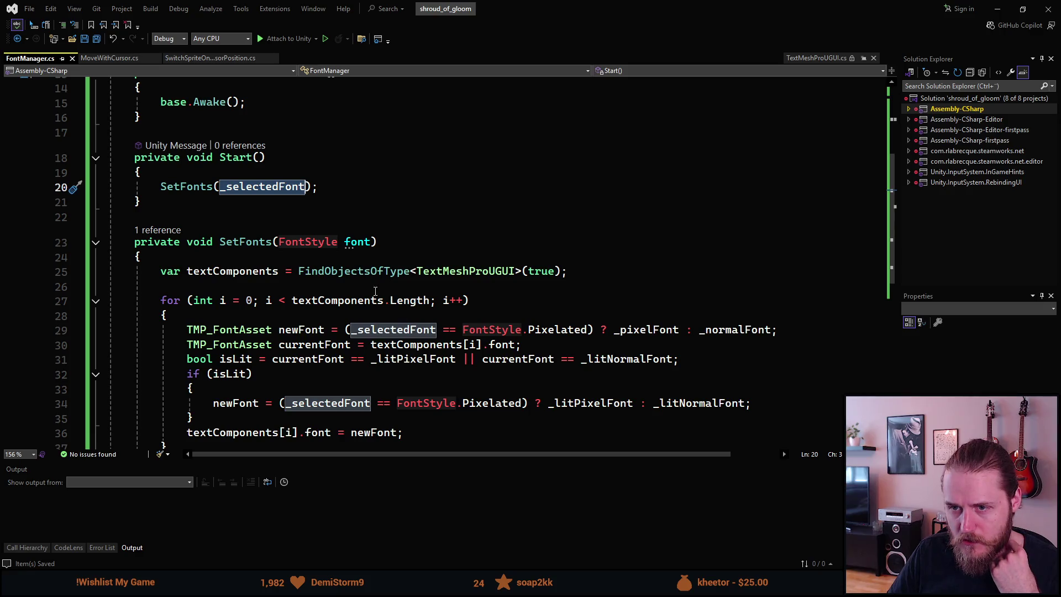
click(279, 244)
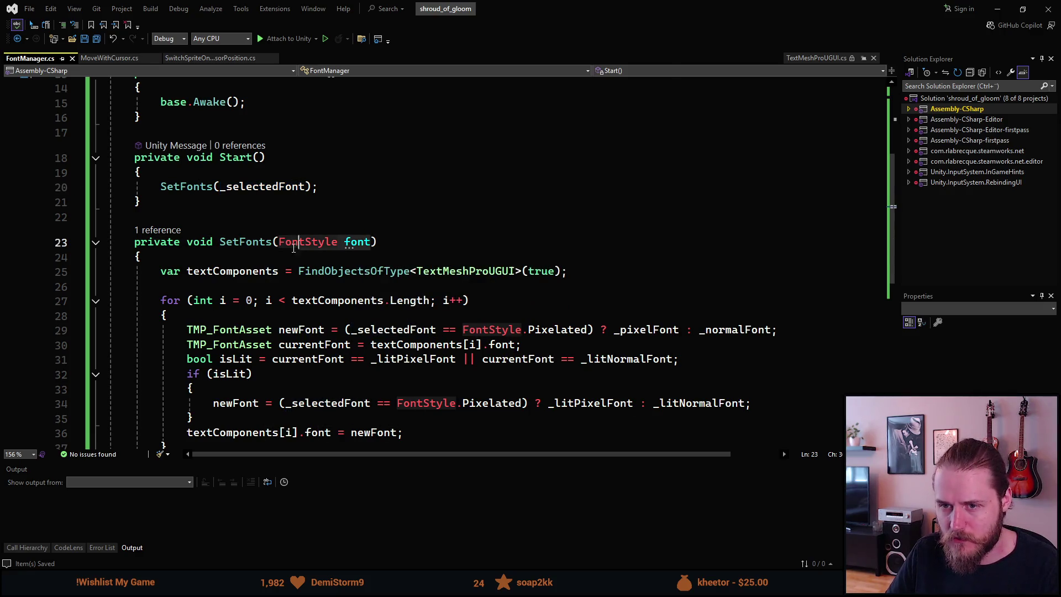
key(ctrl+shift+Right)
key(ctrl+shift+Right)
key(Delete)
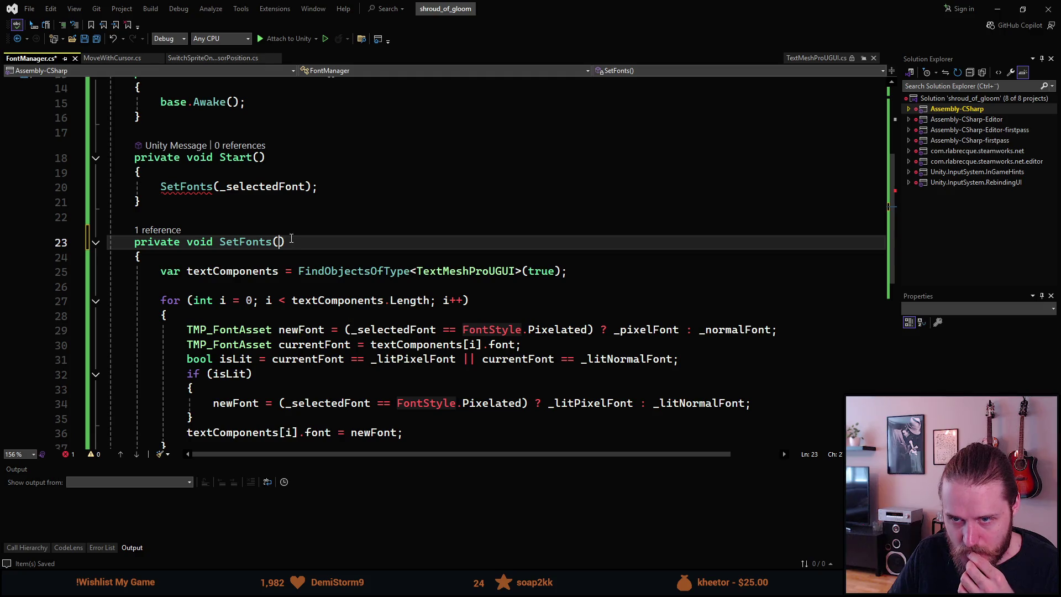
Drop the _selectedFont argument from the SetFonts call in Start, save, and switch to Unity.
click(242, 188)
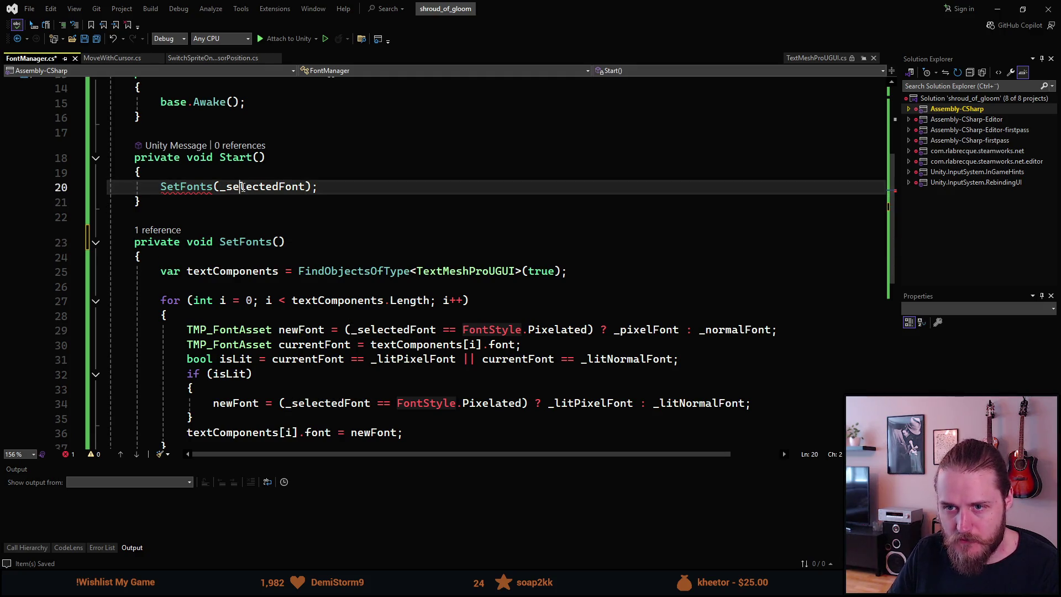
double_click(243, 187)
key(Delete)
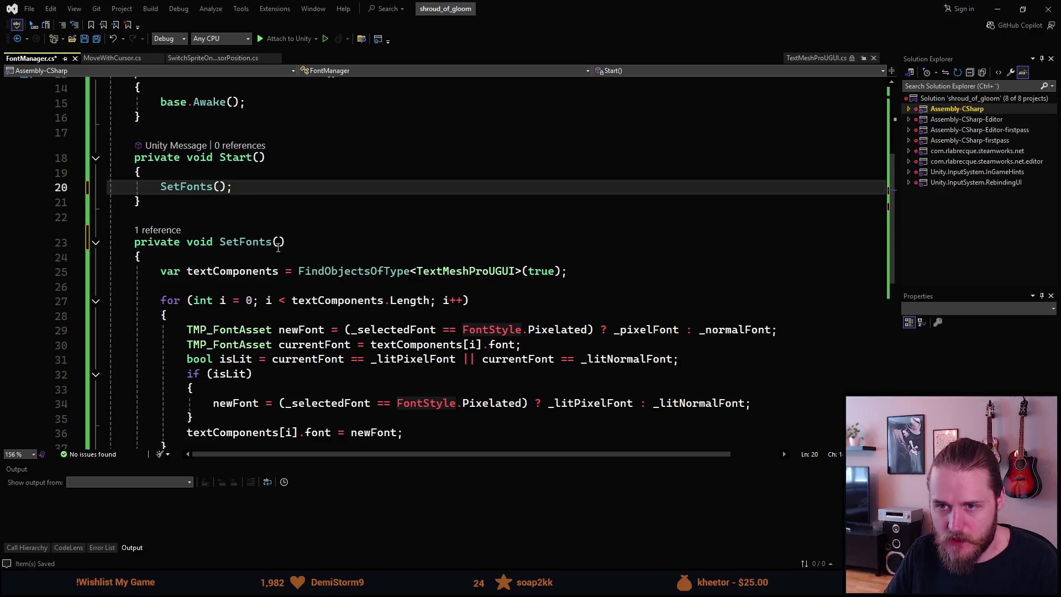
scroll(278, 243, down, 2)
key(ctrl+s)
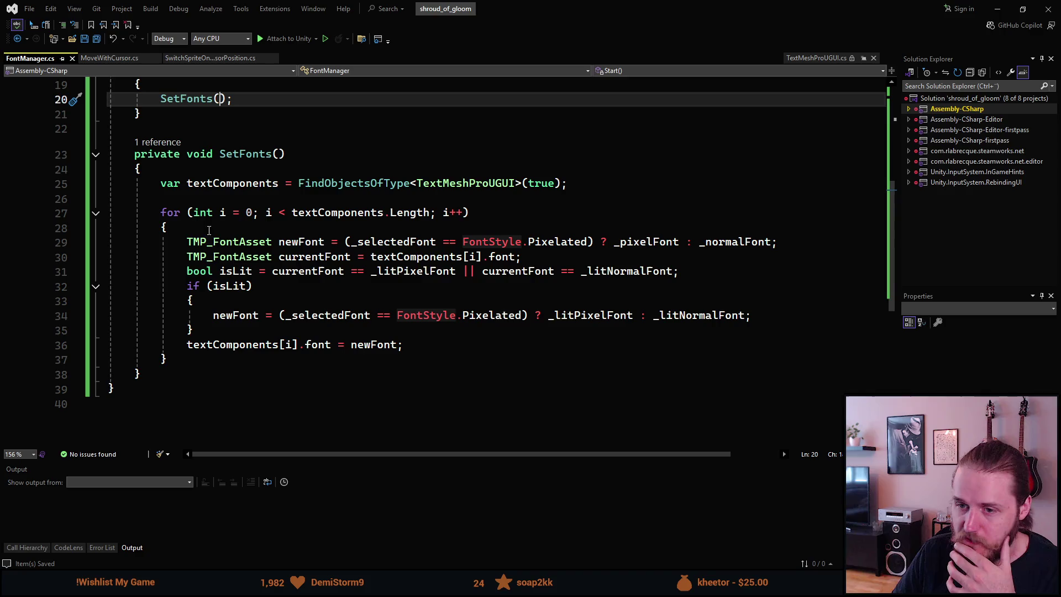
click(997, 9)
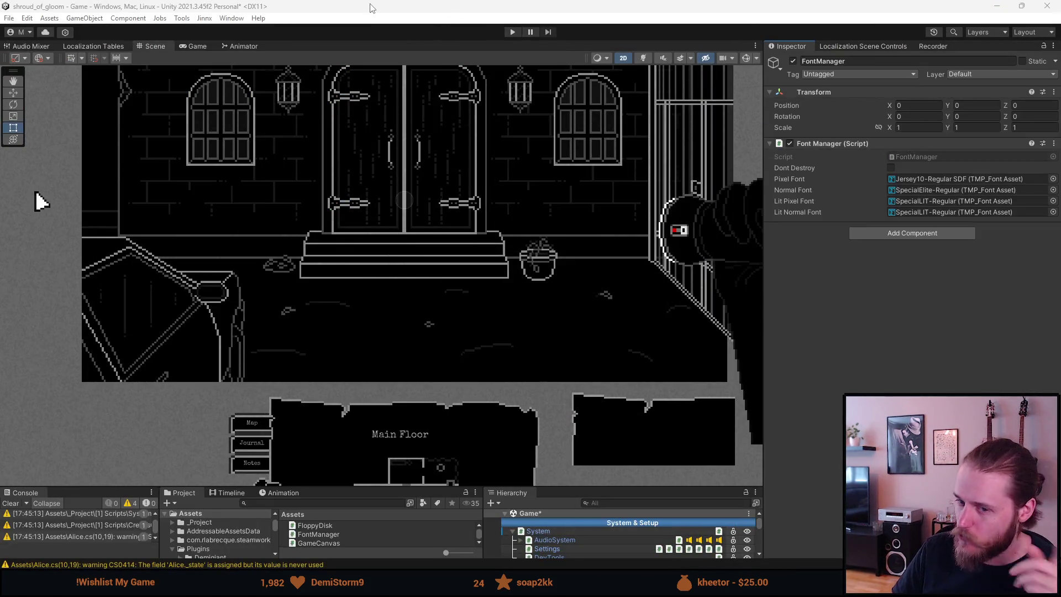
Enter Play mode and try leaving by the front steps, prompting 'I shouldn't leave yet.'.
click(511, 32)
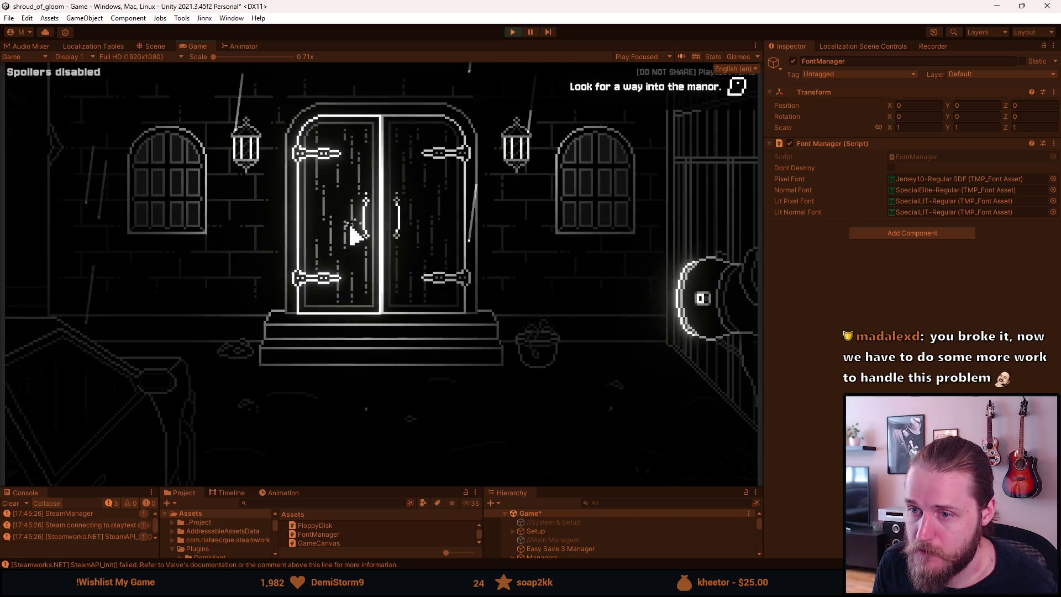
click(271, 370)
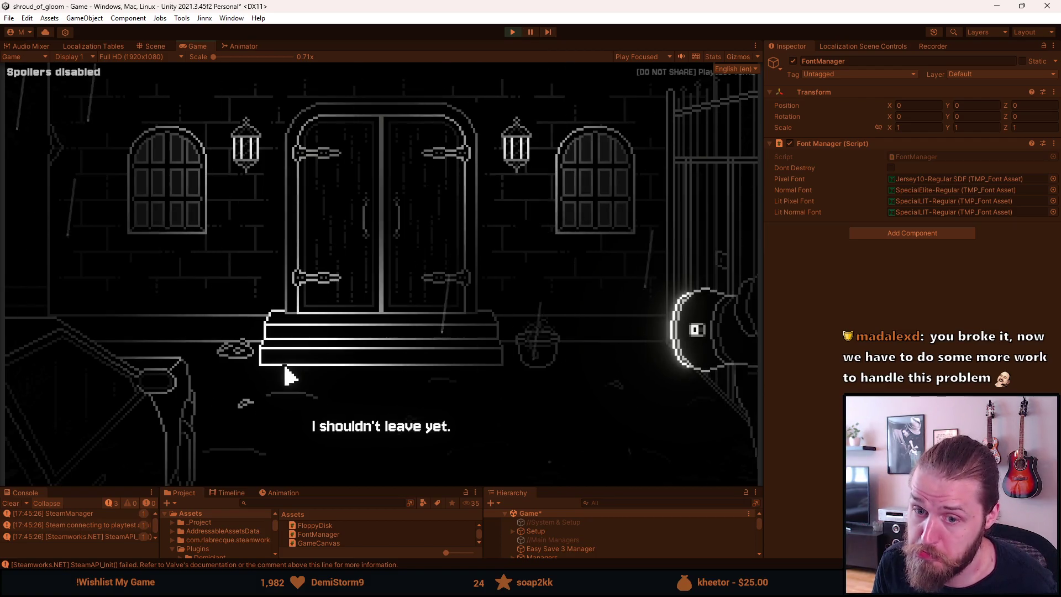
Read the A Brother's Concern letter from the inventory, close it, and go to the next room.
key(F1)
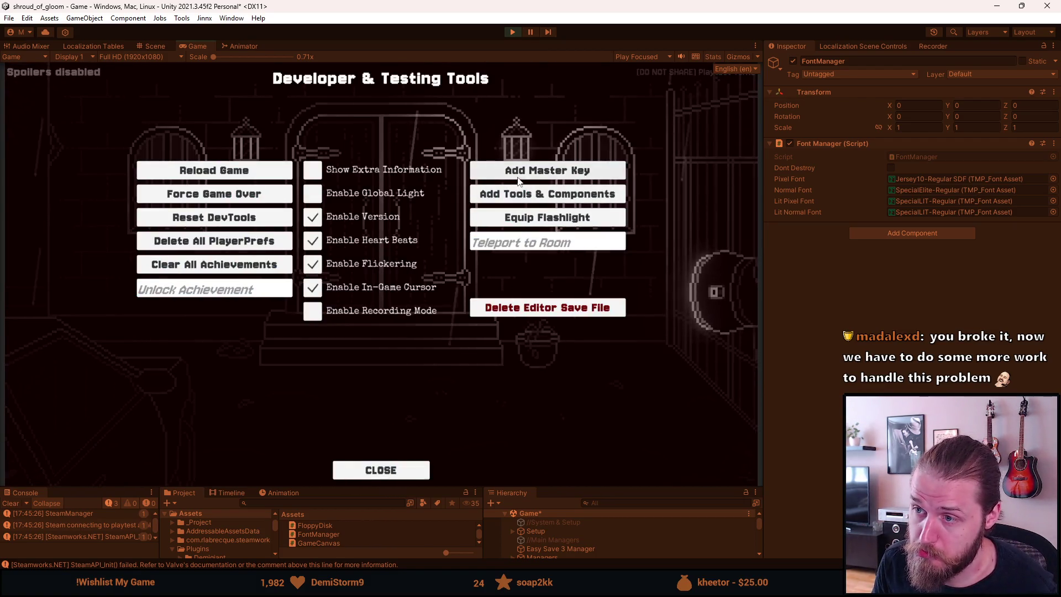
key(F1)
click(121, 439)
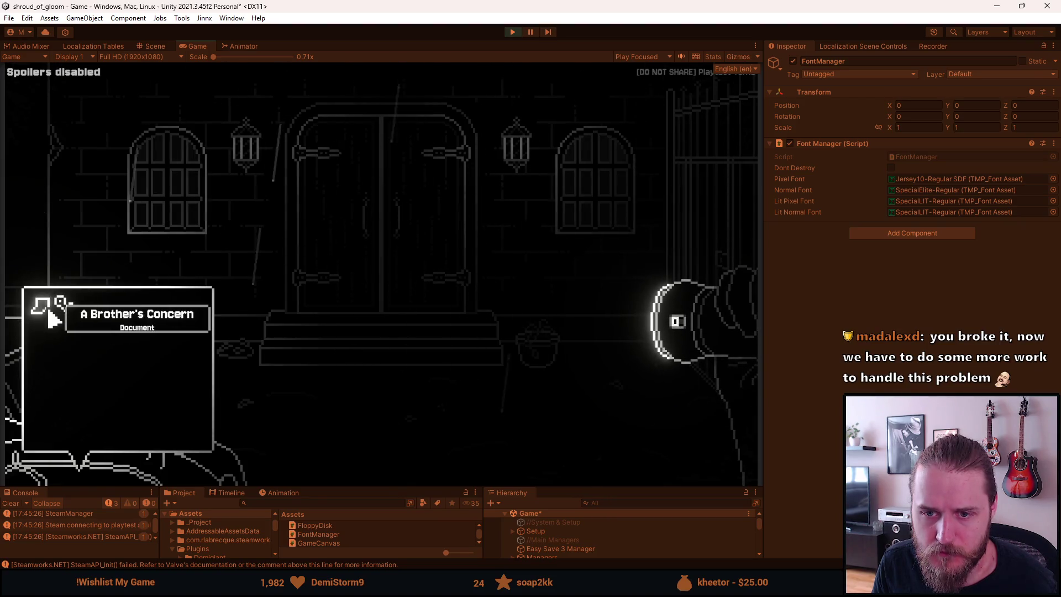
click(54, 319)
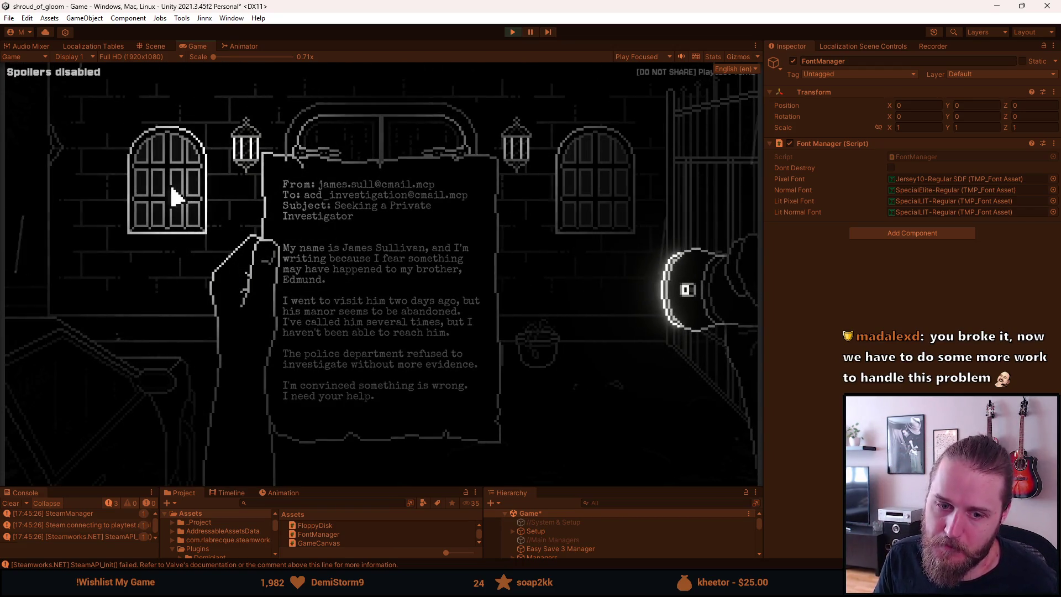
click(137, 216)
click(99, 168)
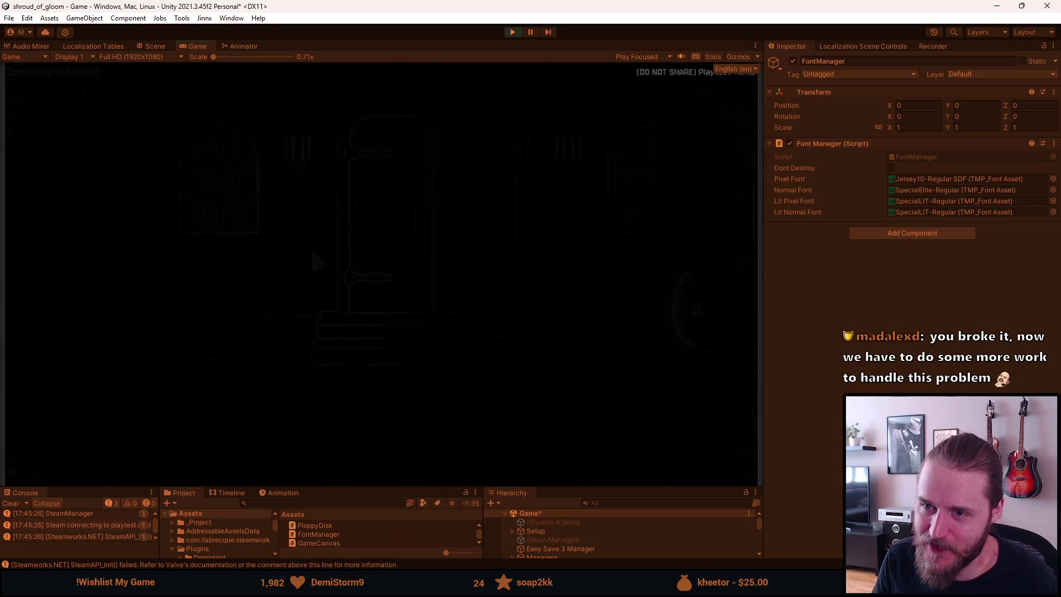
Pause the game and check the Video and Controls pages of the in-game Settings menu.
key(Escape)
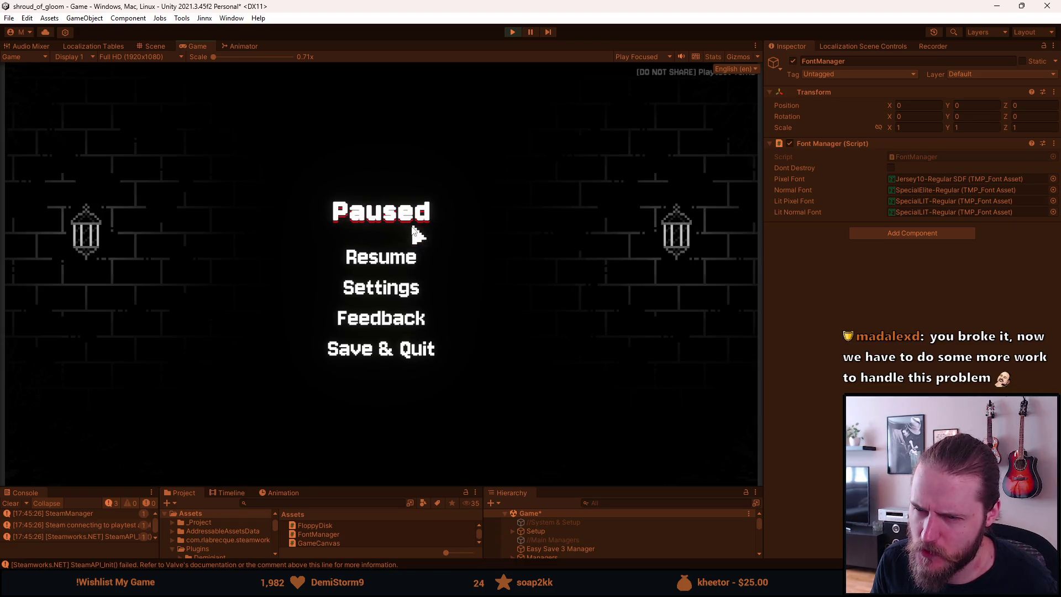
click(359, 288)
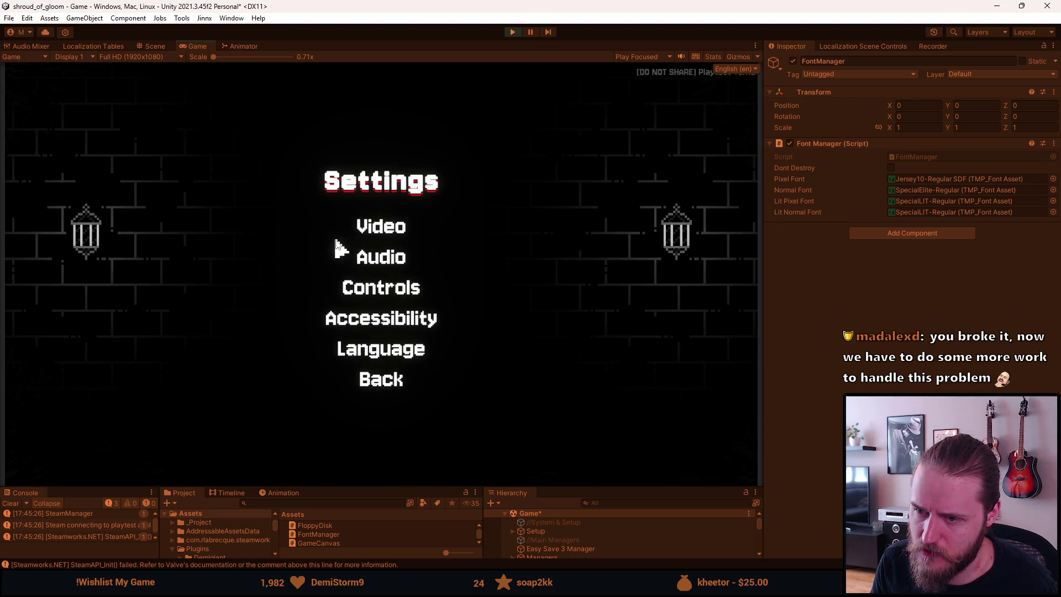
click(359, 229)
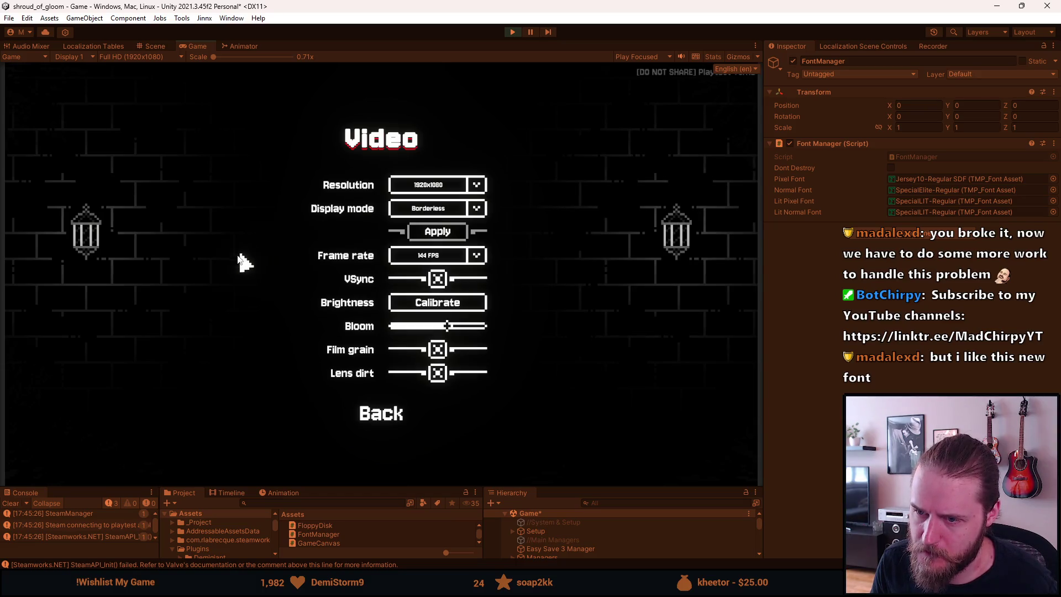
click(377, 417)
click(382, 292)
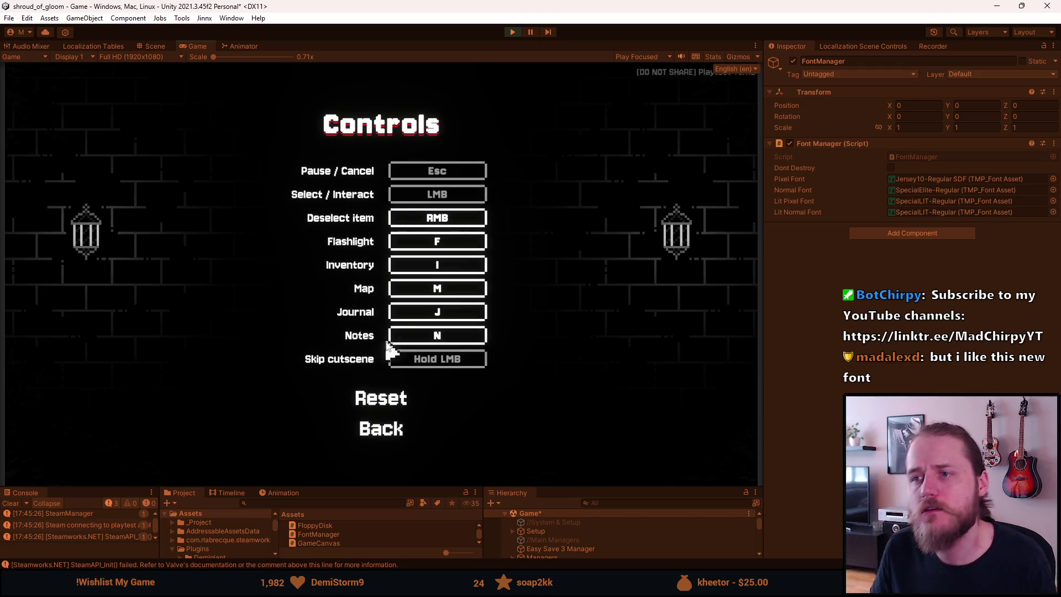
click(388, 436)
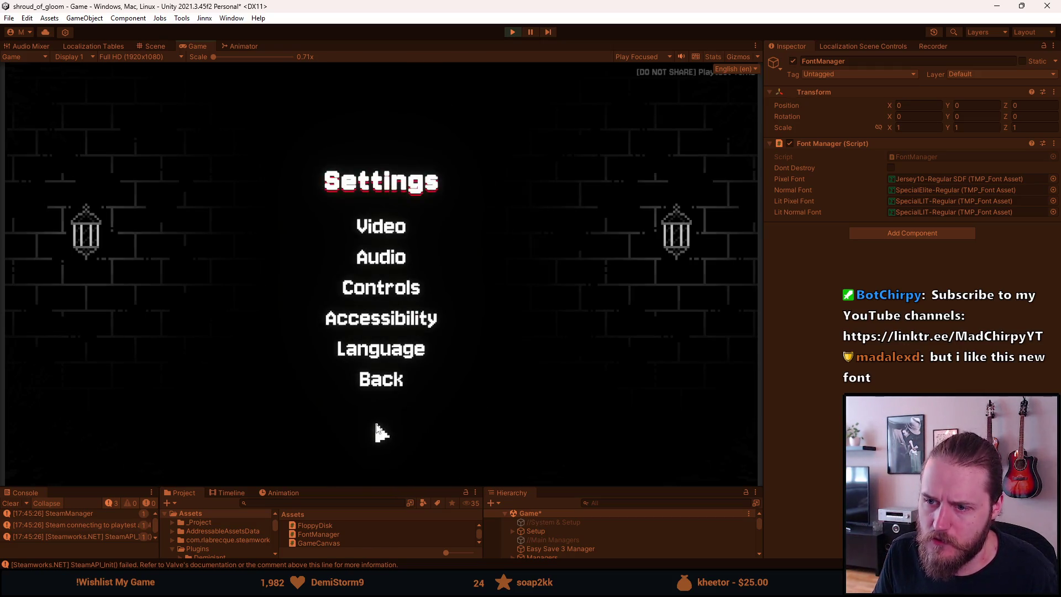
Check Language (keeping English) and Accessibility pages, then maximize the Game view.
click(380, 355)
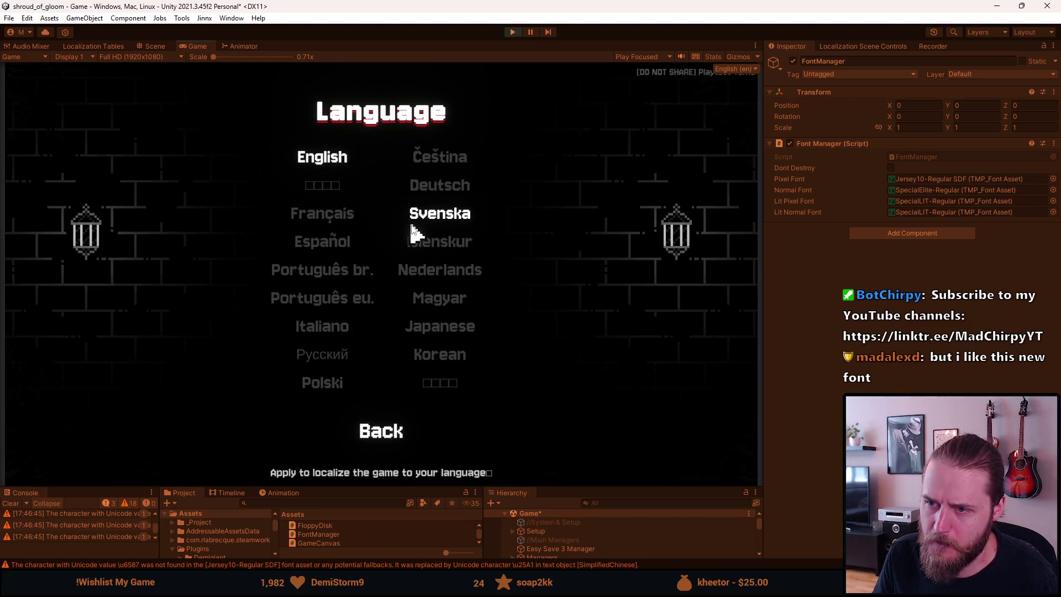
click(320, 158)
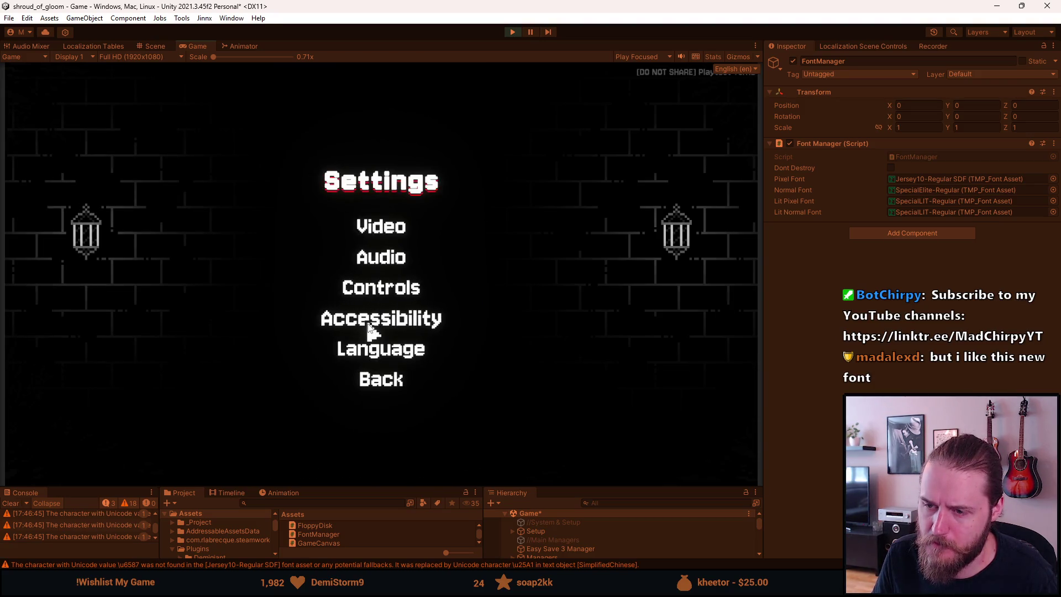
click(369, 356)
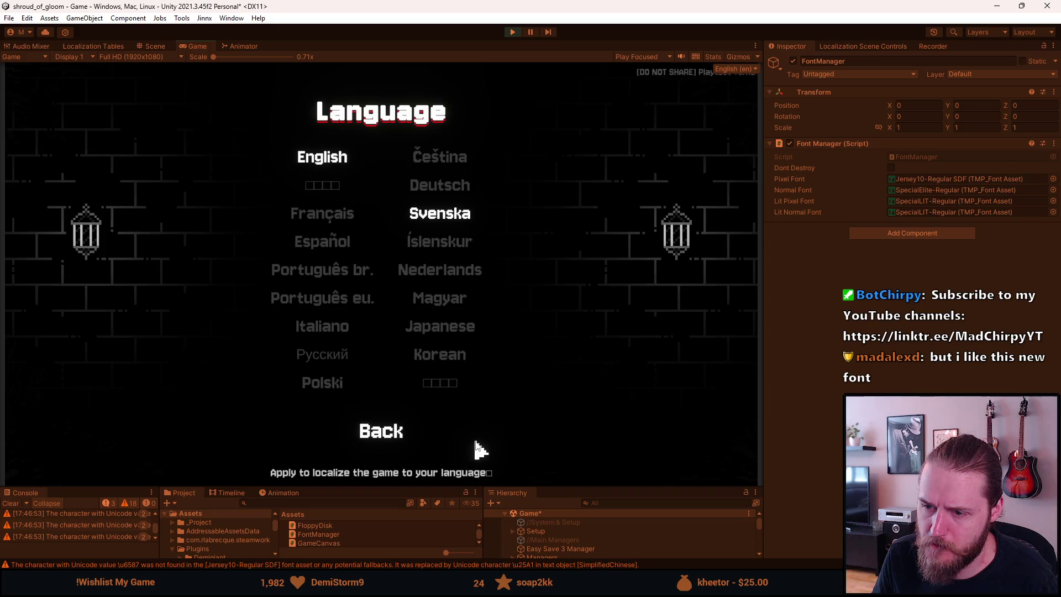
click(331, 158)
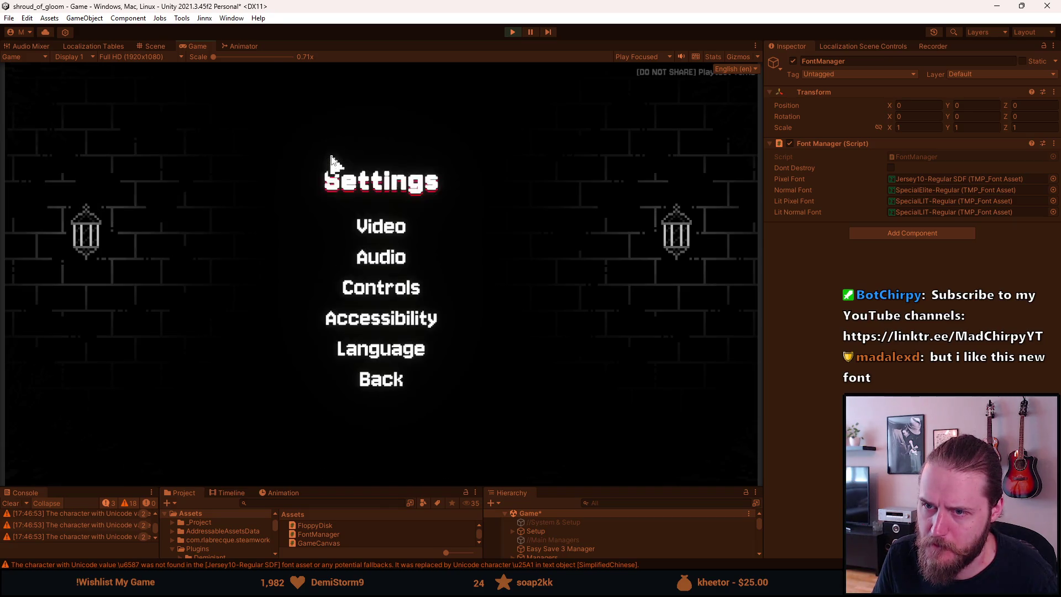
click(379, 320)
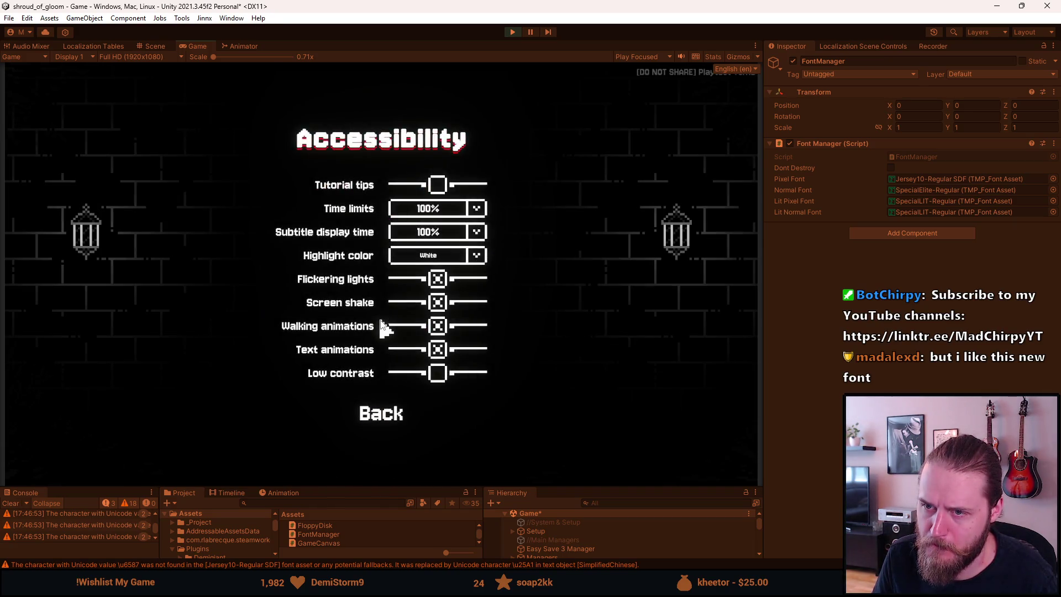
click(393, 414)
double_click(193, 45)
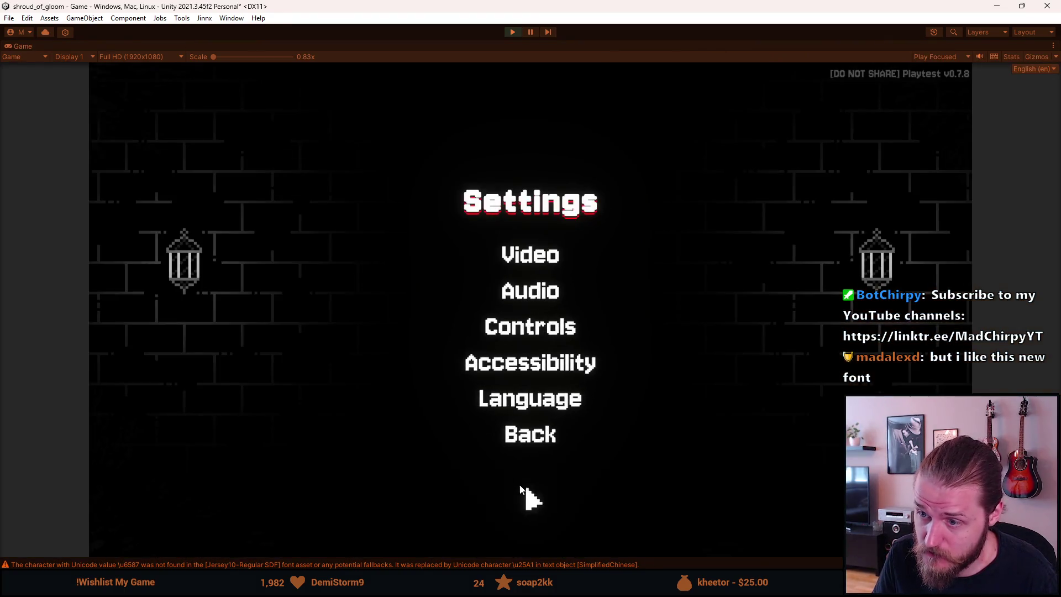
Check Accessibility and Video settings (display mode, 144 FPS), calibrate brightness, and back out to Paused.
click(493, 362)
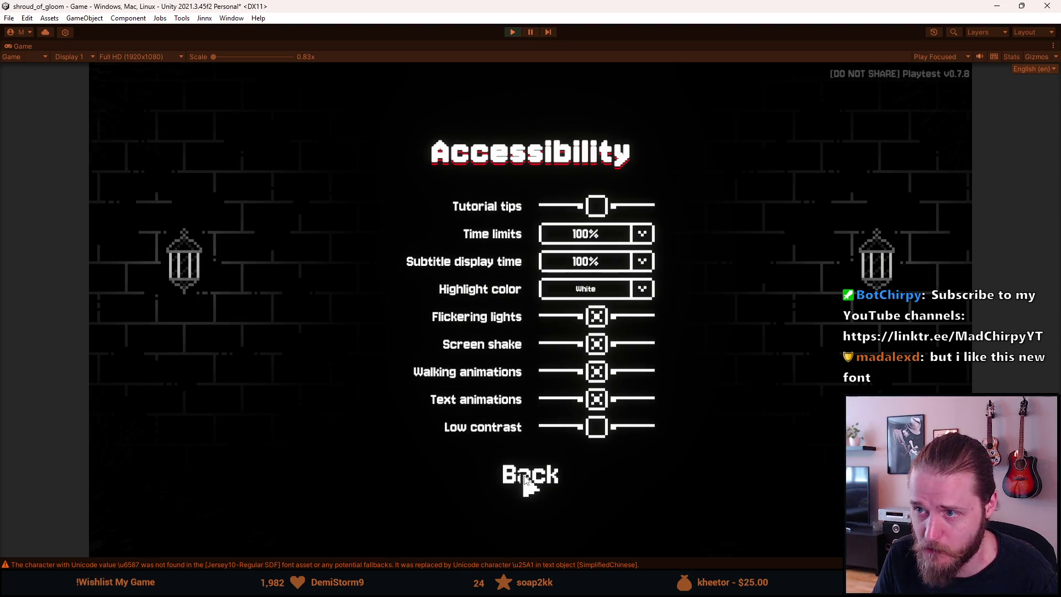
click(525, 476)
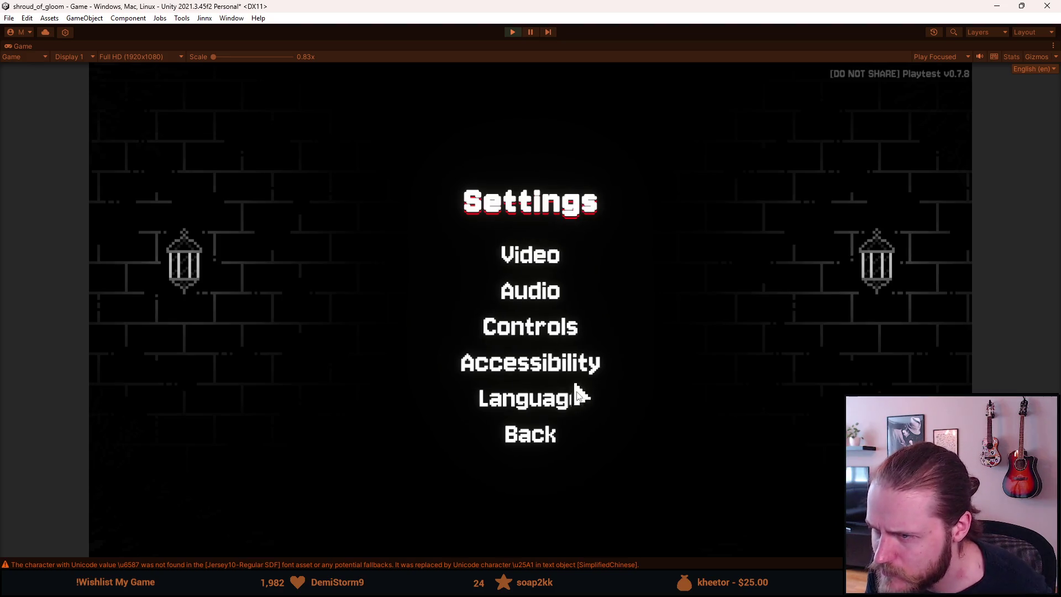
click(531, 256)
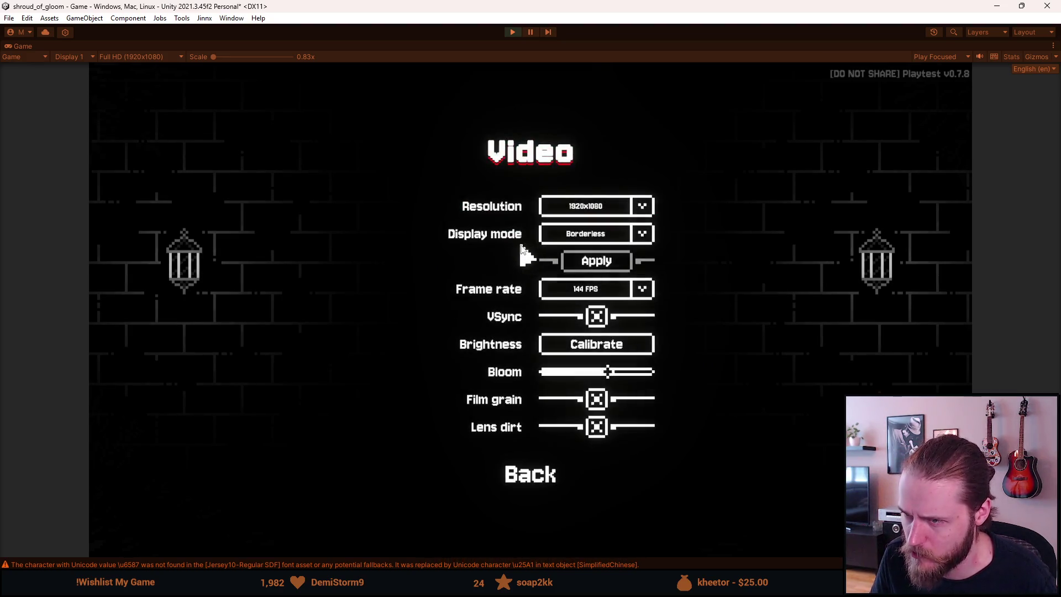
click(643, 239)
click(643, 239)
click(643, 238)
click(644, 291)
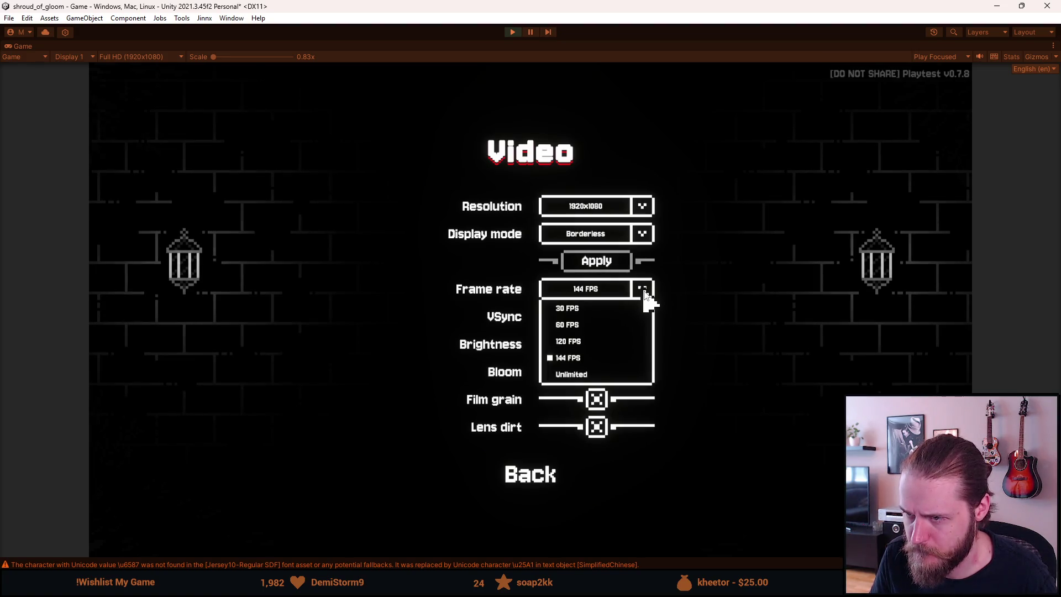
click(644, 292)
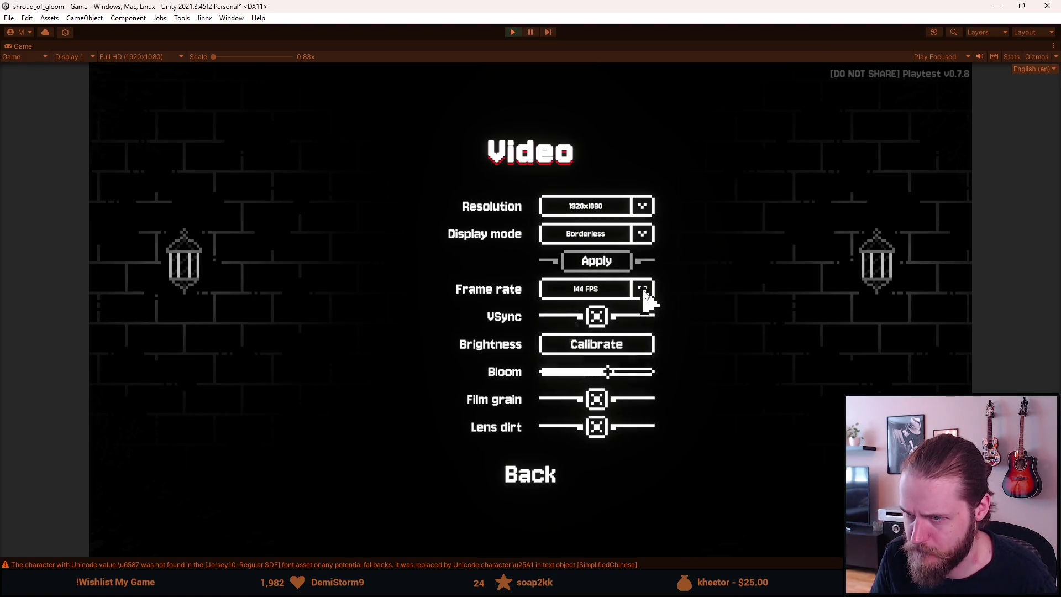
click(622, 354)
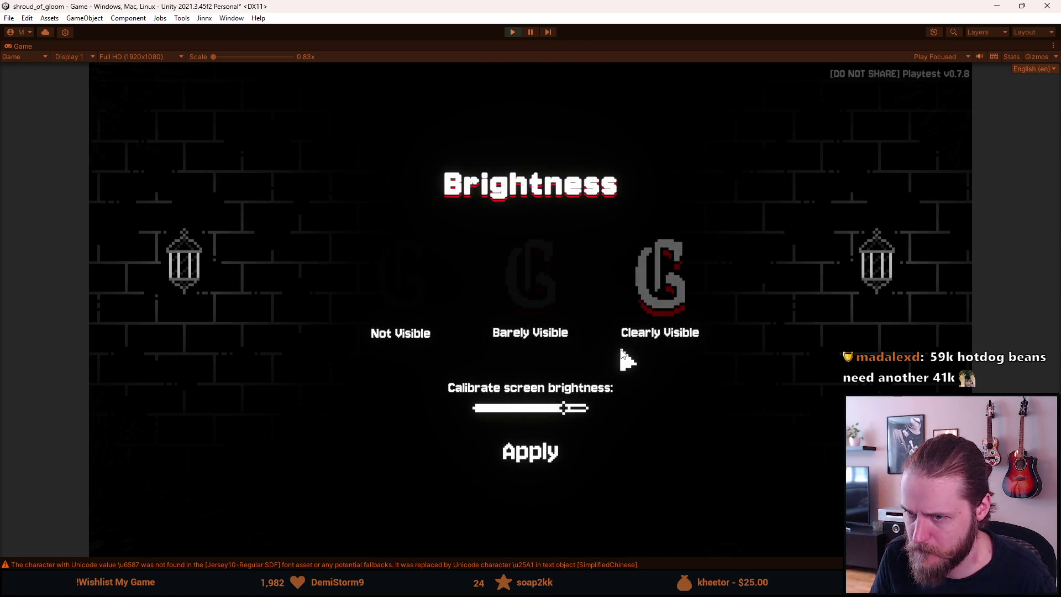
click(549, 453)
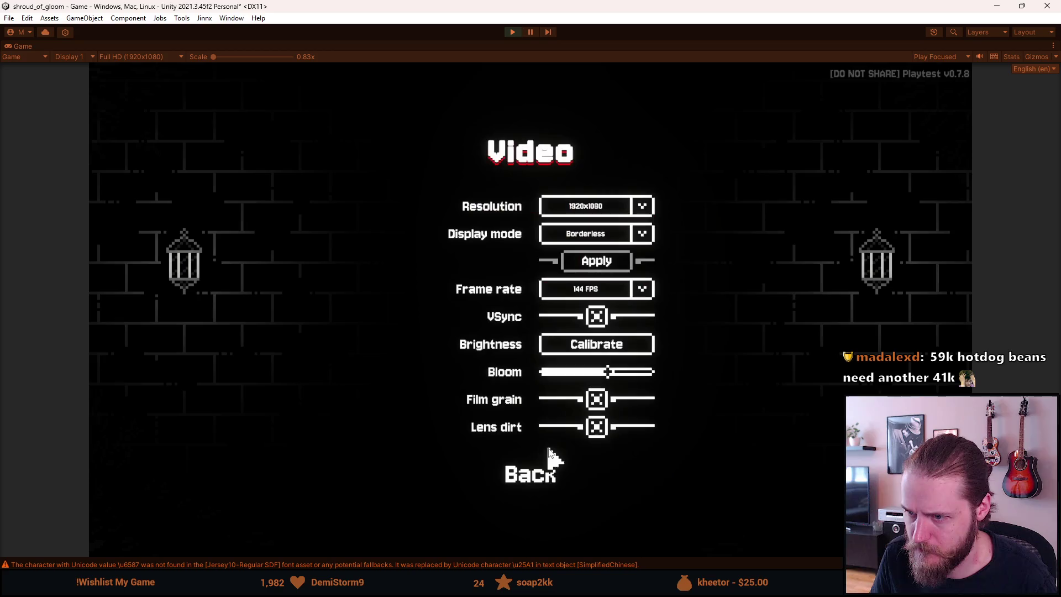
click(533, 473)
click(536, 433)
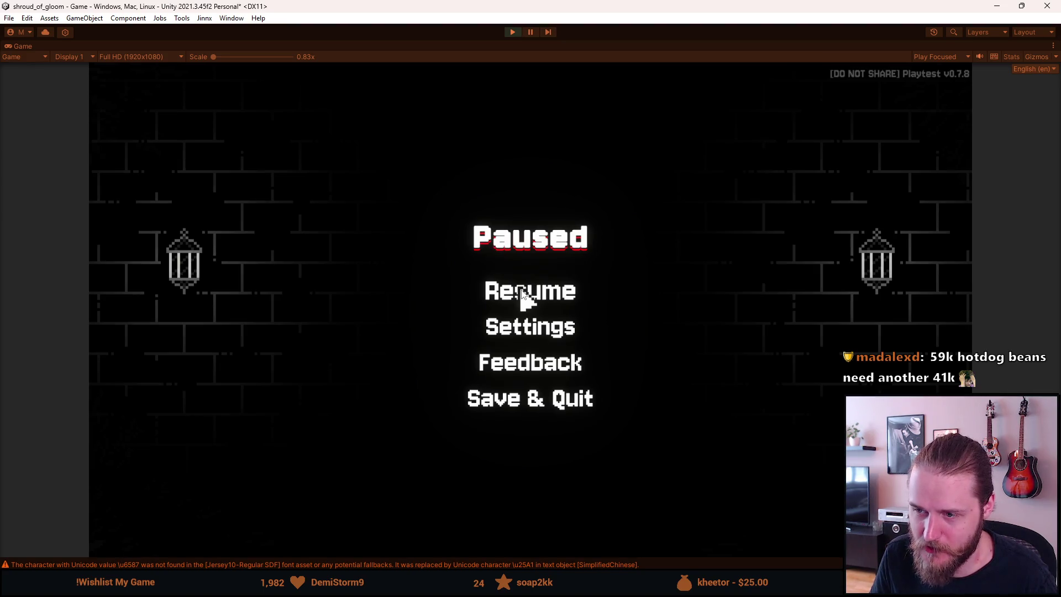
Resume the game, try the Master Key on the window, and move to the crate room.
click(522, 295)
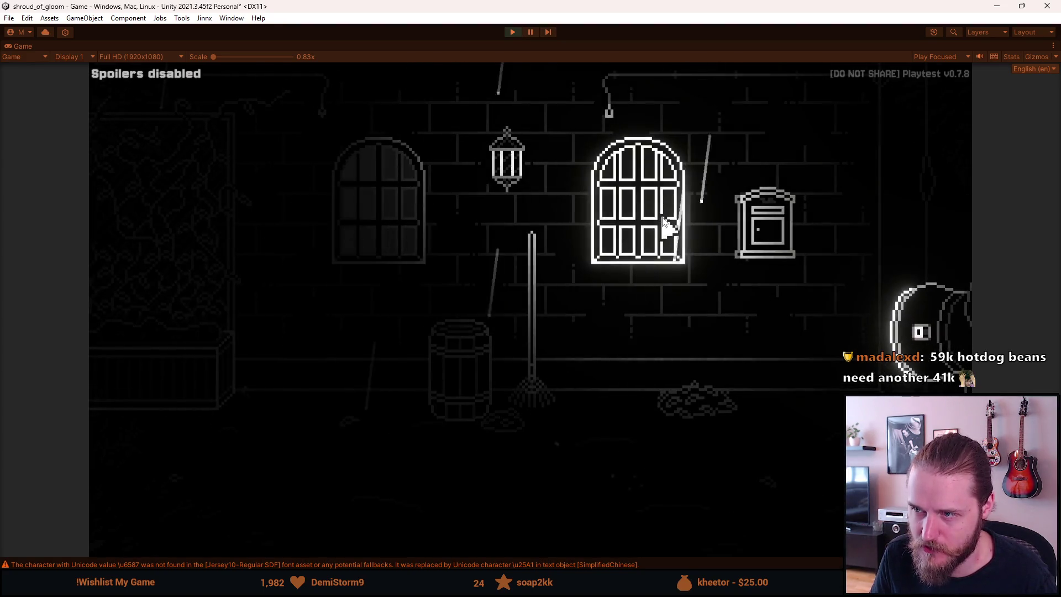
click(179, 419)
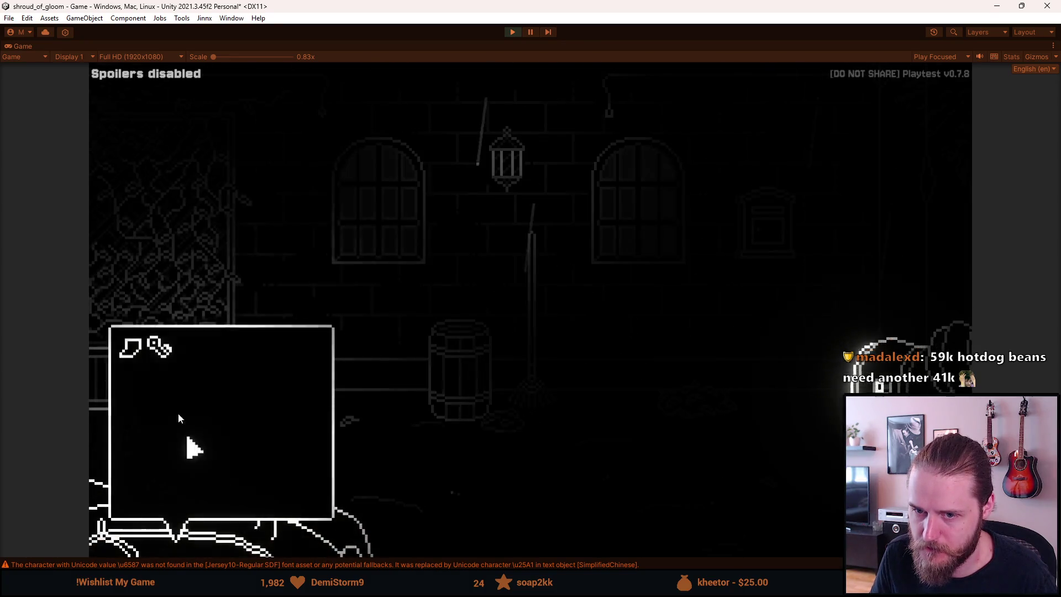
click(160, 347)
click(402, 273)
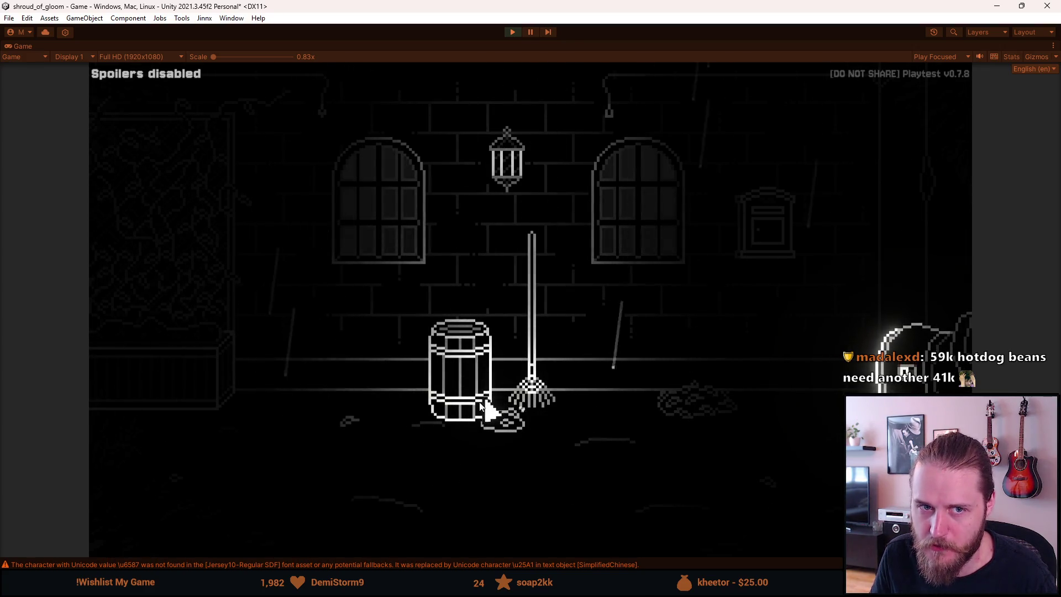
click(884, 220)
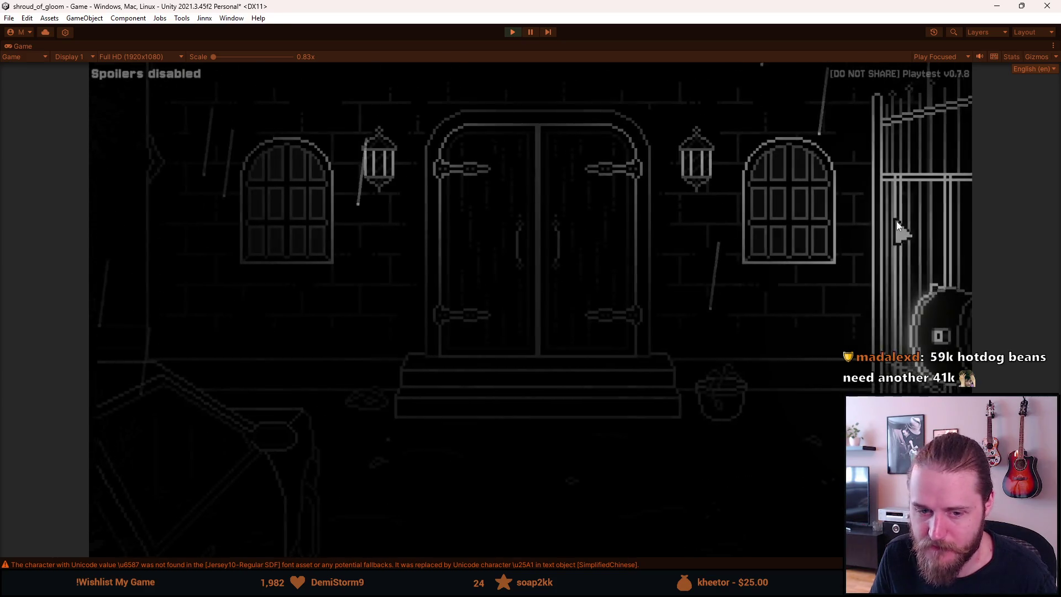
click(141, 469)
Take the Master Key from the crate, unlock the left door, and view the inventory.
key(Escape)
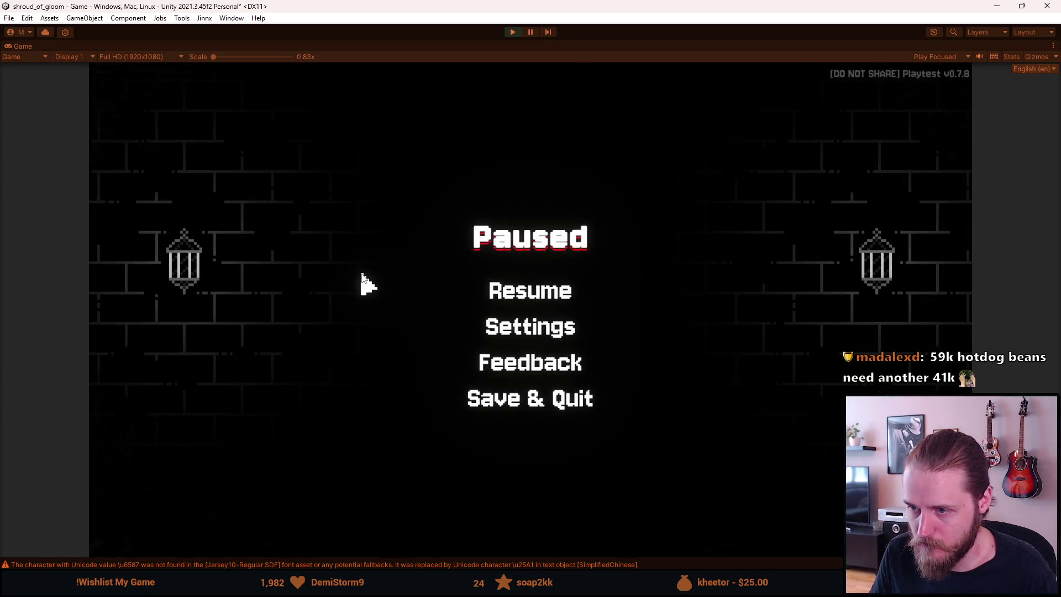
key(Escape)
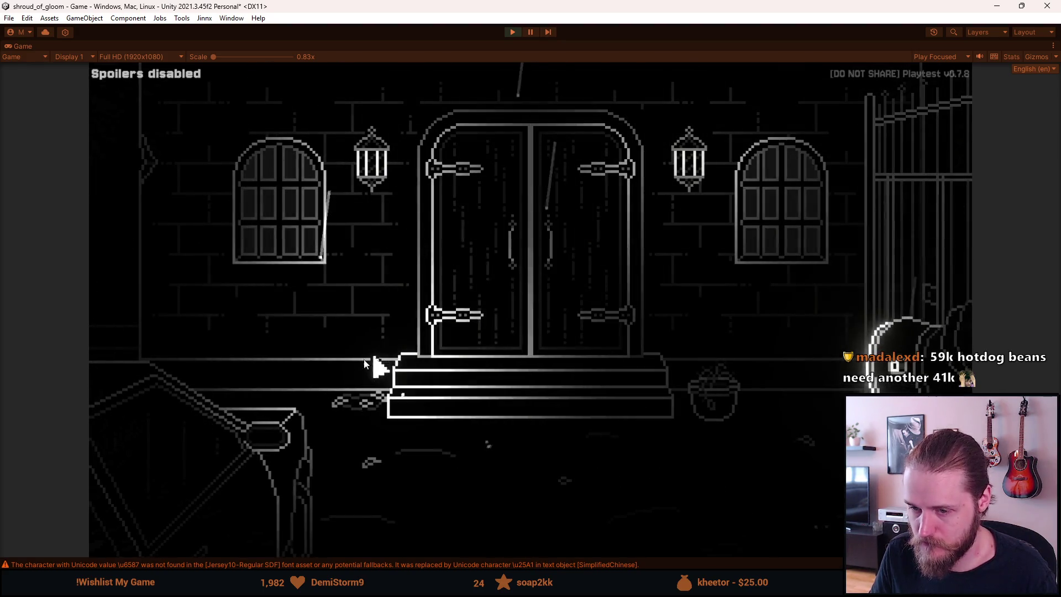
click(182, 409)
click(167, 360)
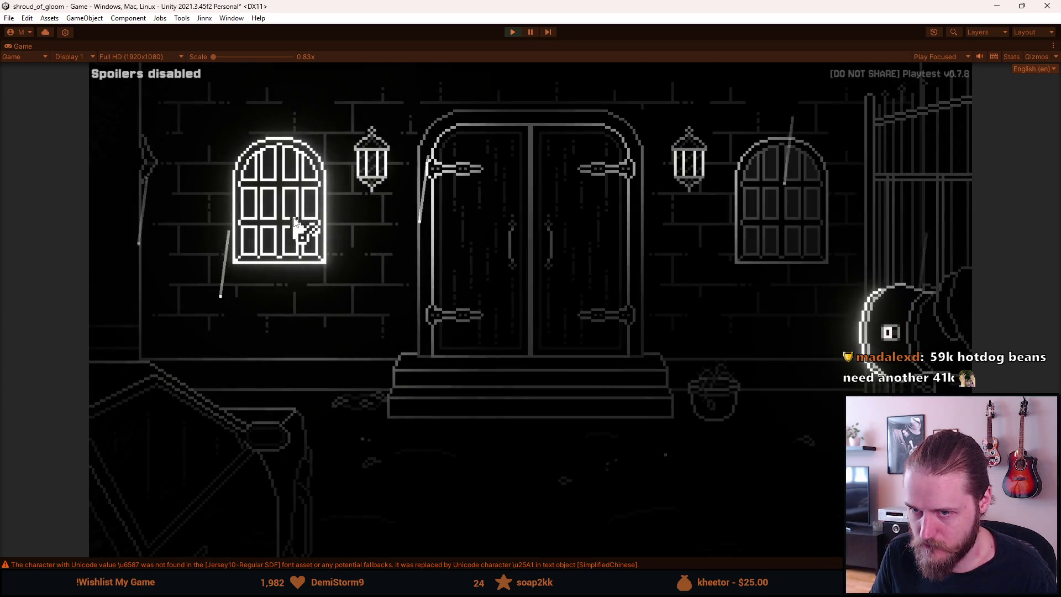
click(247, 486)
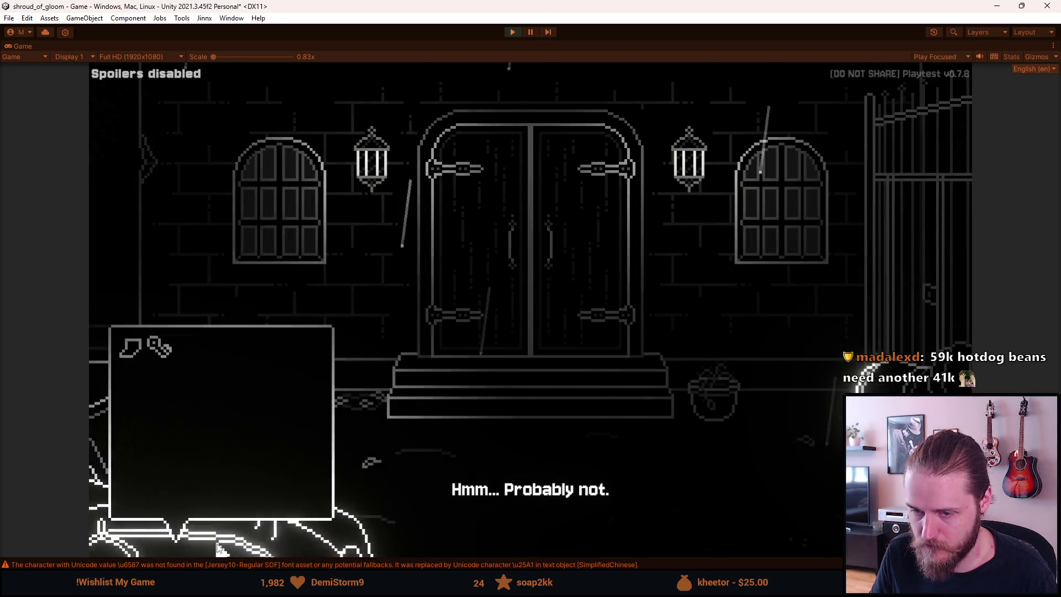
click(152, 345)
click(452, 263)
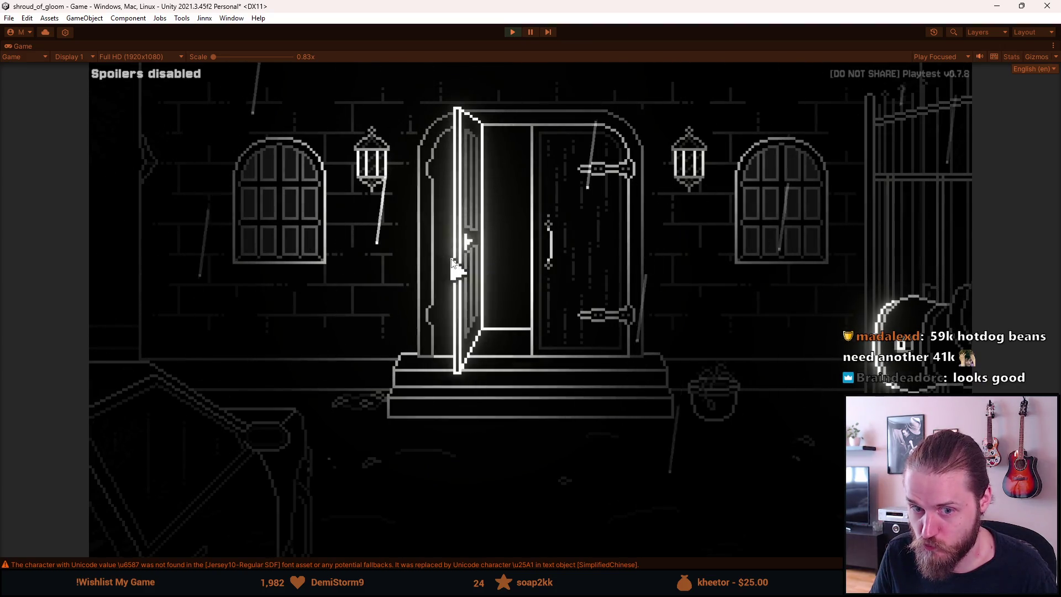
click(126, 268)
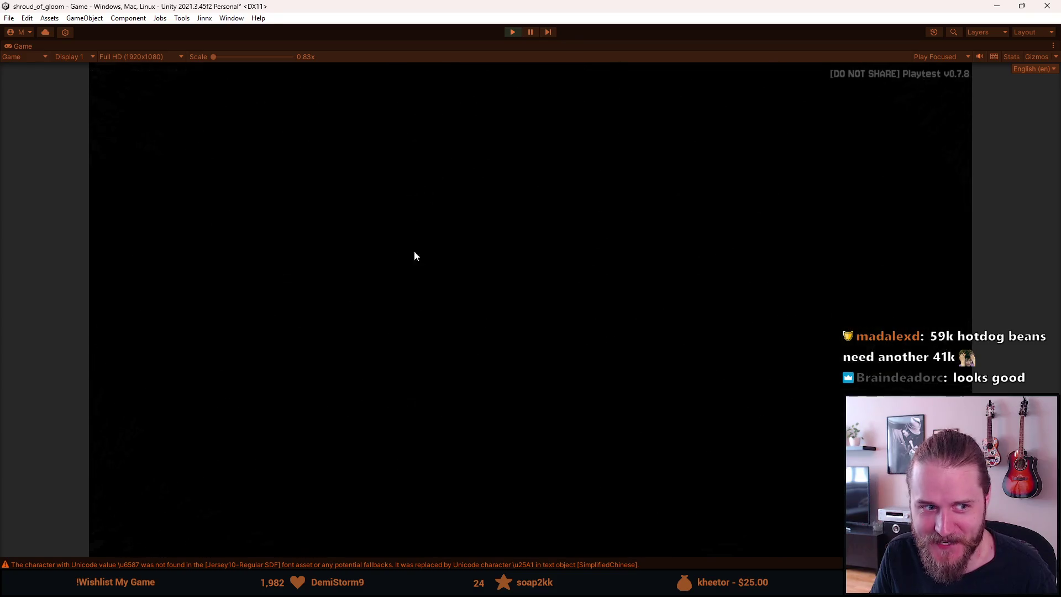
click(172, 544)
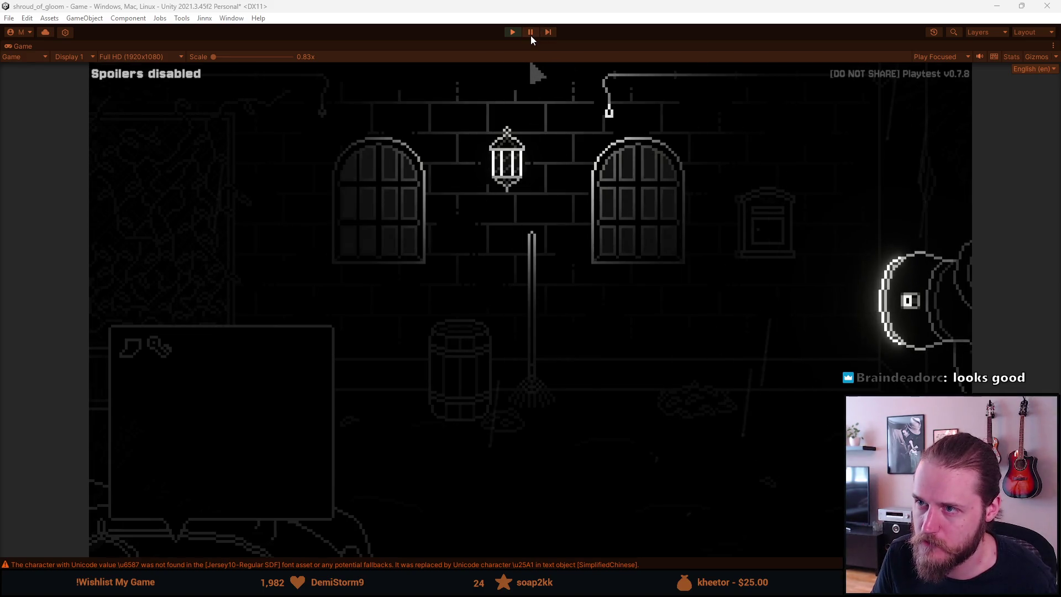
Walk the character left, then pause and exit Play mode.
key(d)
click(834, 351)
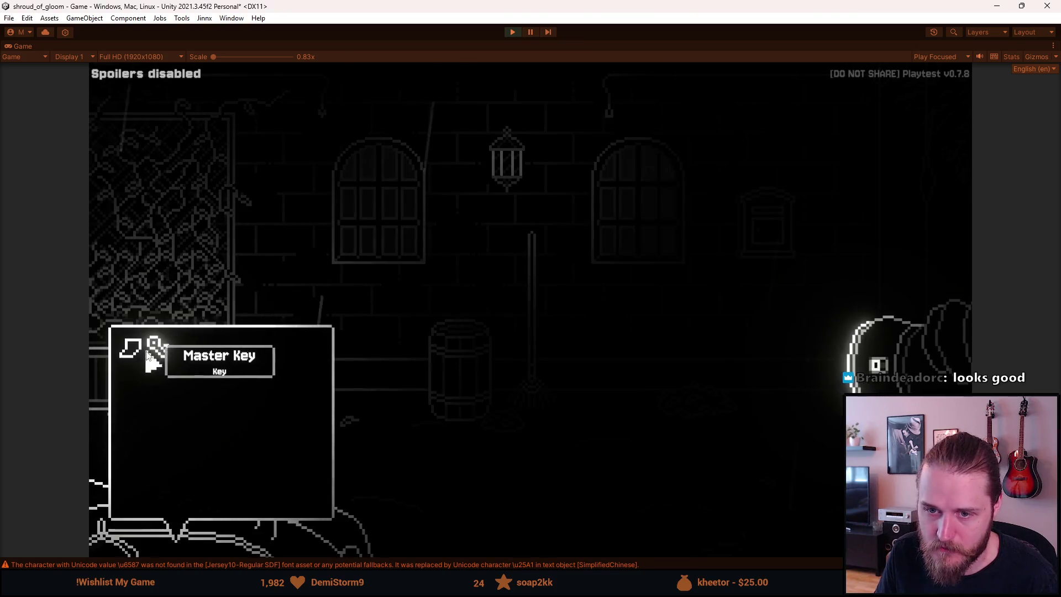
key(ctrl+shift+p)
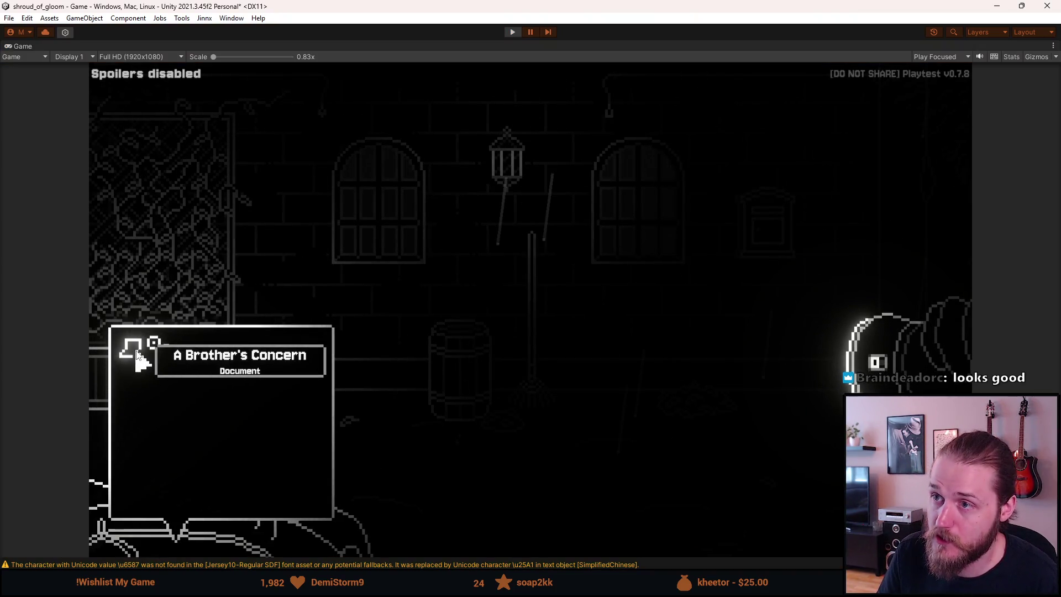
key(ctrl+p)
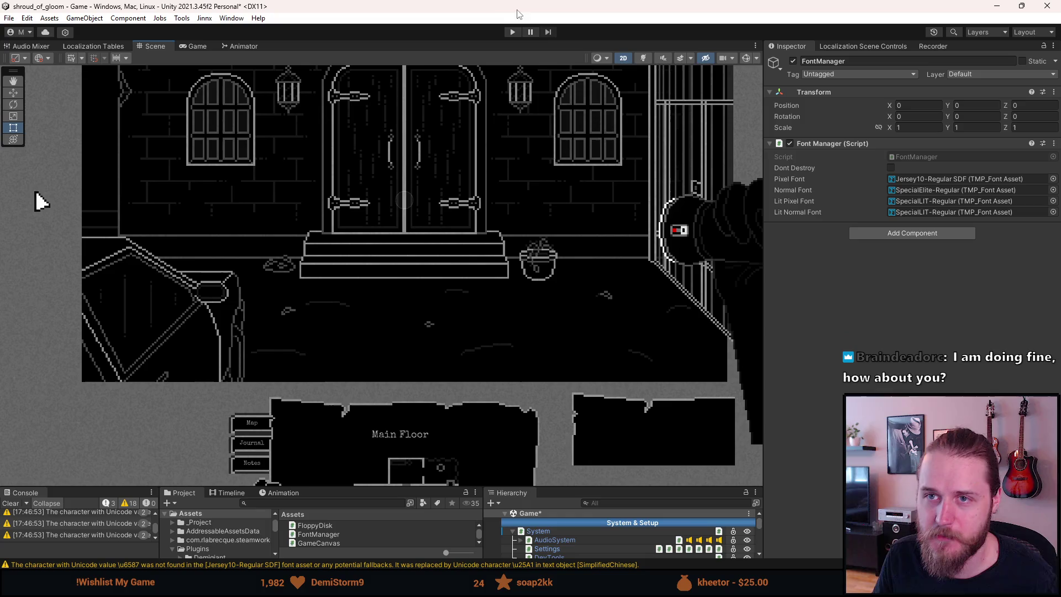
Replay the game, add a Master Key via the dev tools, and switch to the Scene view.
click(511, 32)
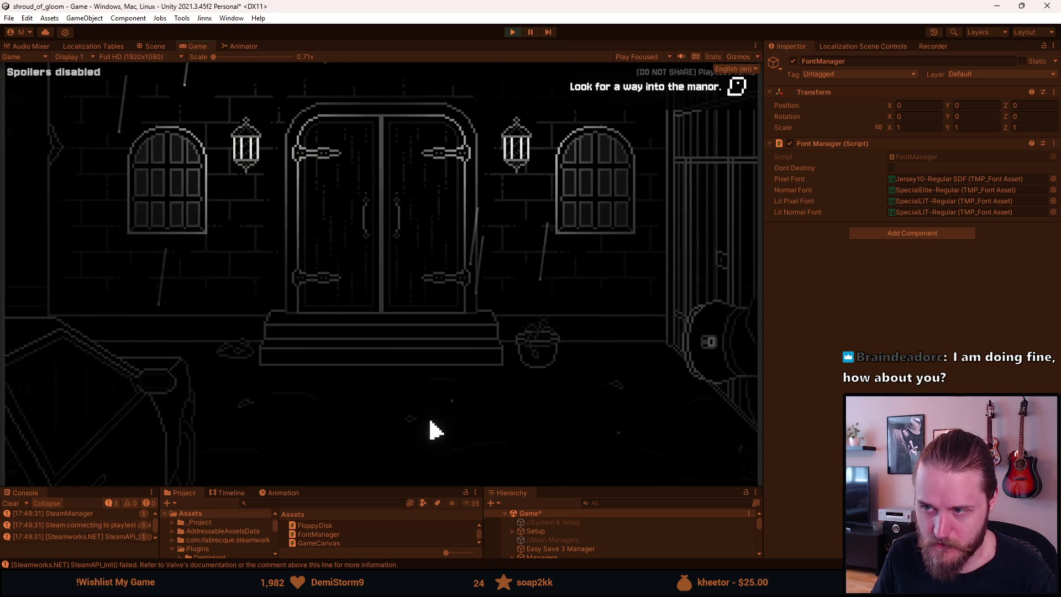
key(F1)
click(549, 180)
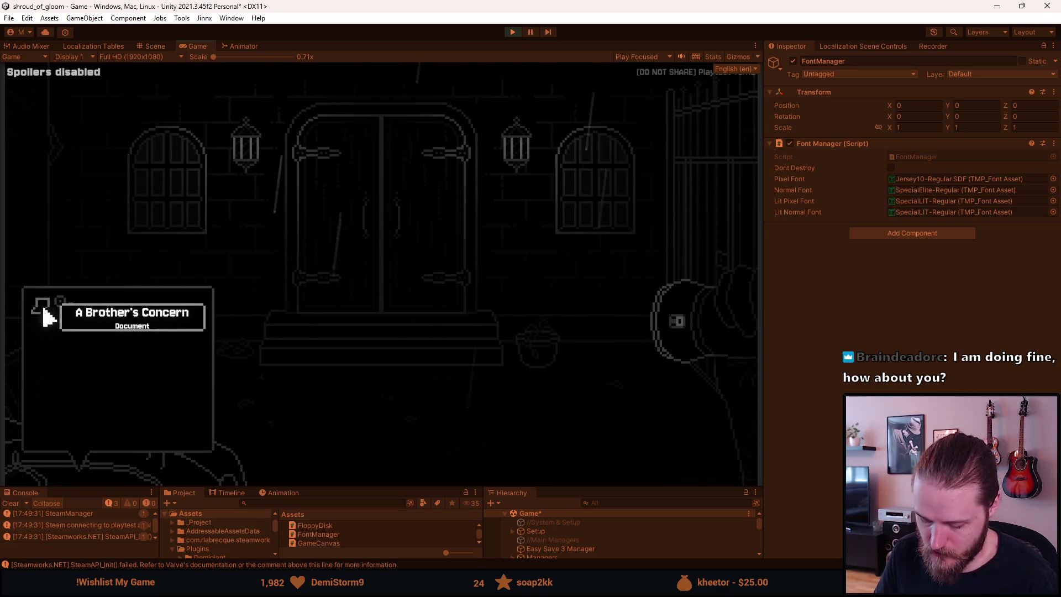
key(ctrl+1)
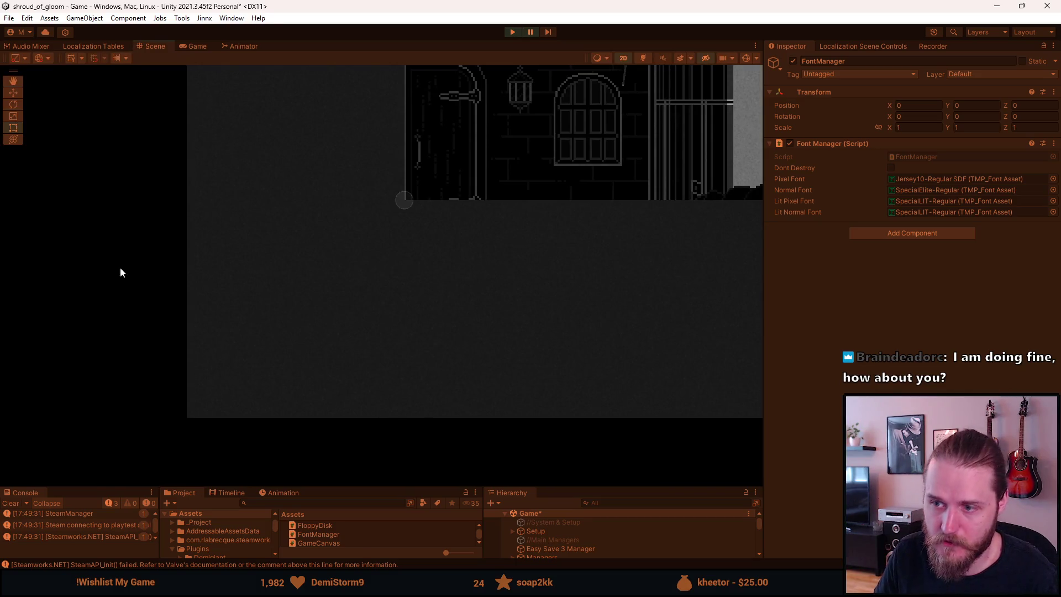
Deactivate Curtain_Canvas in the Inspector to reveal the room.
drag(559, 485, 559, 350)
scroll(573, 521, down, 10)
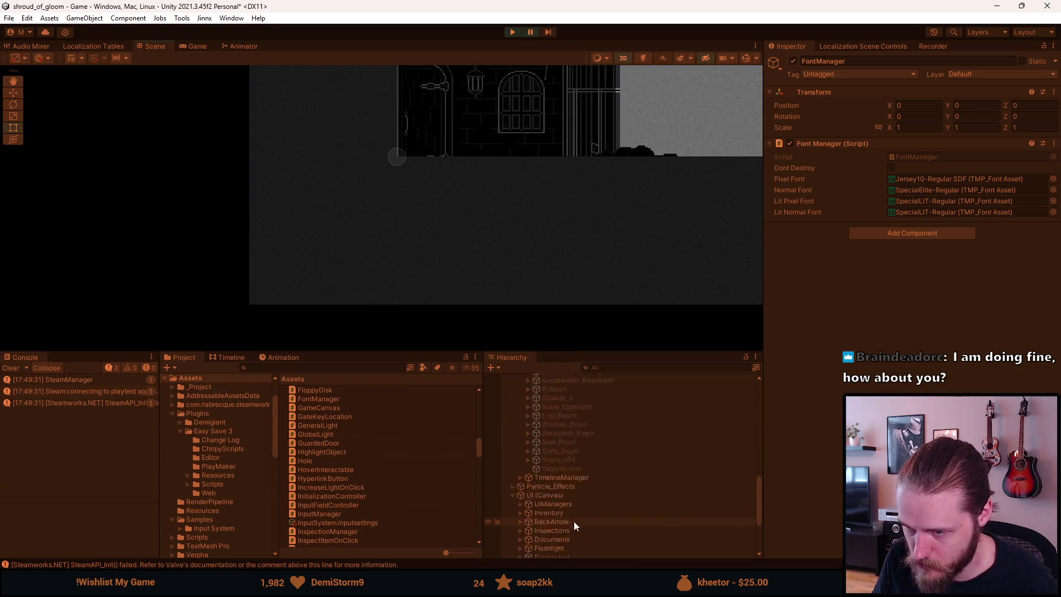
click(561, 527)
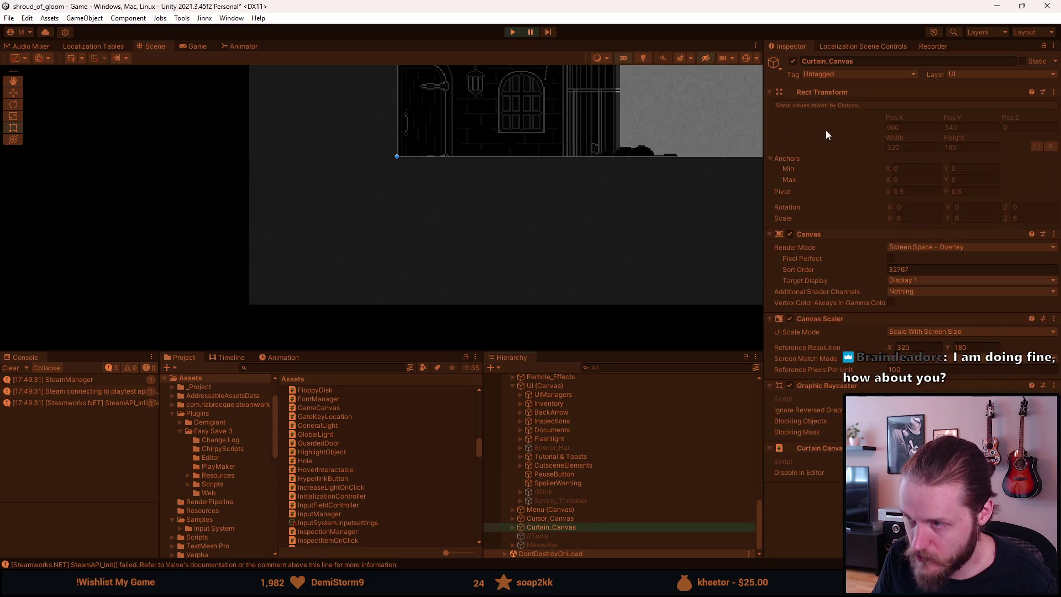
click(793, 61)
scroll(231, 186, up, 5)
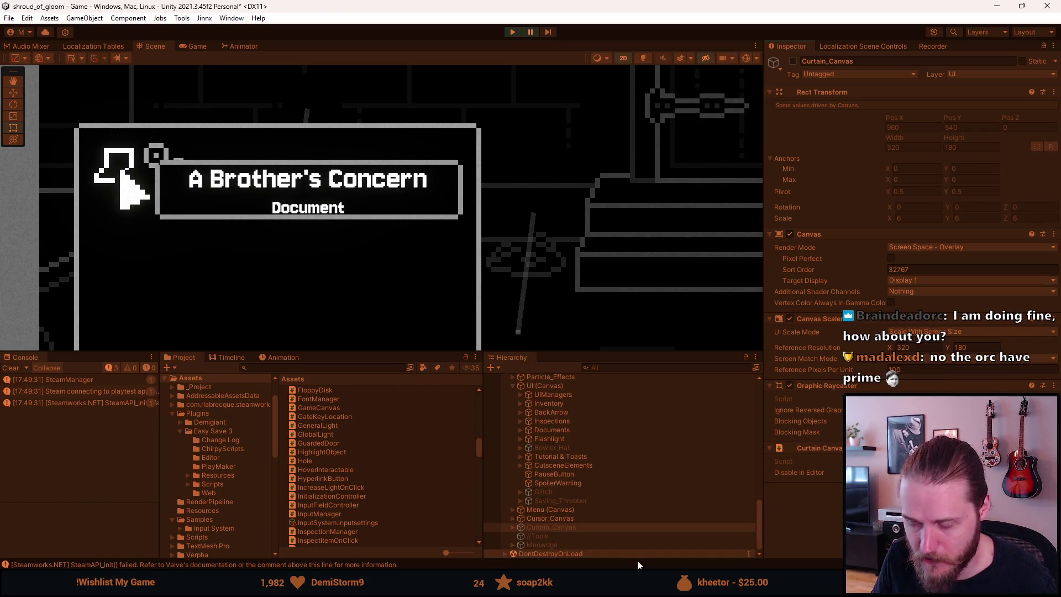
Expand Cursor_Canvas > Cursor in the Hierarchy and select the Description text object.
click(513, 518)
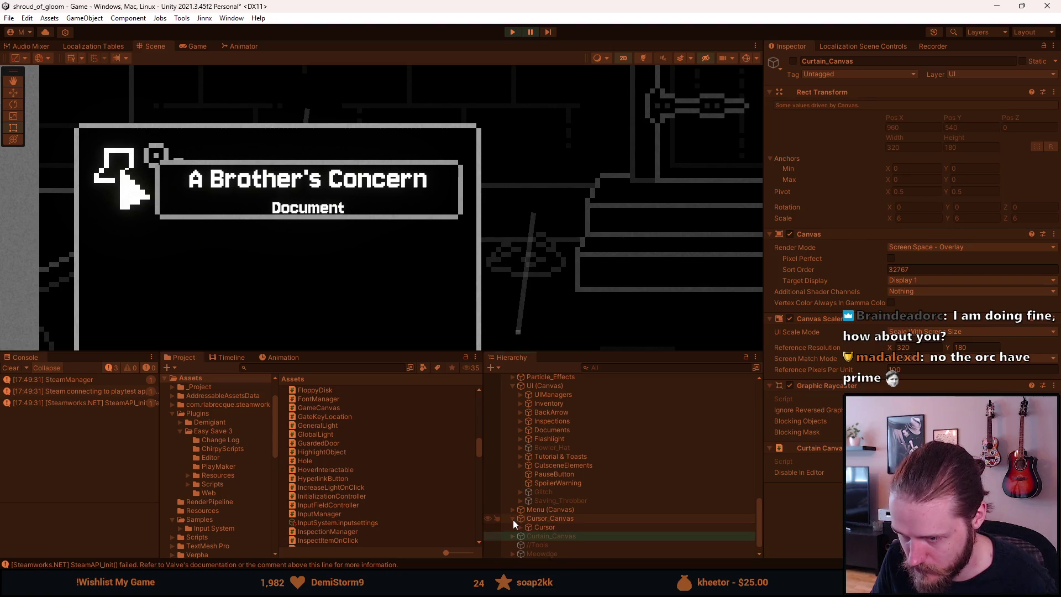
click(518, 527)
click(519, 528)
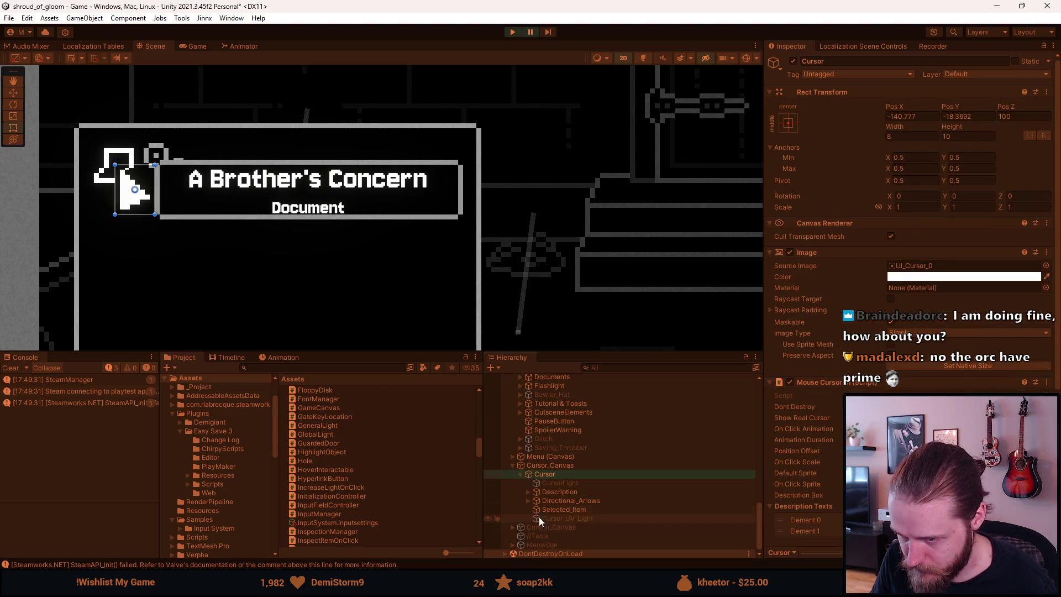
click(558, 492)
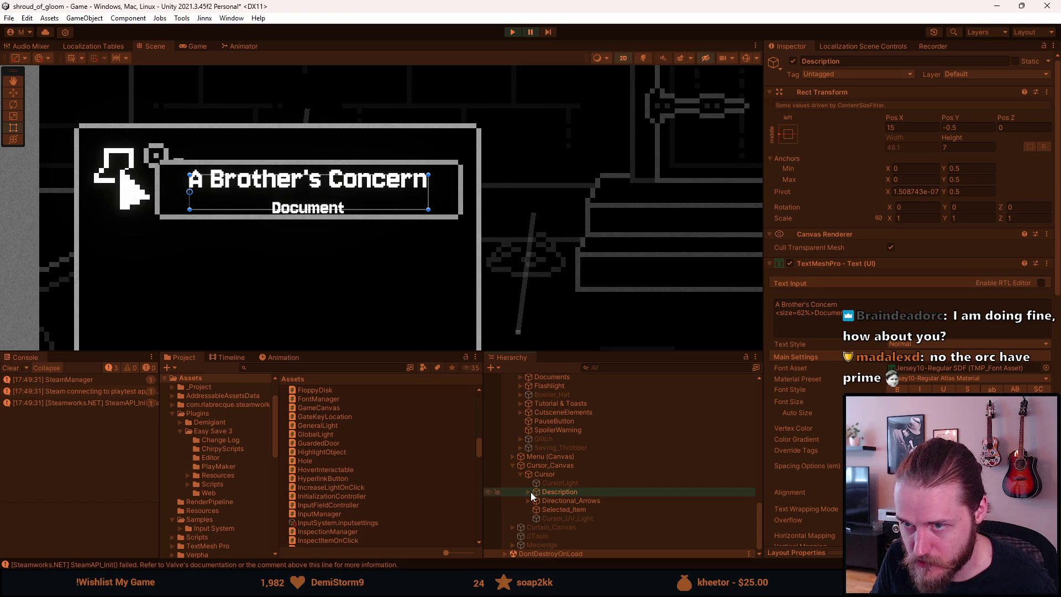
click(528, 491)
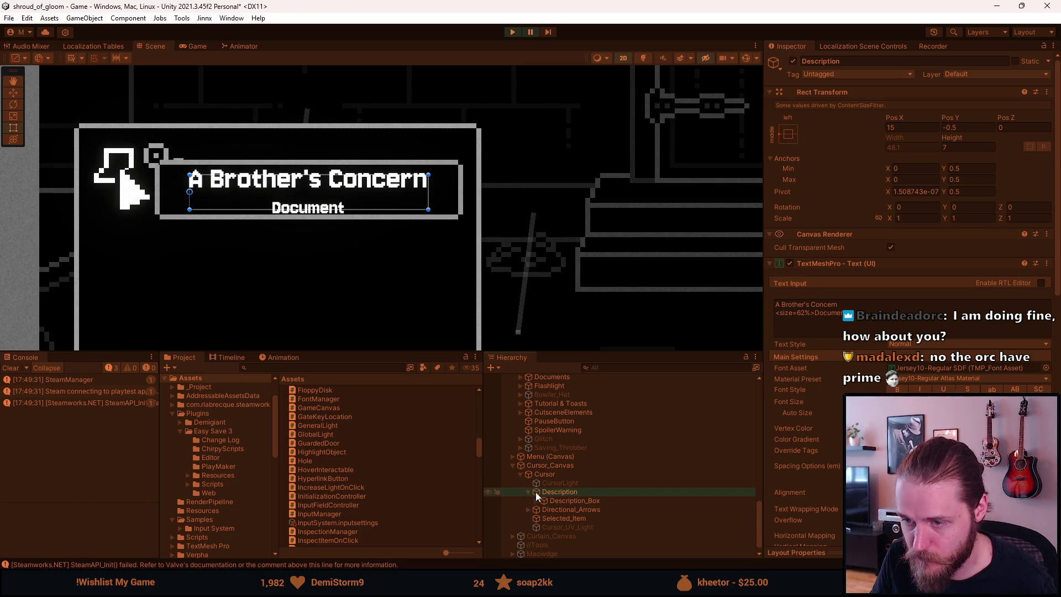
scroll(279, 185, up, 2)
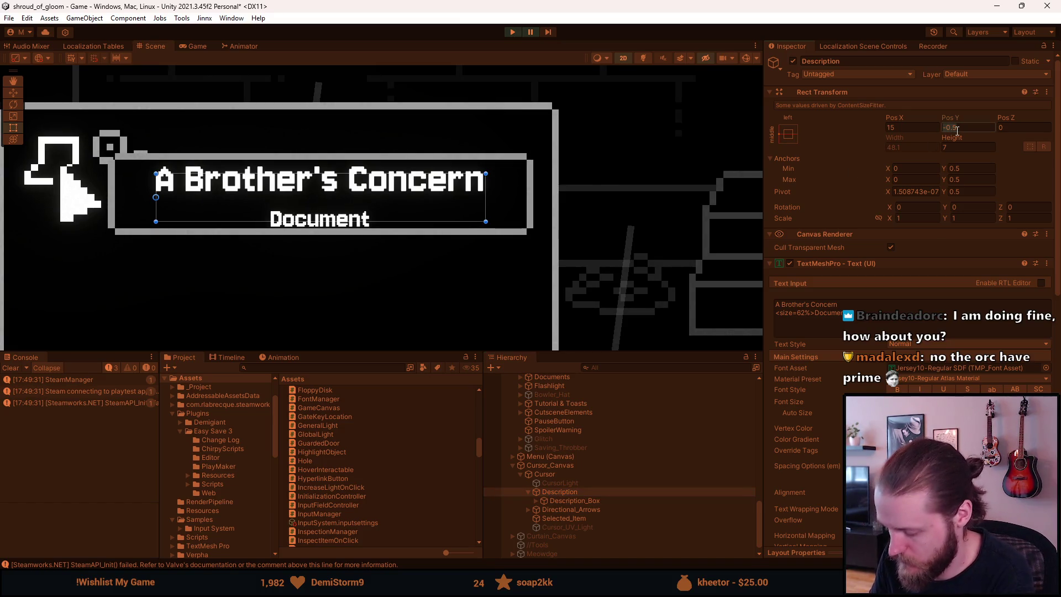
text(0)
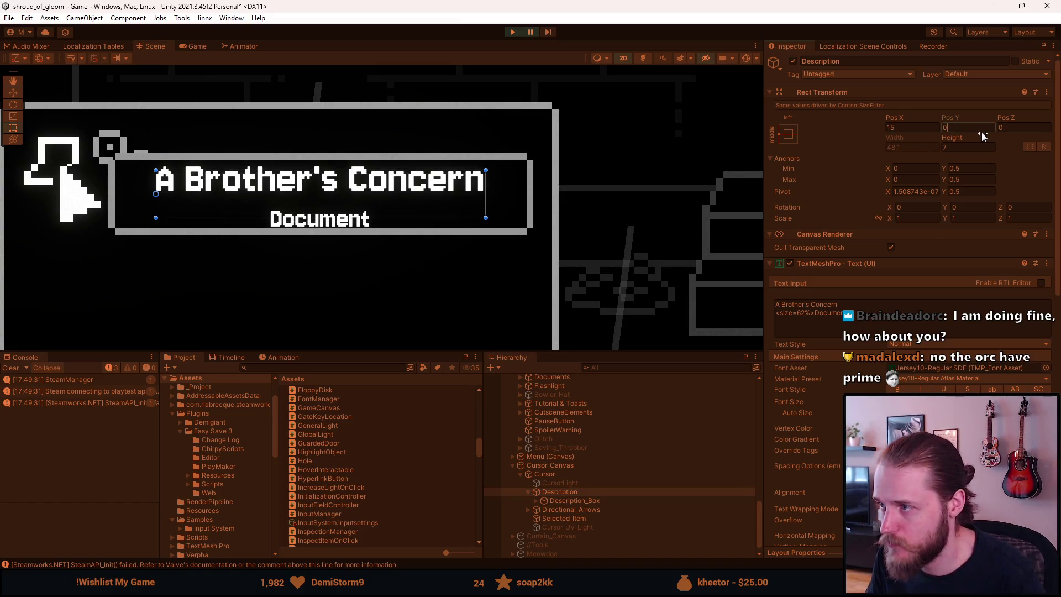
key(Escape)
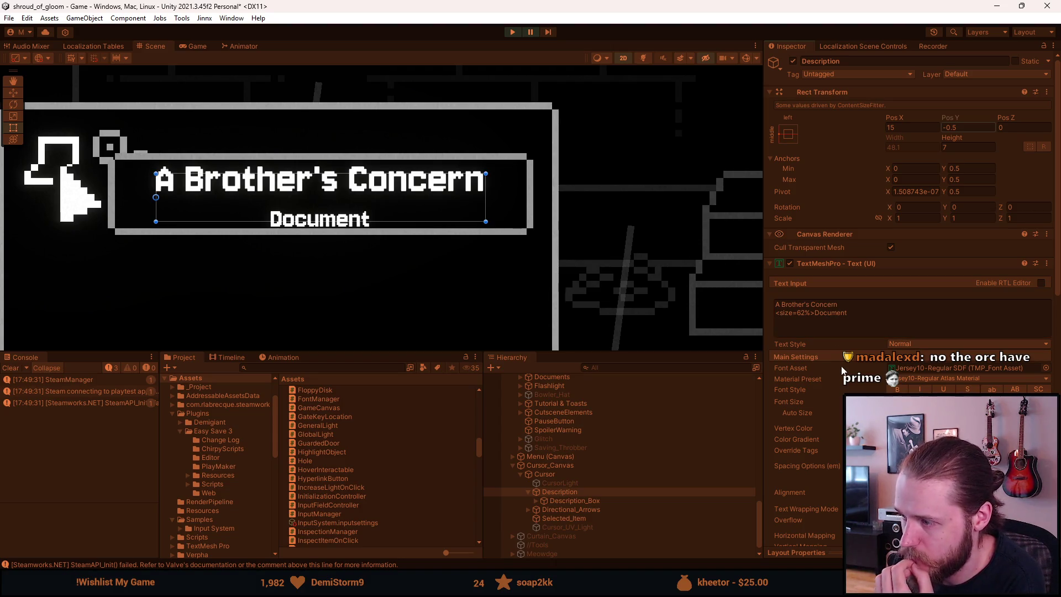
scroll(817, 458, down, 2)
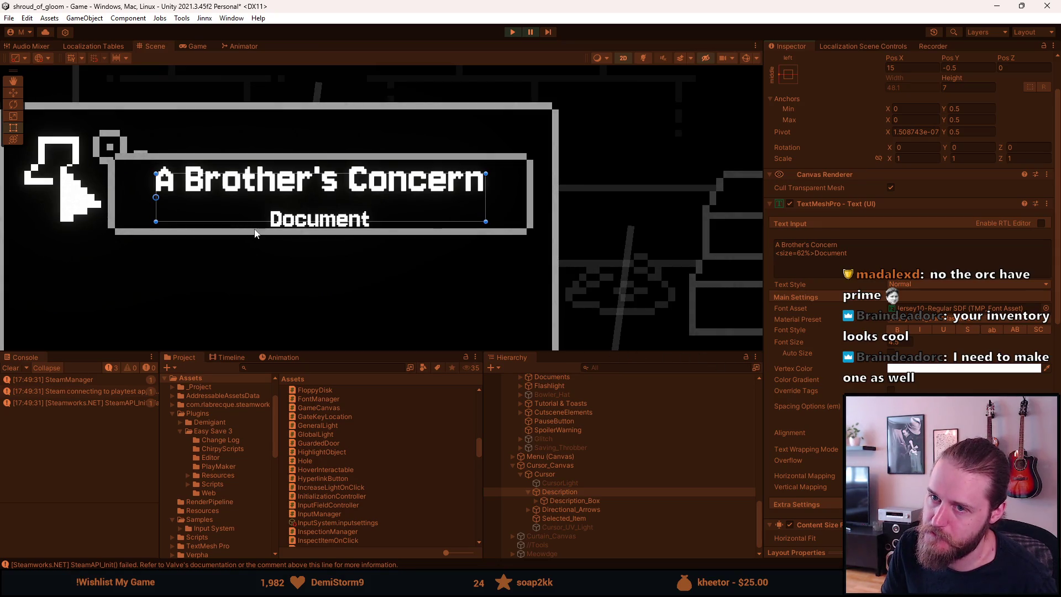
scroll(257, 233, down, 5)
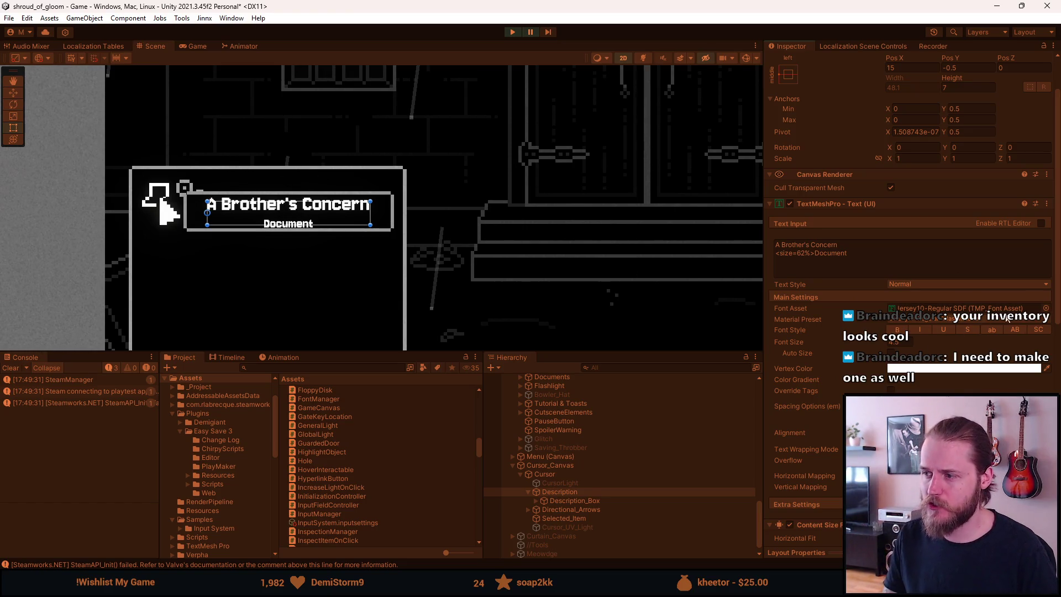
click(1046, 309)
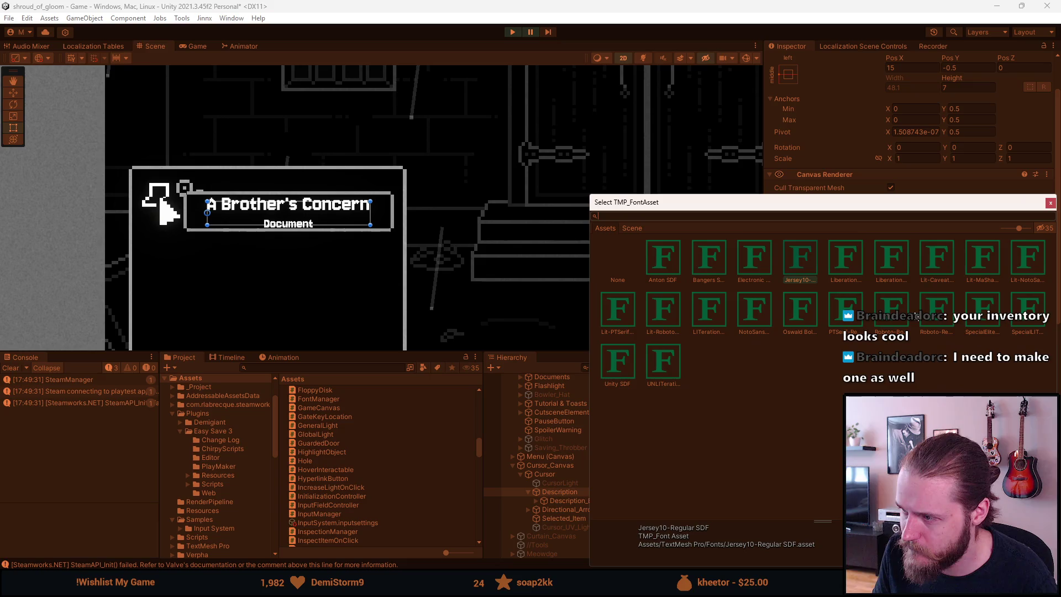
Preview SpecialElite on the description title, revert to Jersey10-Regular SDF, and close the font list.
click(978, 315)
click(804, 261)
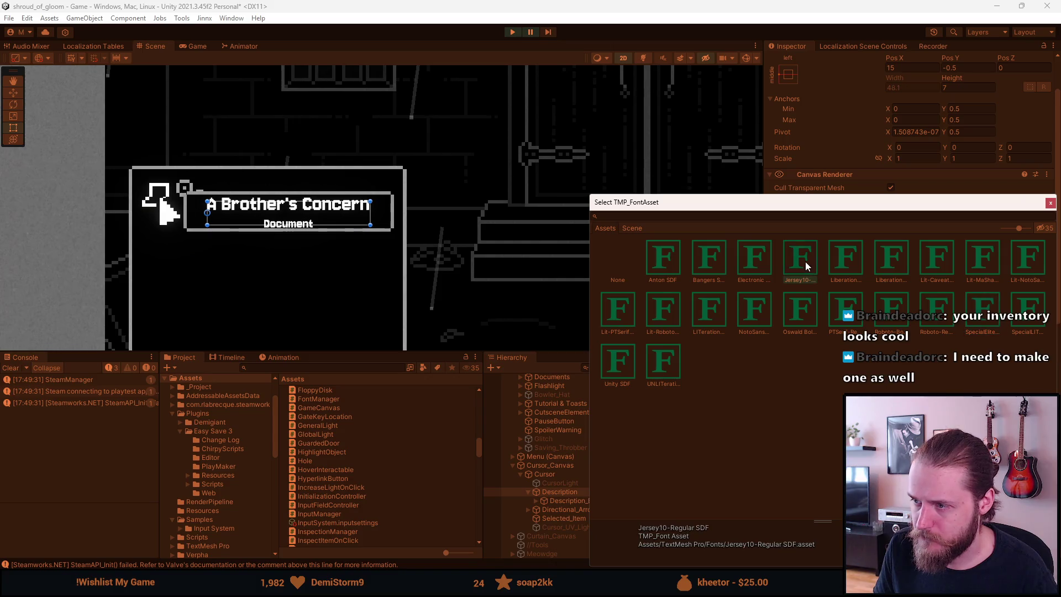
click(1050, 203)
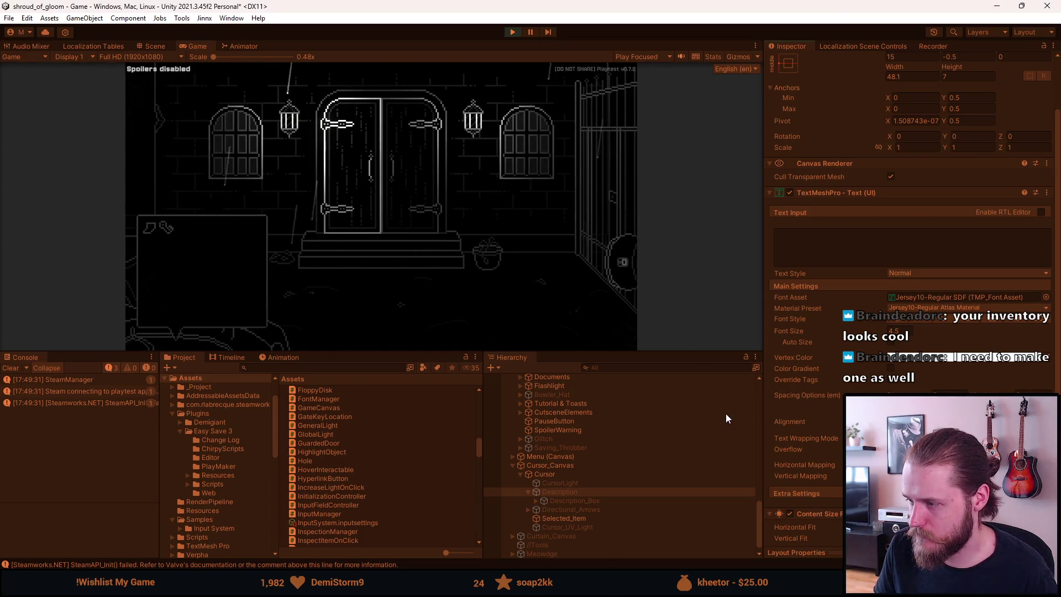
Check the item labels in the running game's inventory, pausing and resuming the game in between.
click(243, 250)
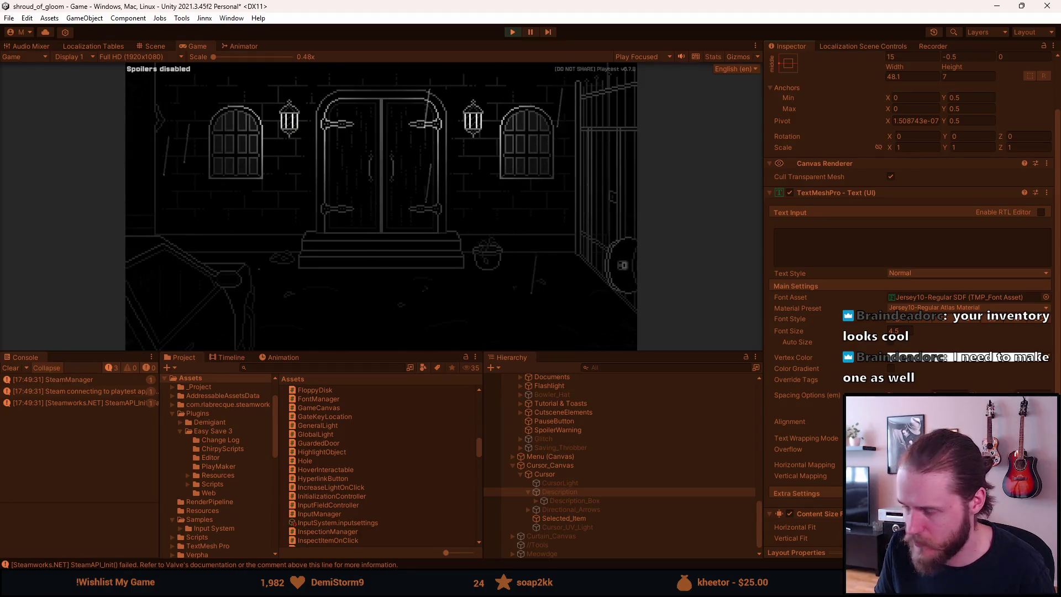
click(158, 309)
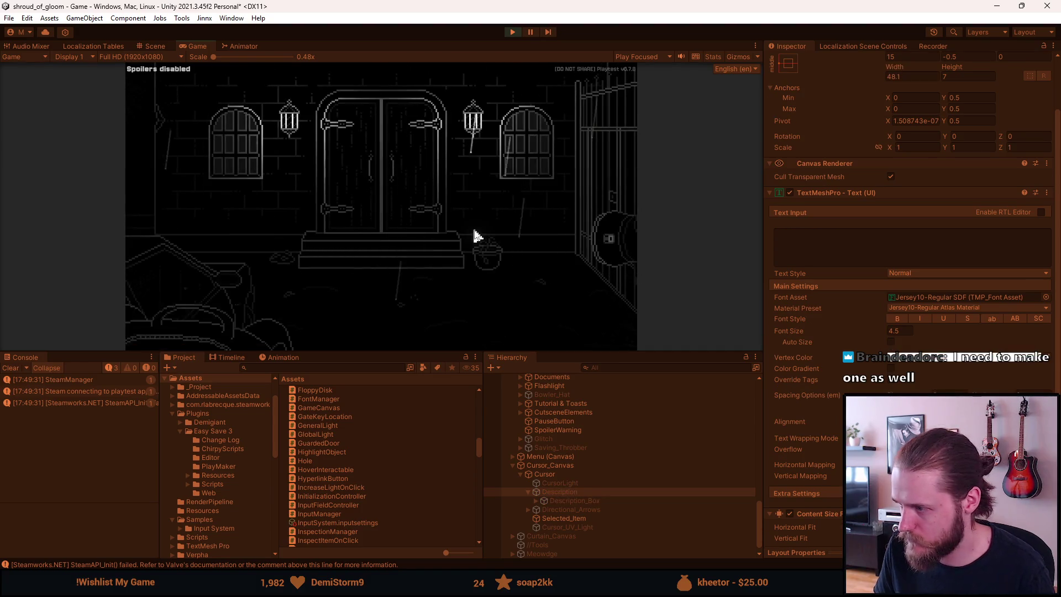
key(Escape)
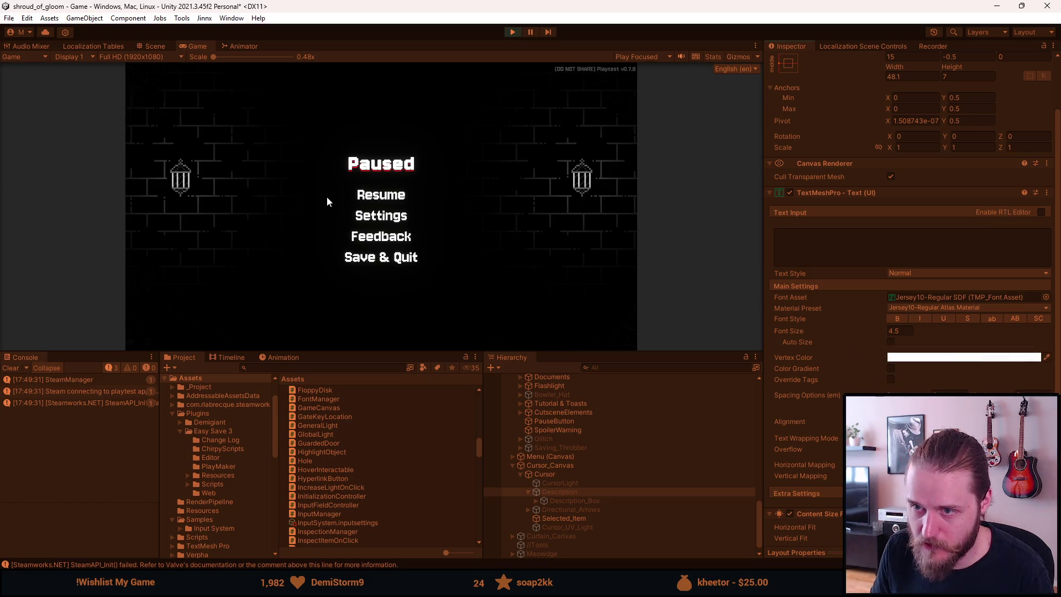
click(367, 196)
click(166, 309)
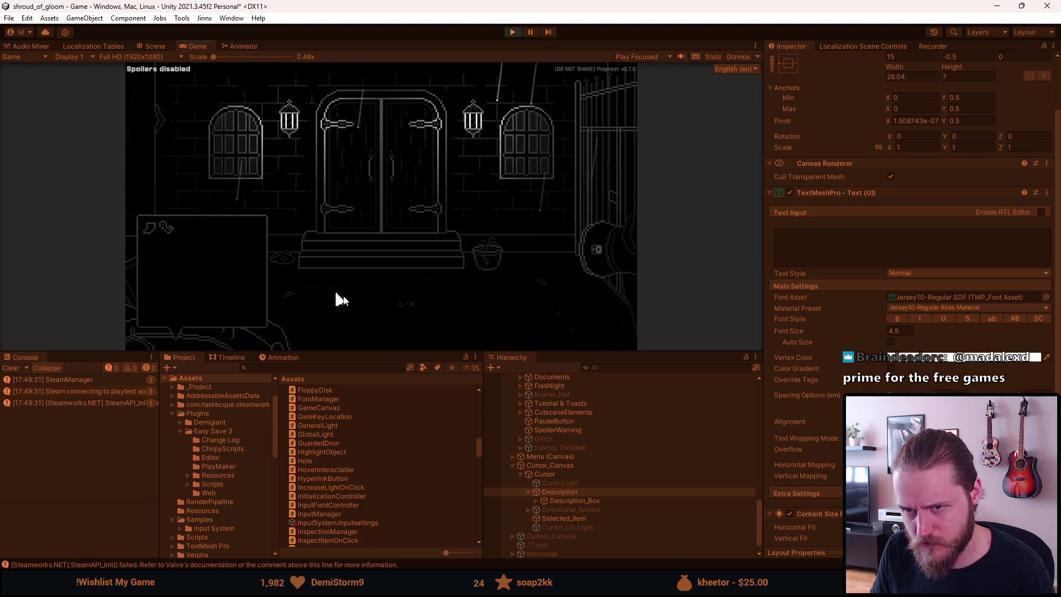
key(Escape)
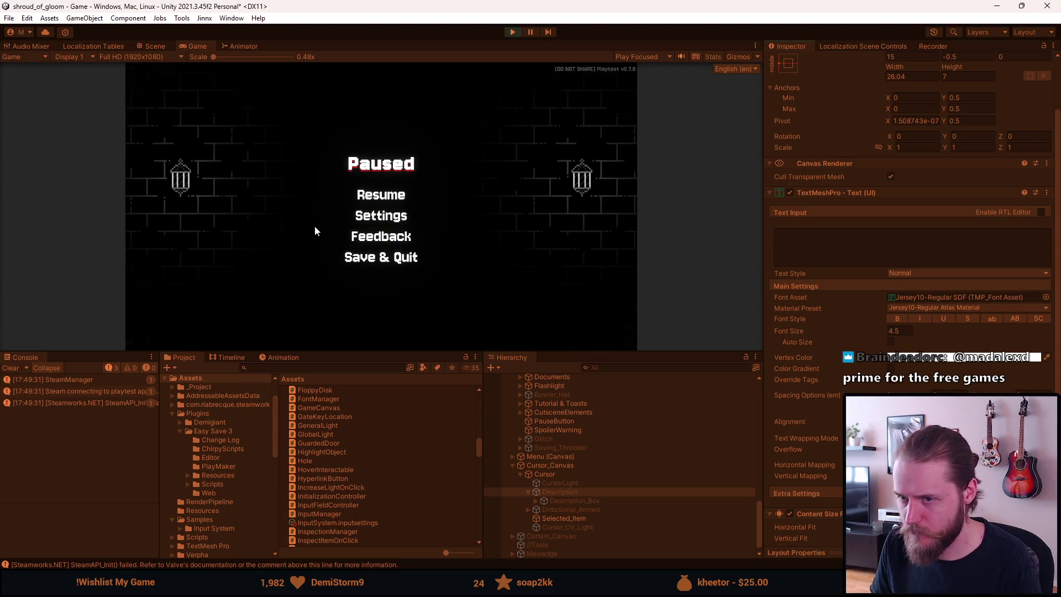
click(373, 196)
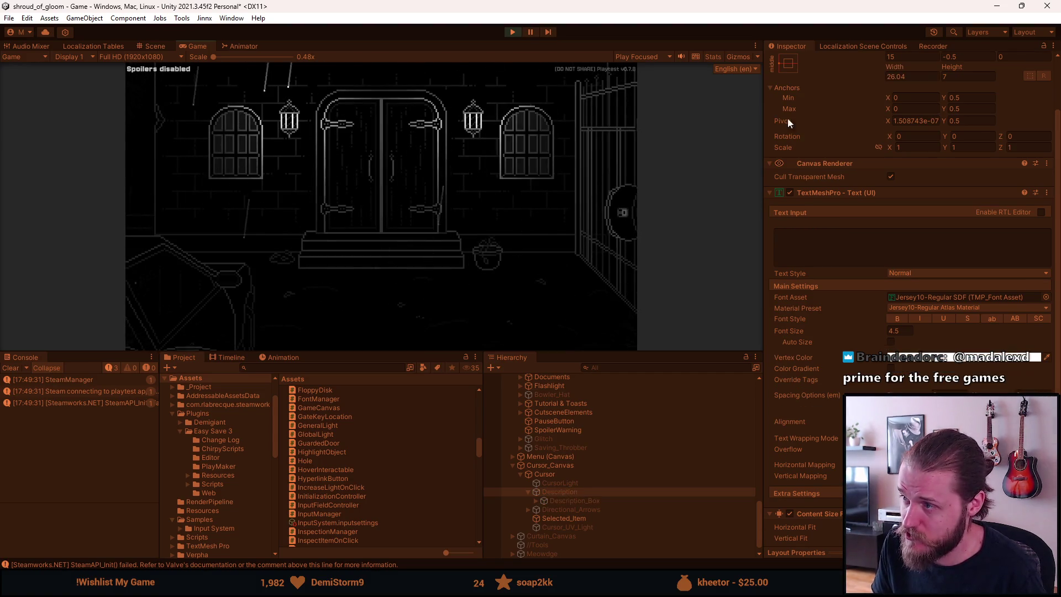
Set the Description text's Rect Transform Height to 10, then select Description_Box.
scroll(957, 73, down, 1)
click(958, 77)
click(709, 135)
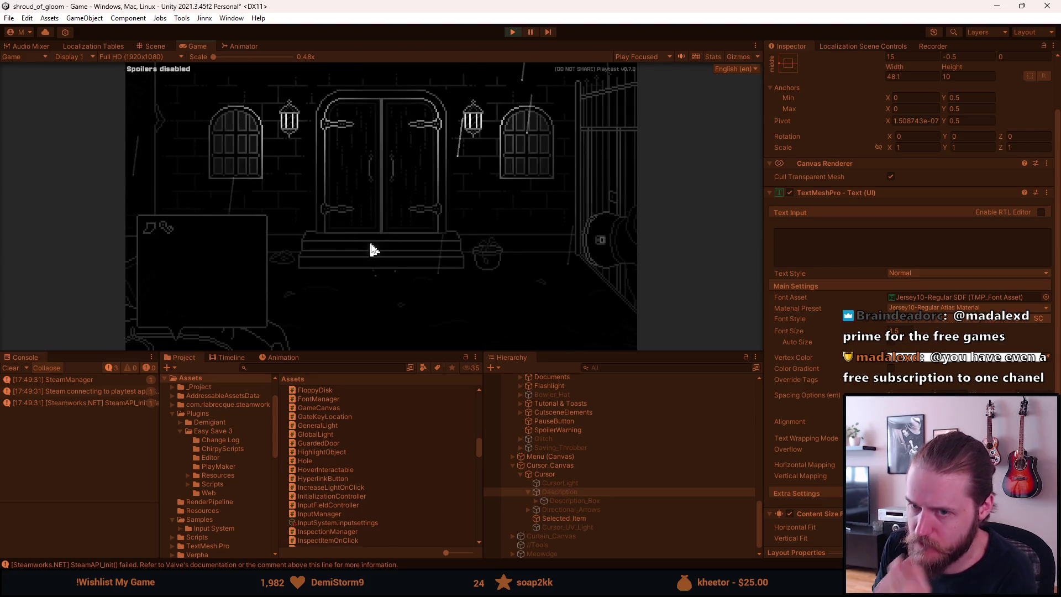
click(577, 500)
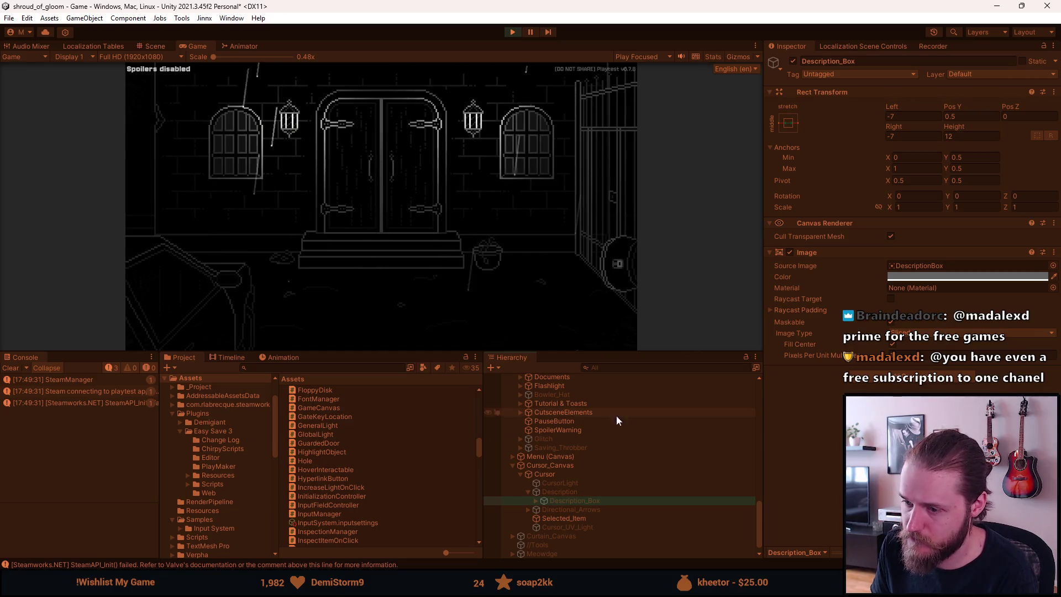
Expand Description_Box and set Description_Label's height to 10.
click(535, 500)
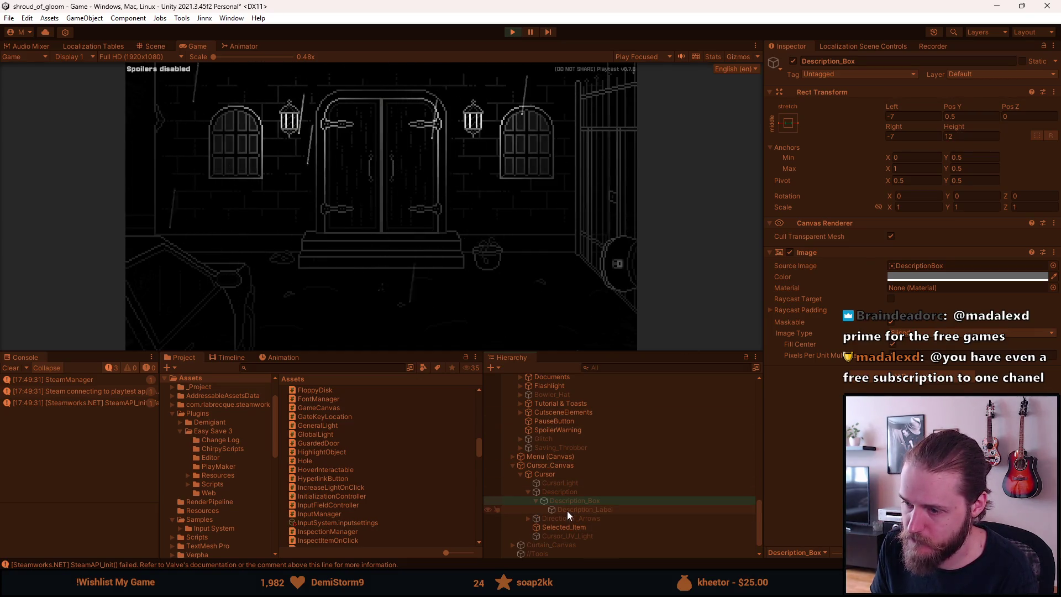
click(567, 511)
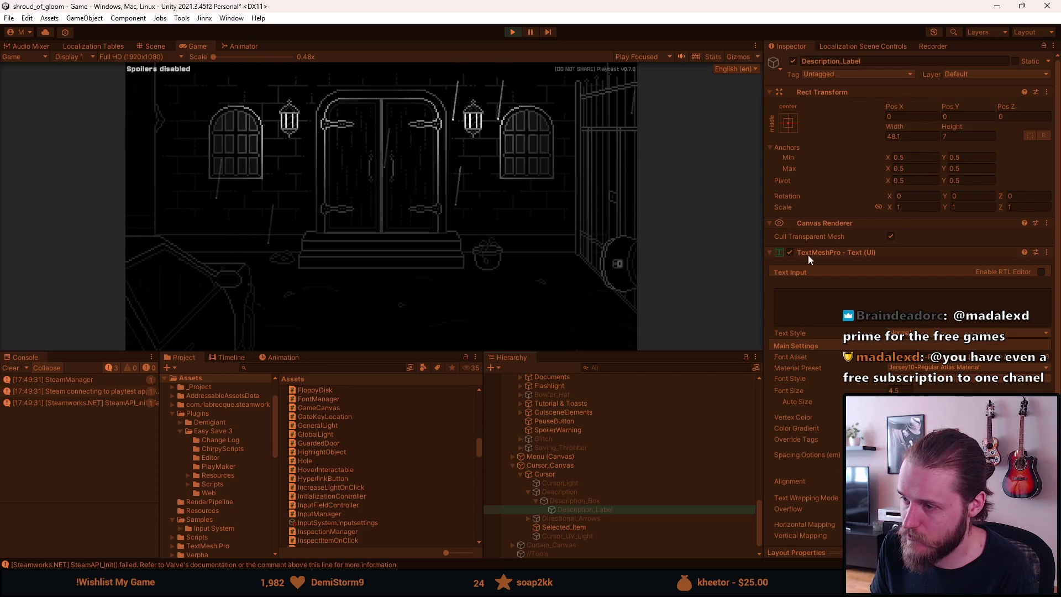
click(950, 136)
text(10)
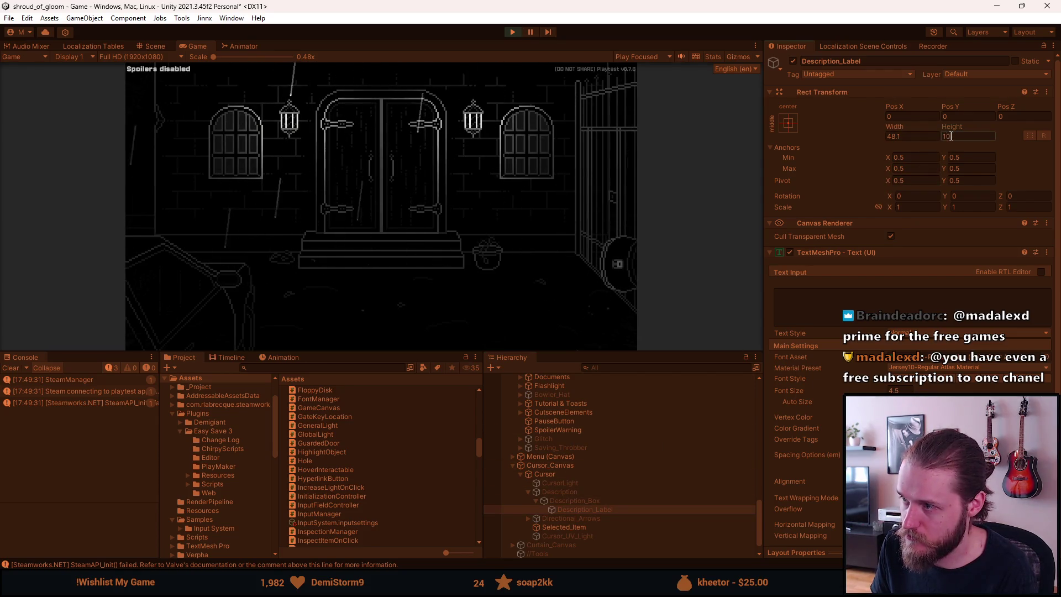
Set Description_Box's height to 16 and maximize the Game view.
mouse_move(145, 241)
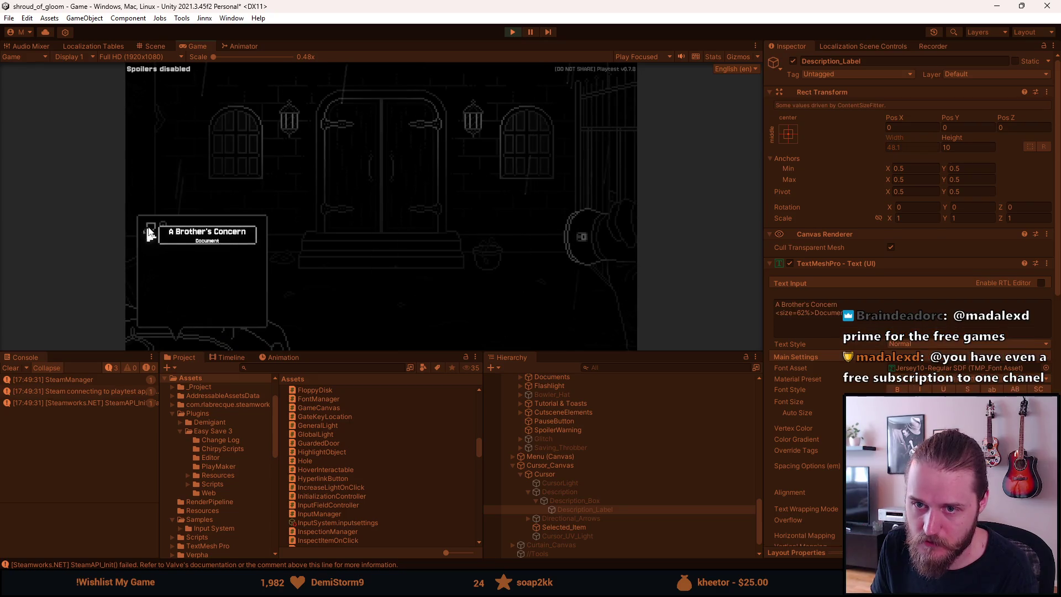
click(641, 501)
click(969, 139)
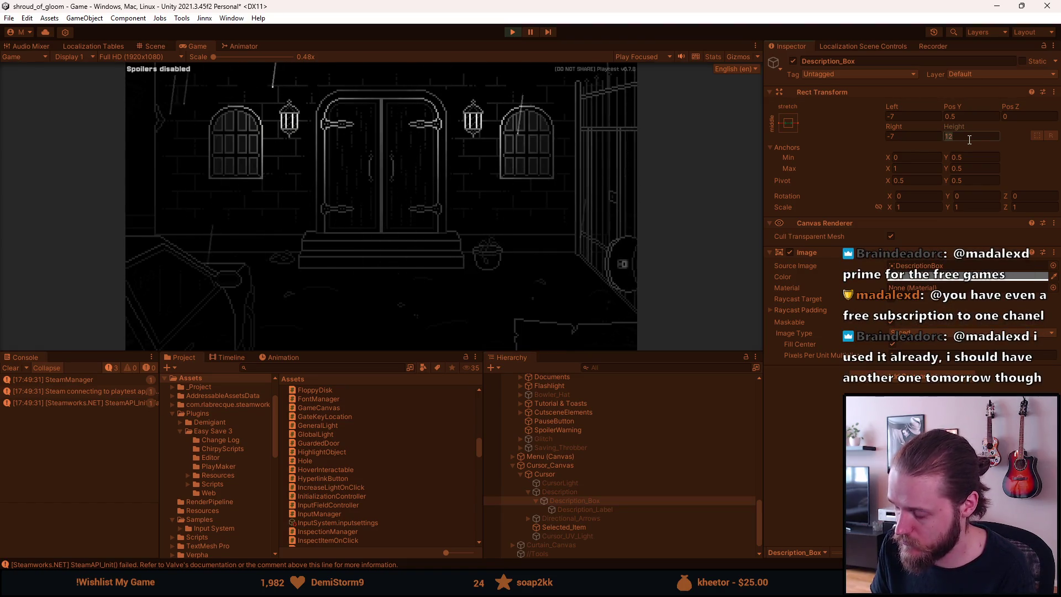
text(16)
key(Return)
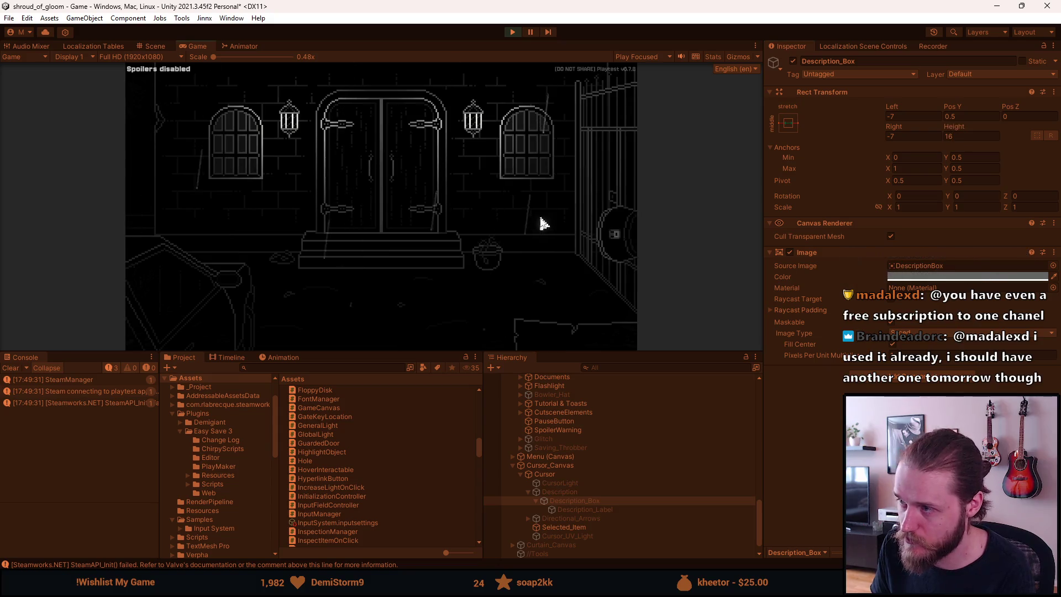
mouse_move(149, 233)
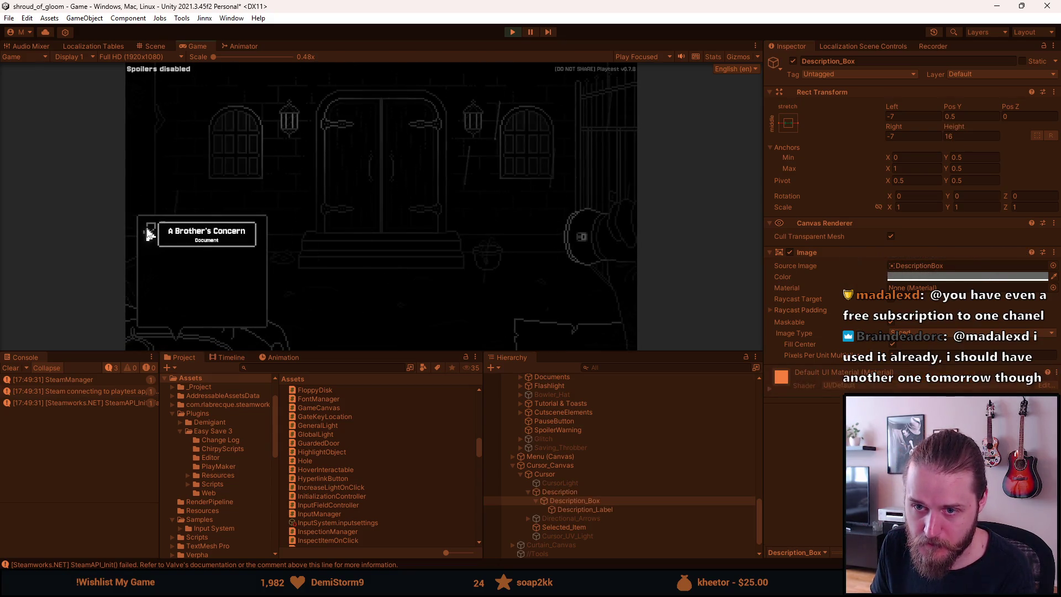
double_click(200, 45)
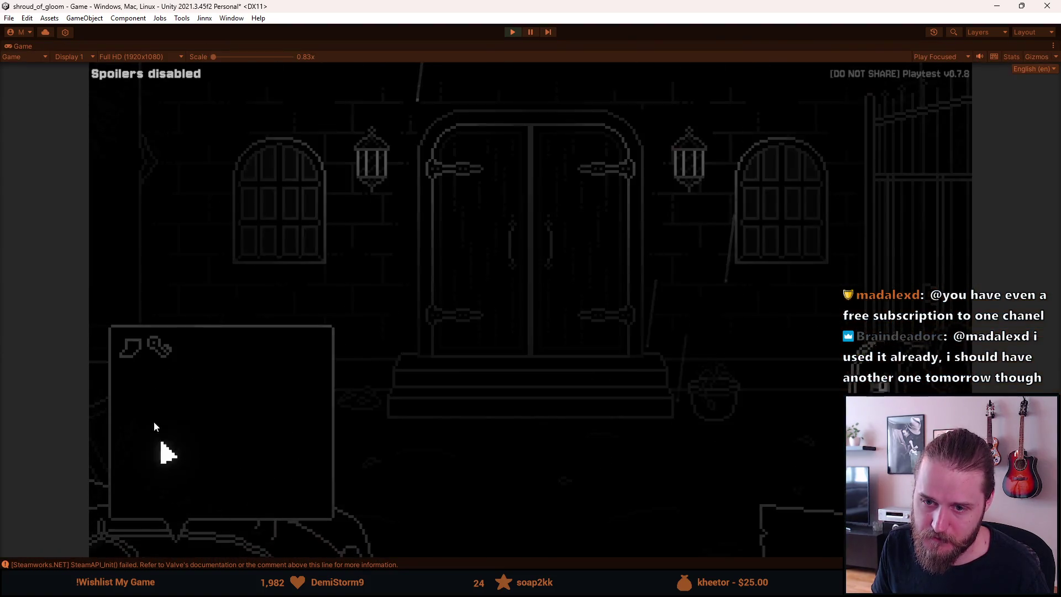
Try leaving the manor grounds, then browse the notebook's Map, Journal and Notes pages.
mouse_move(140, 359)
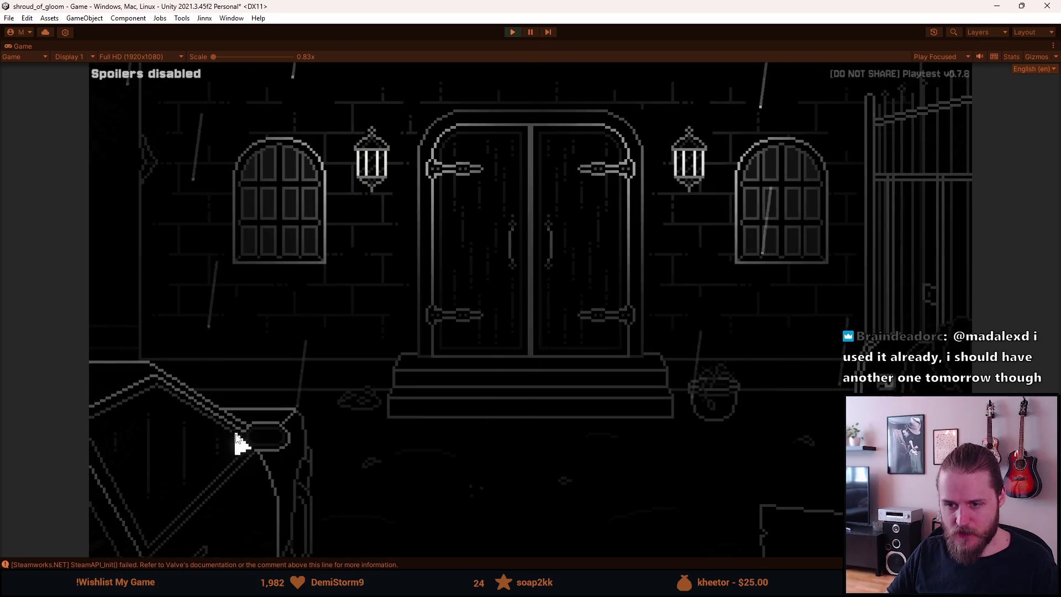
click(238, 440)
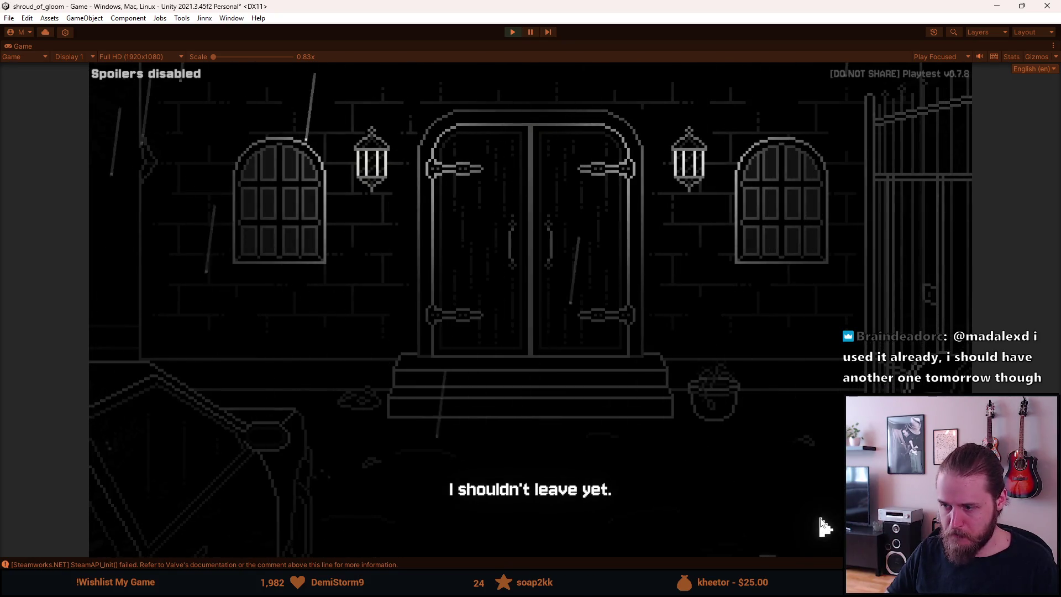
click(823, 526)
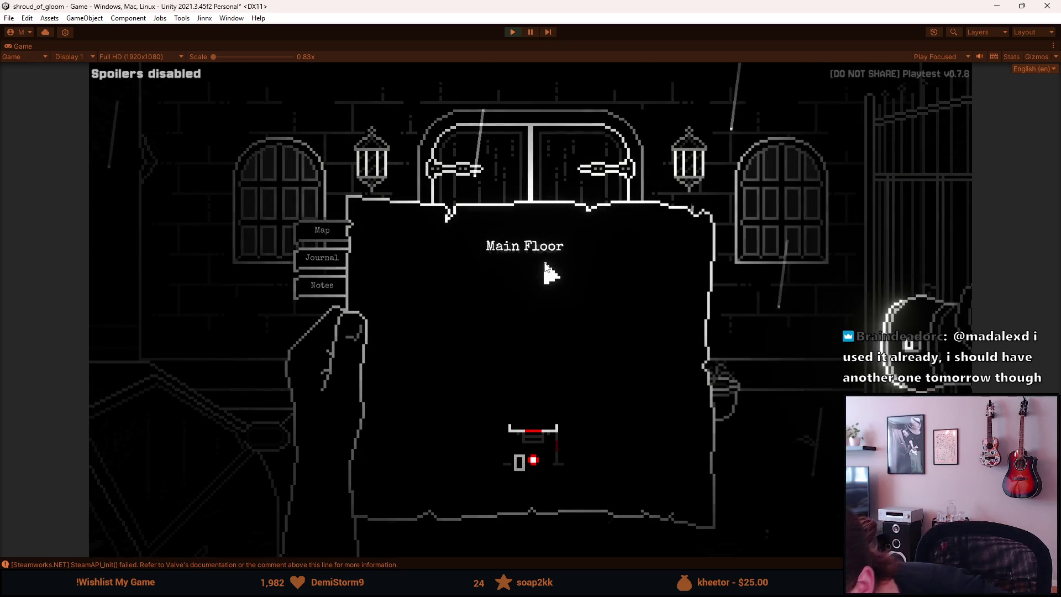
click(325, 260)
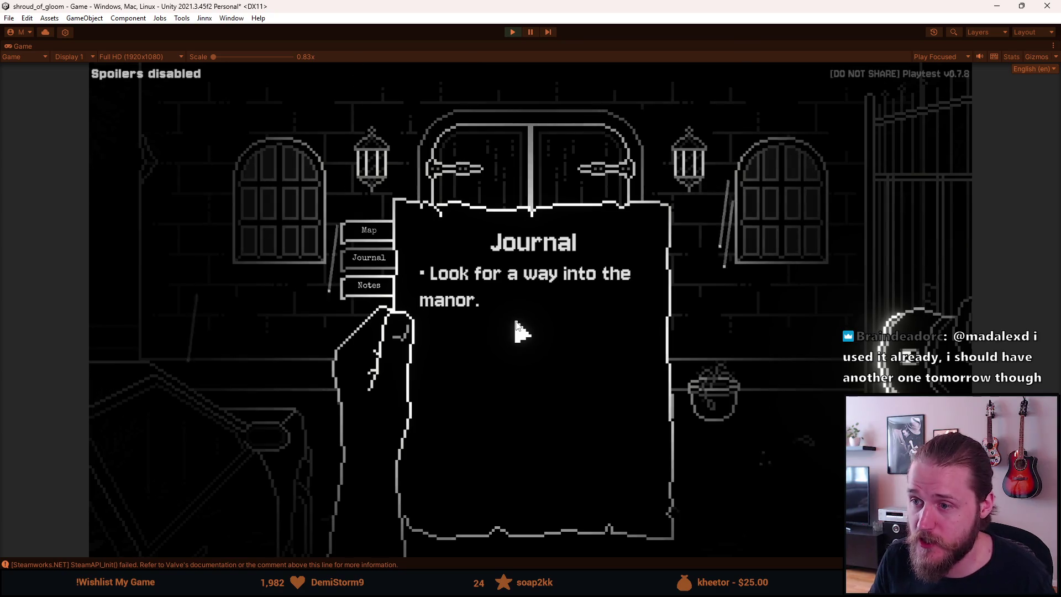
click(383, 293)
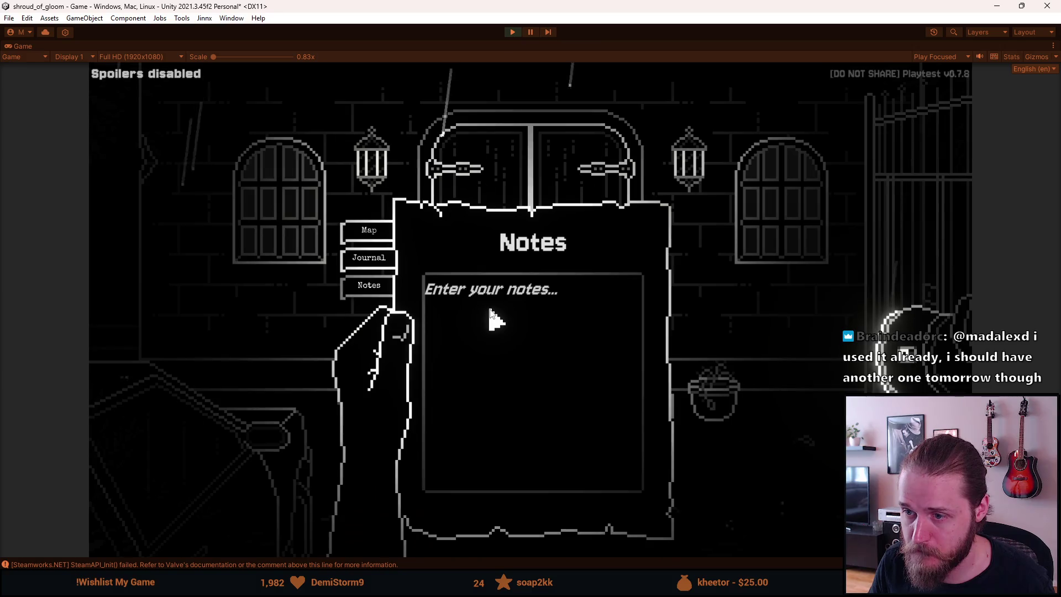
Type a few lines of test notes on the Notes page, then select all and delete them.
text(asdasdasd)
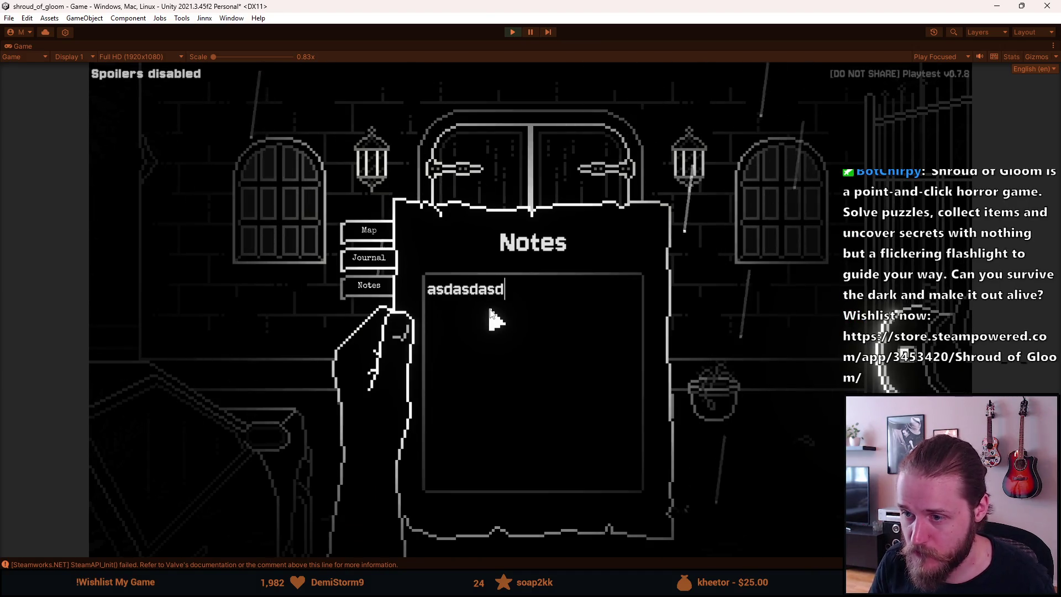
key(Return)
text(asd)
key(Return)
text(asd as das d asd a sd)
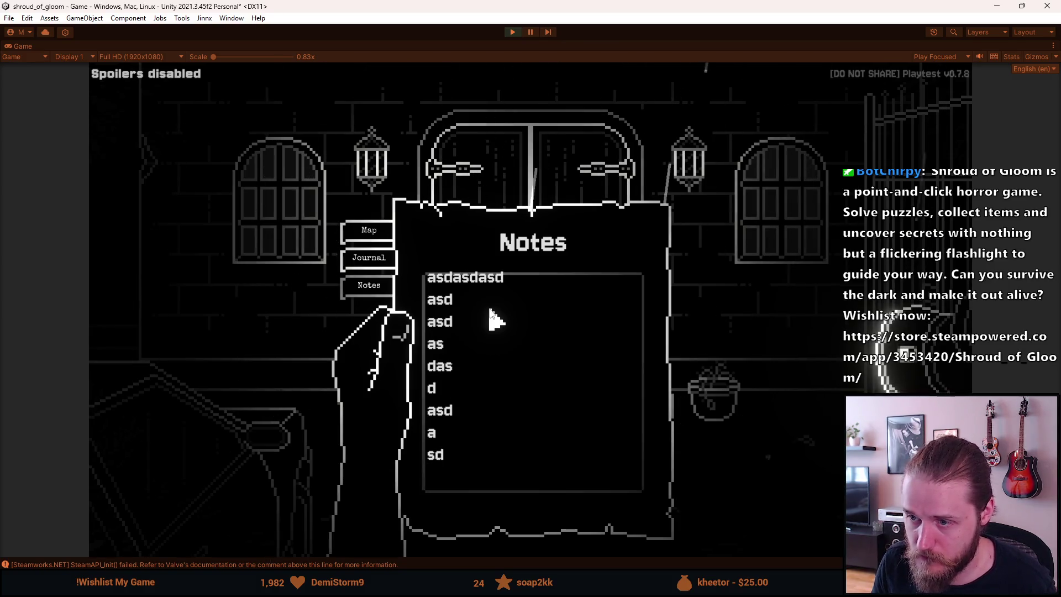
key(ctrl+a)
key(BackSpace)
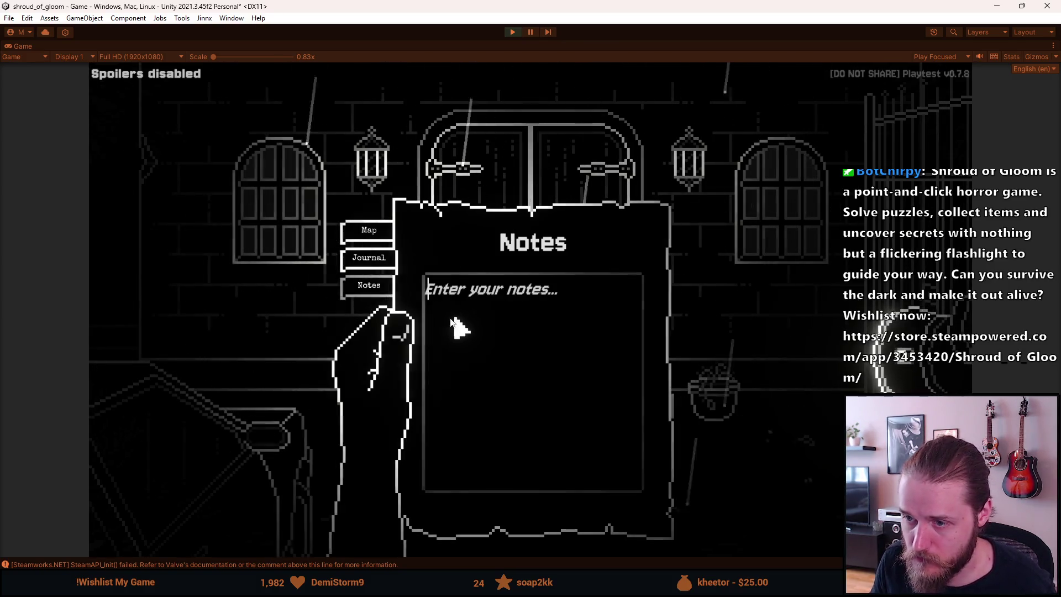
Revisit the Journal, Map and Notes pages, close the notebook, and pick up the document.
click(370, 257)
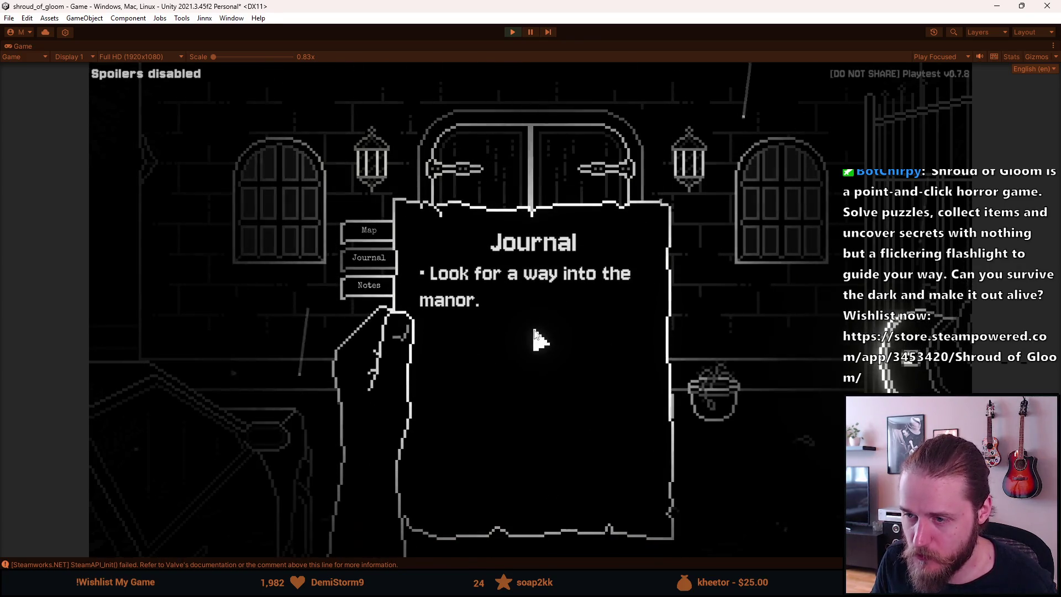
click(370, 236)
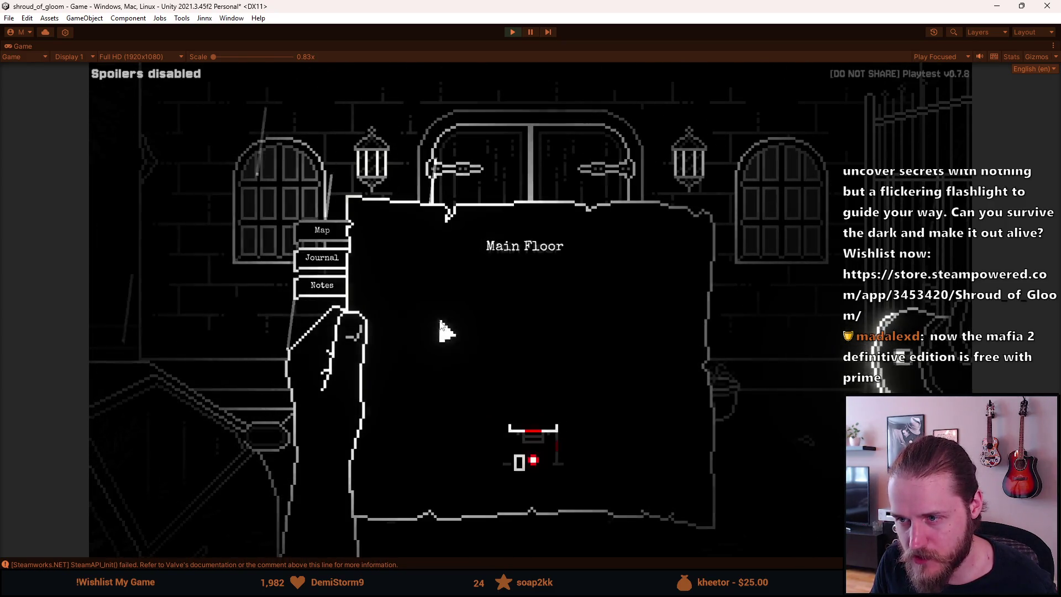
click(335, 258)
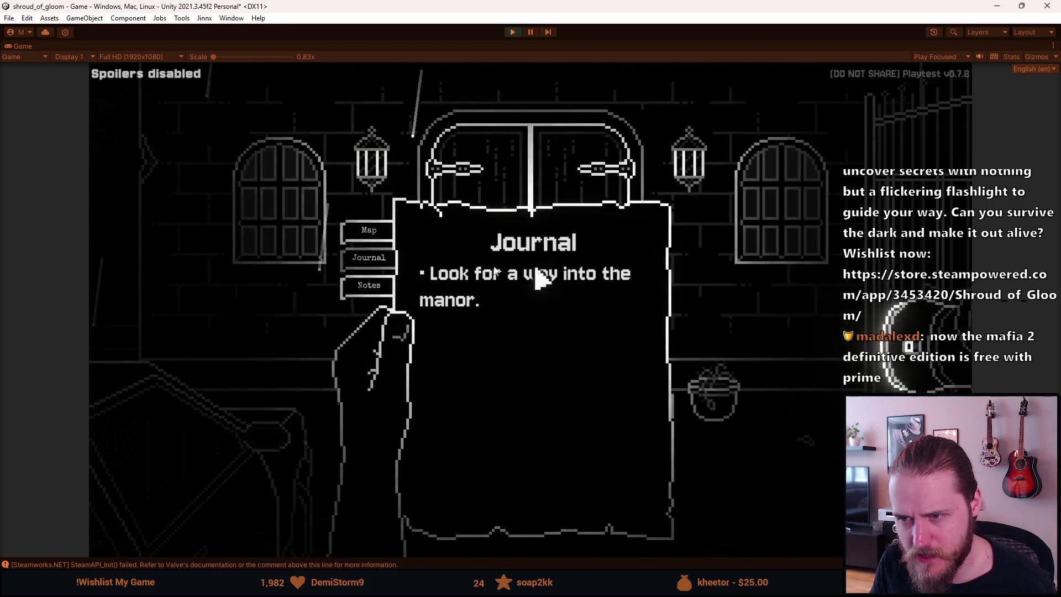
click(380, 292)
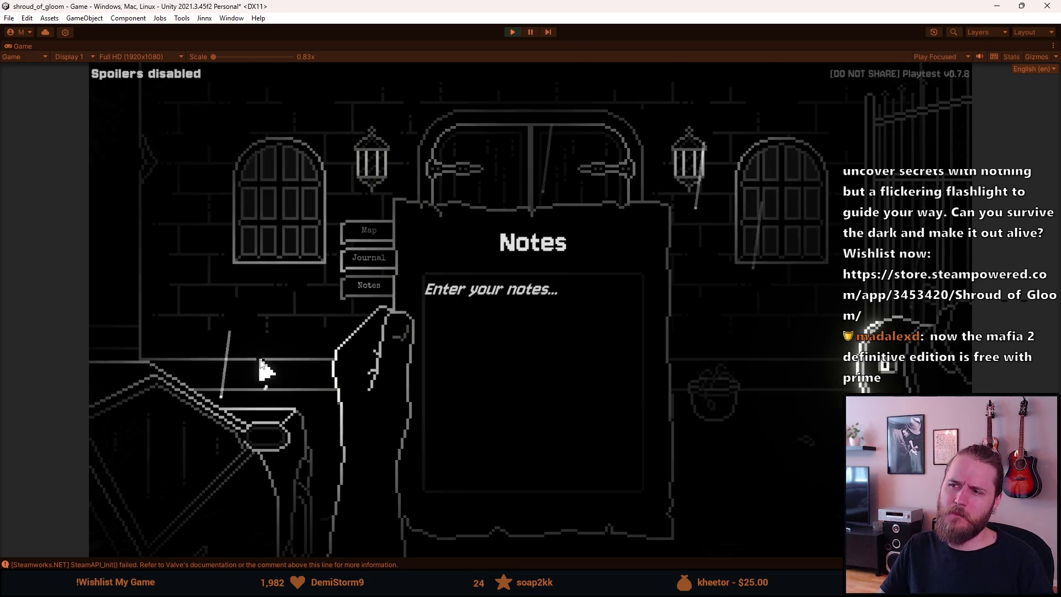
click(261, 289)
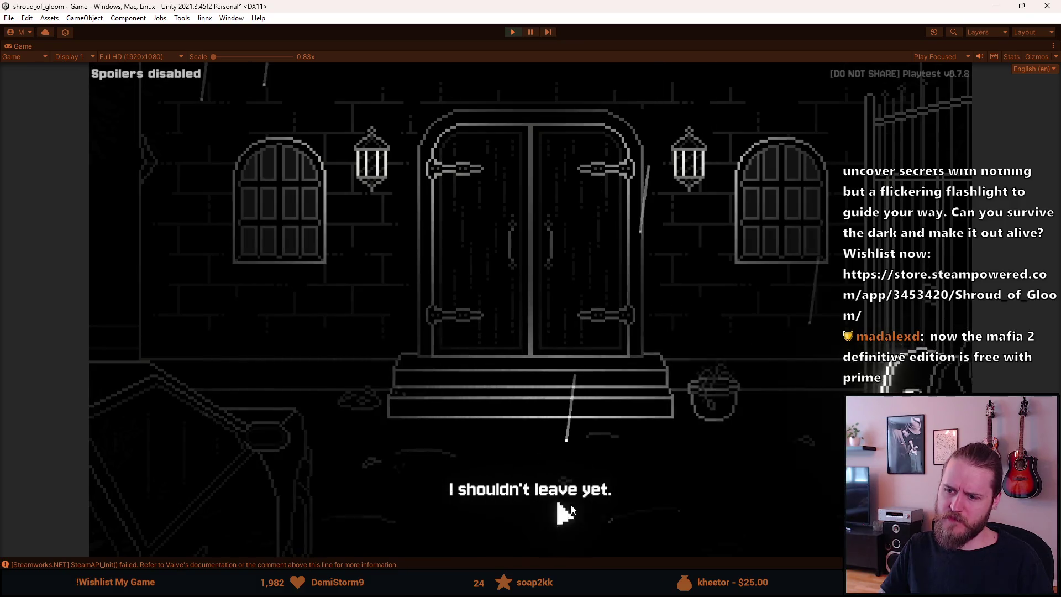
click(188, 432)
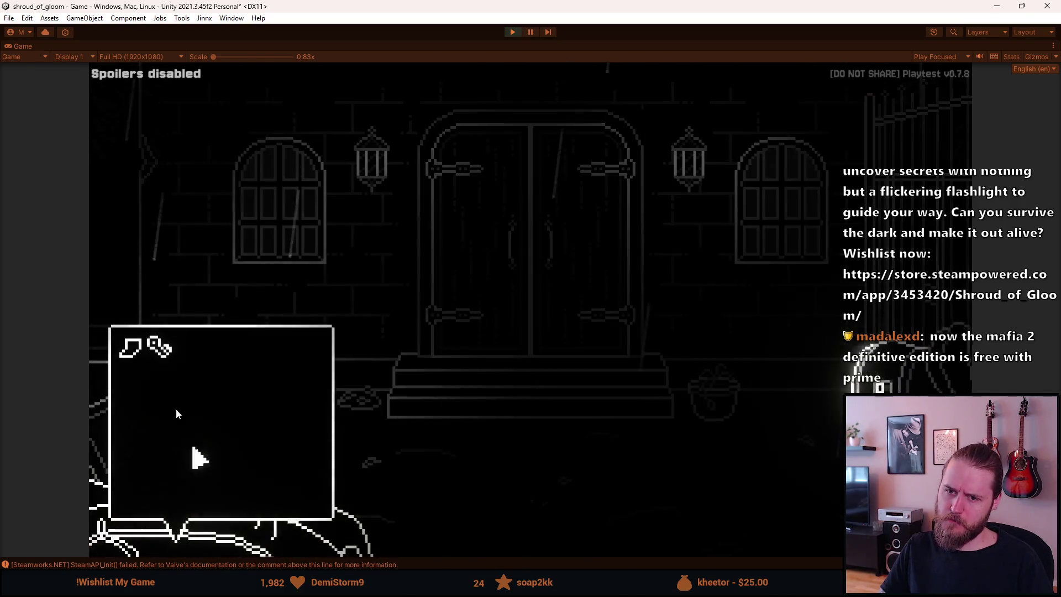
Close the letter and view the Controls page in the game's pause-menu settings.
click(518, 365)
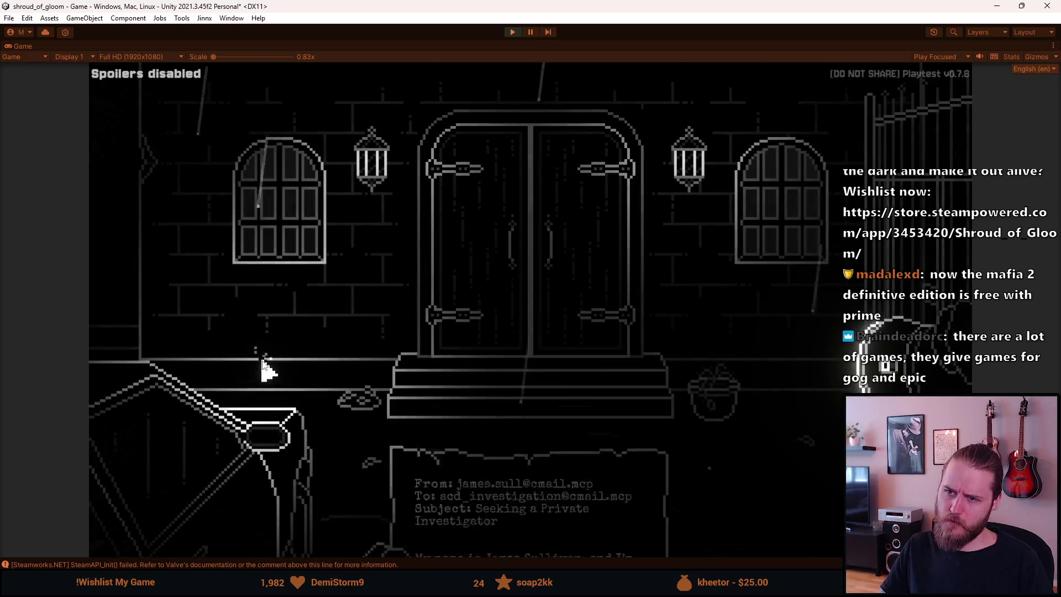
key(Escape)
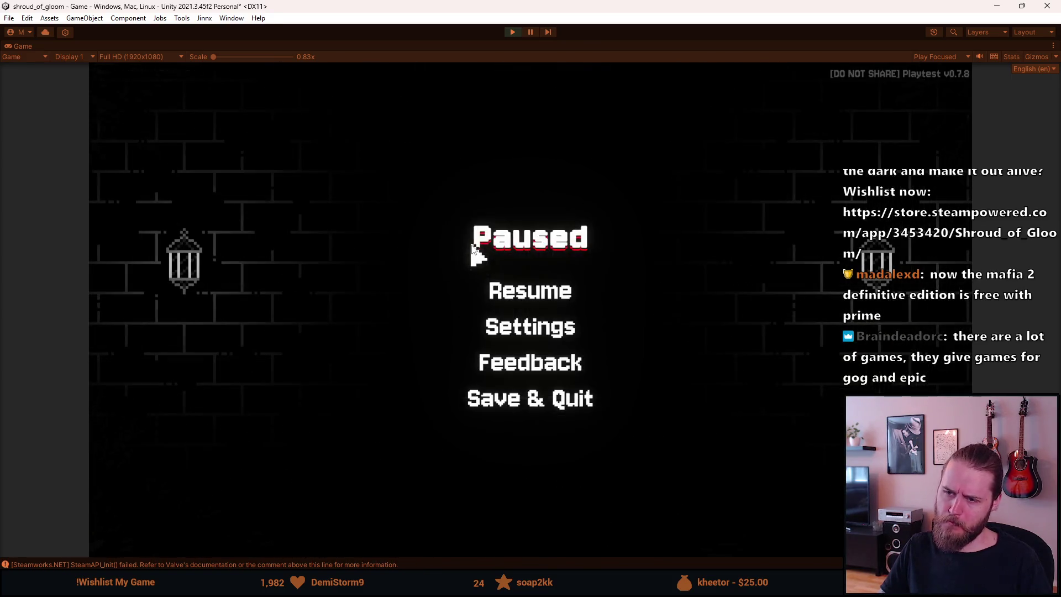
key(Escape)
key(Escape)
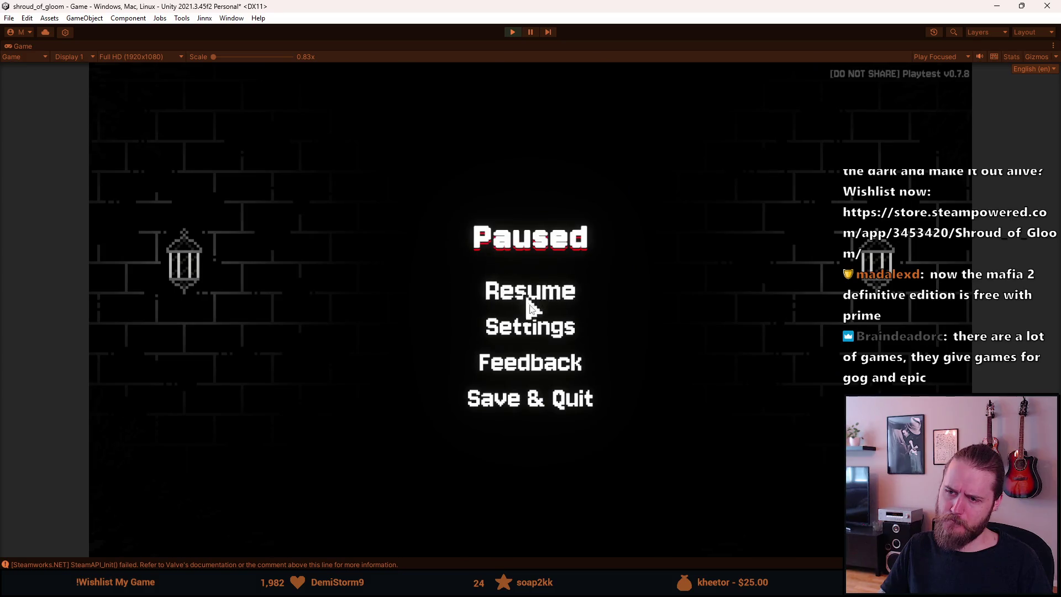
click(529, 325)
click(530, 327)
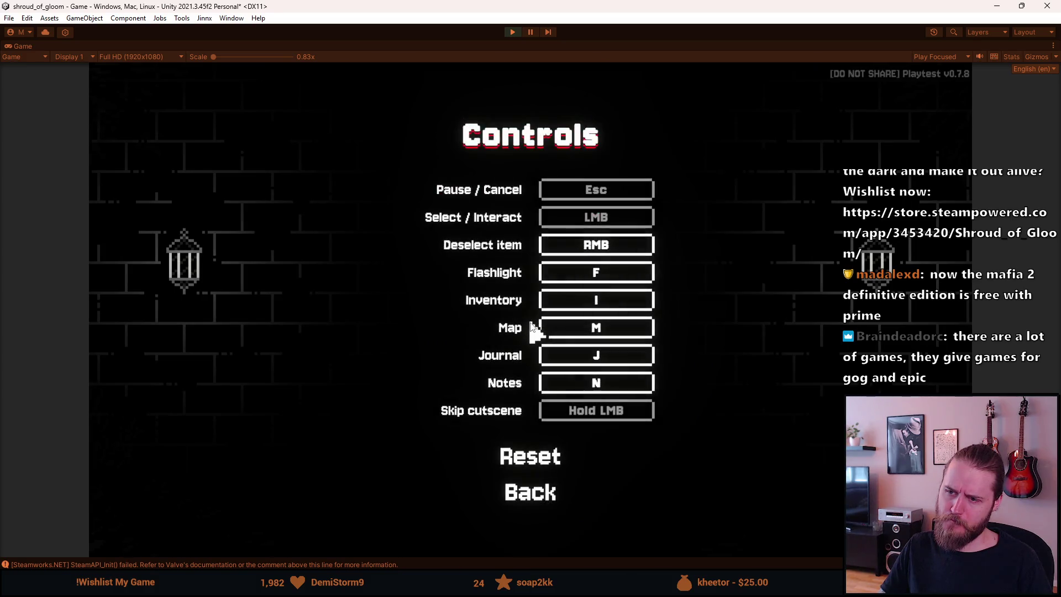
click(547, 495)
click(532, 436)
Resume the game, pause it again, and stop Play mode.
key(Escape)
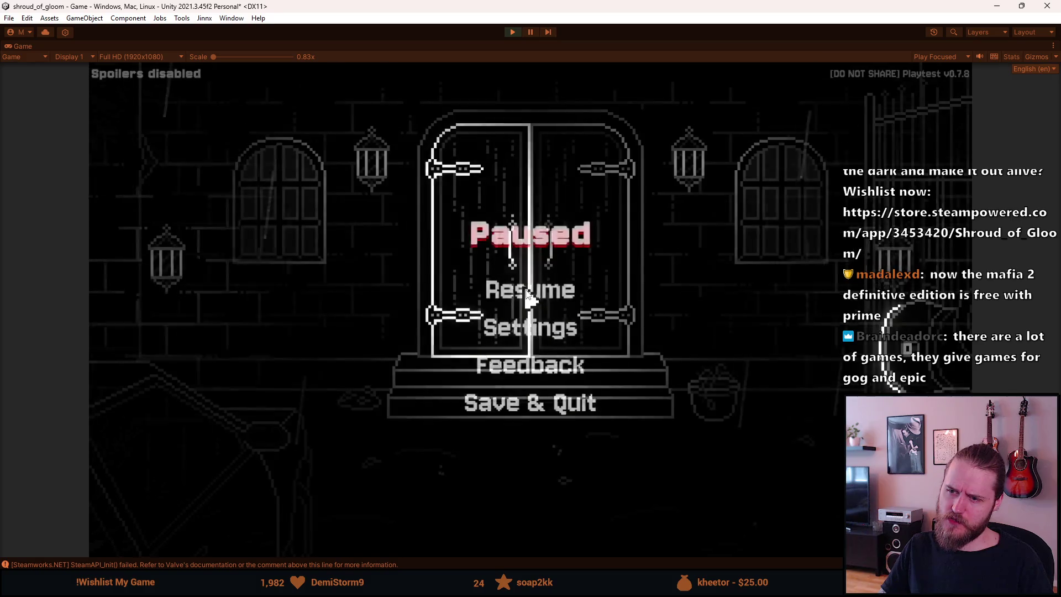
key(Escape)
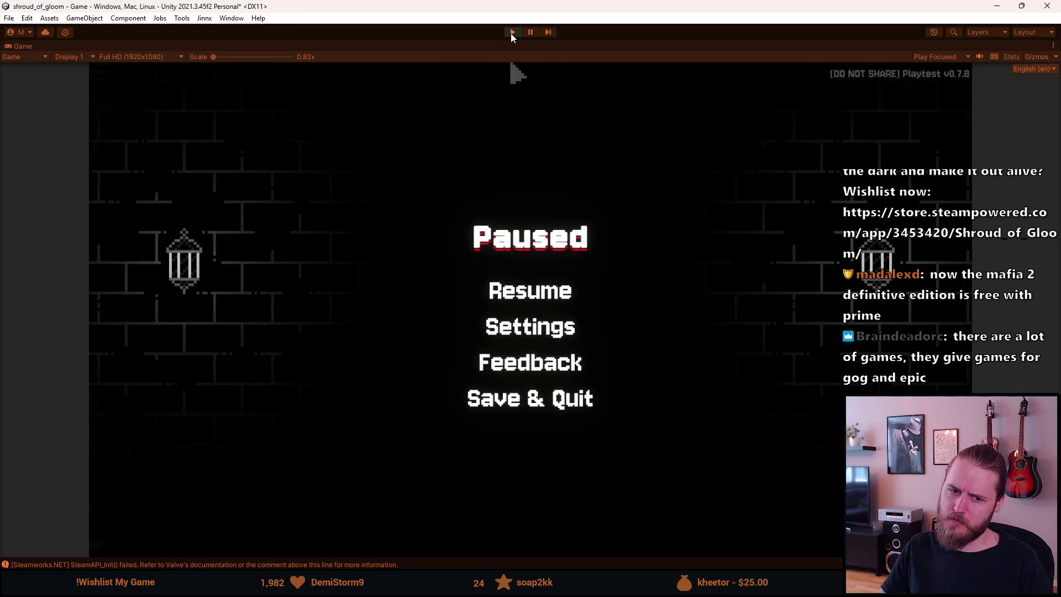
click(512, 32)
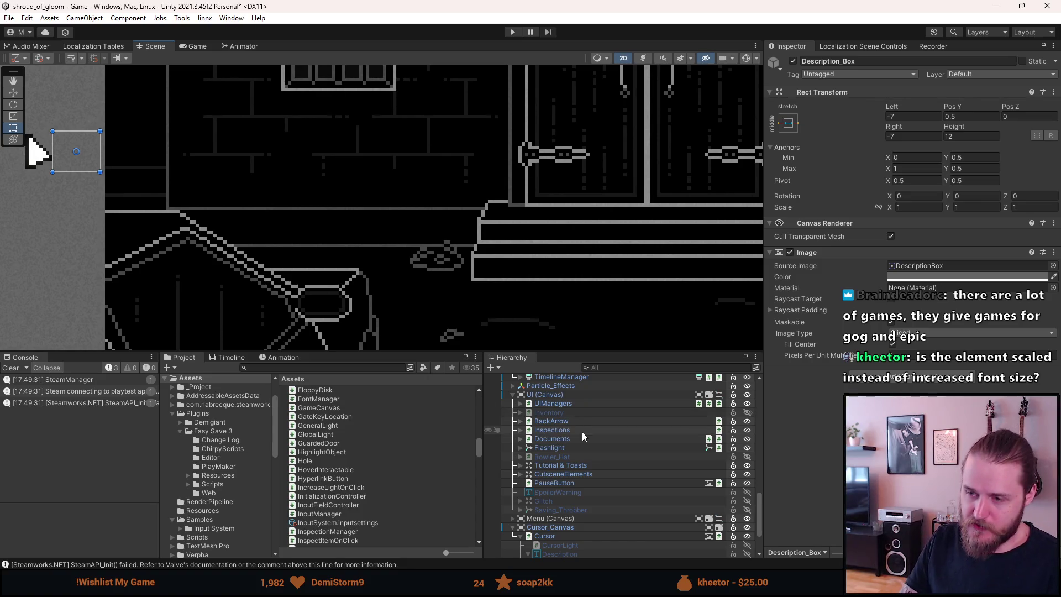
Scroll through the Hierarchy and zoom the Scene view out to show the whole room.
scroll(589, 462, down, 2)
scroll(588, 464, down, 2)
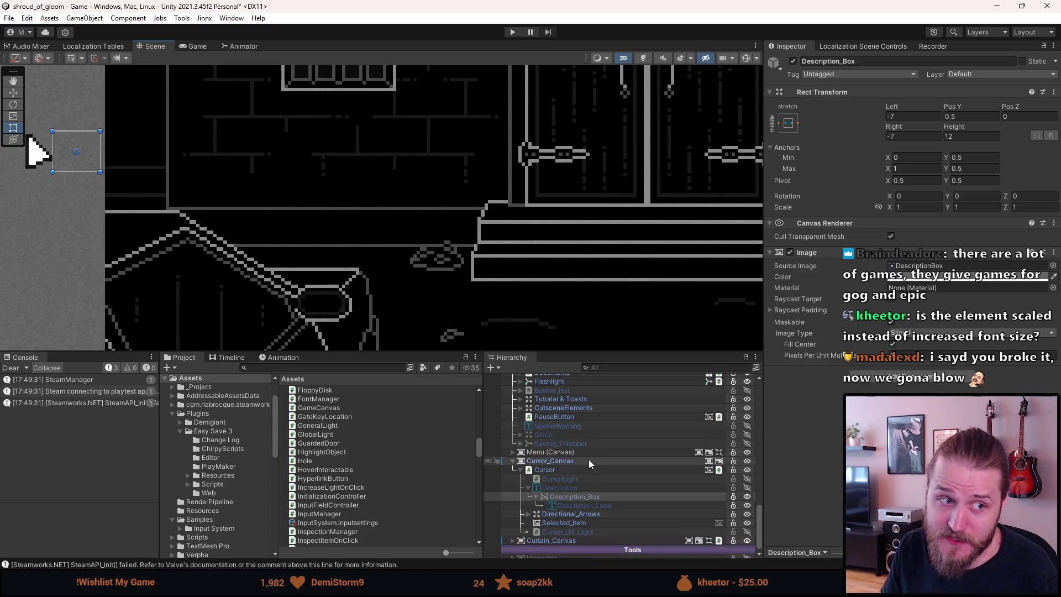
scroll(589, 463, up, 2)
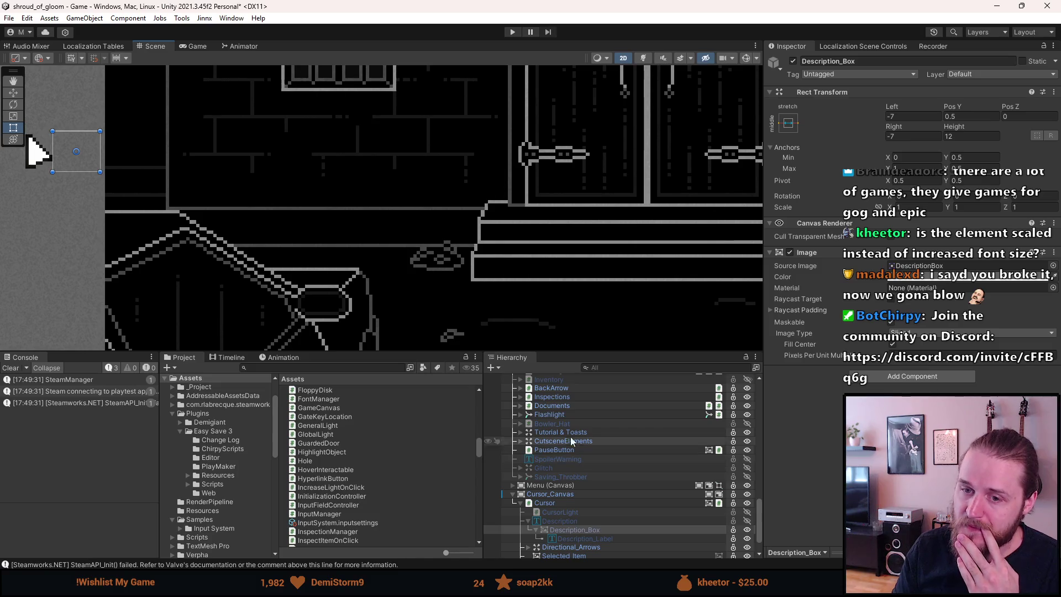
scroll(578, 456, up, 10)
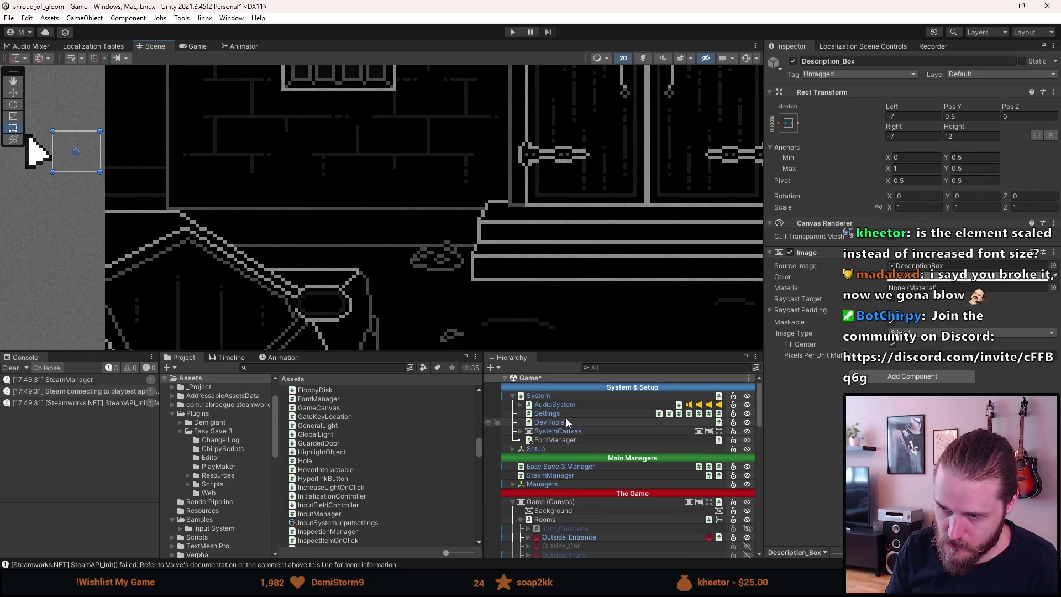
scroll(387, 256, down, 10)
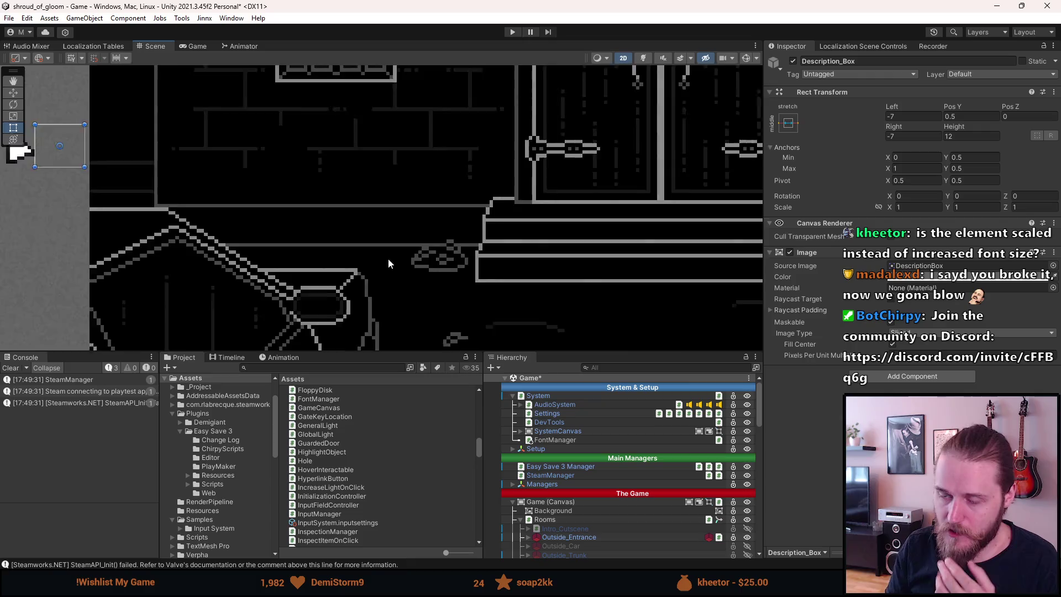
scroll(612, 520, down, 10)
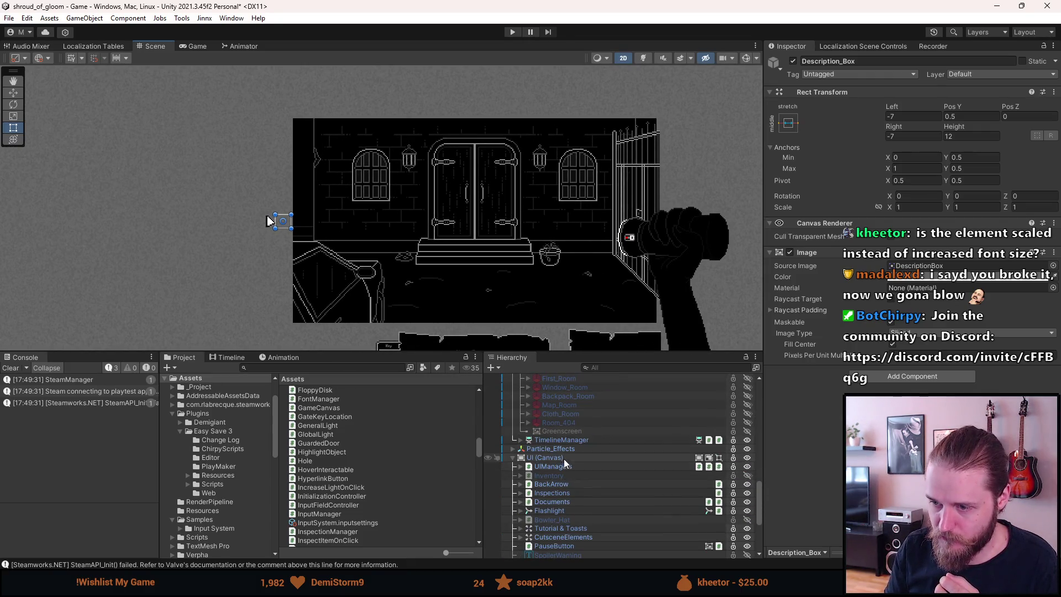
Add a TextMeshPro text object to the Canvas and name it asdasdasd.
right_click(563, 457)
mouse_move(613, 298)
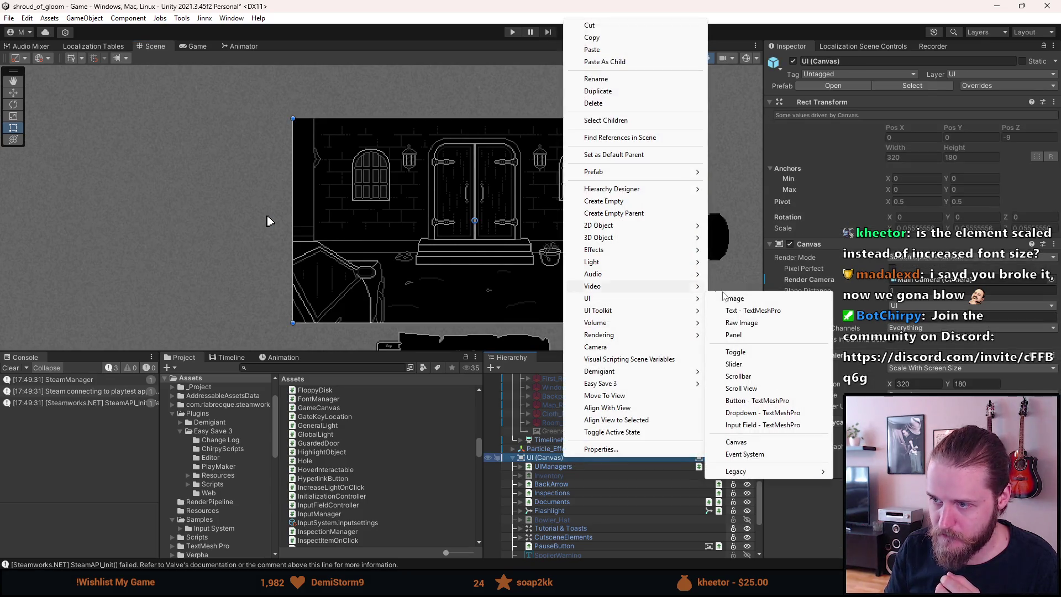
click(740, 310)
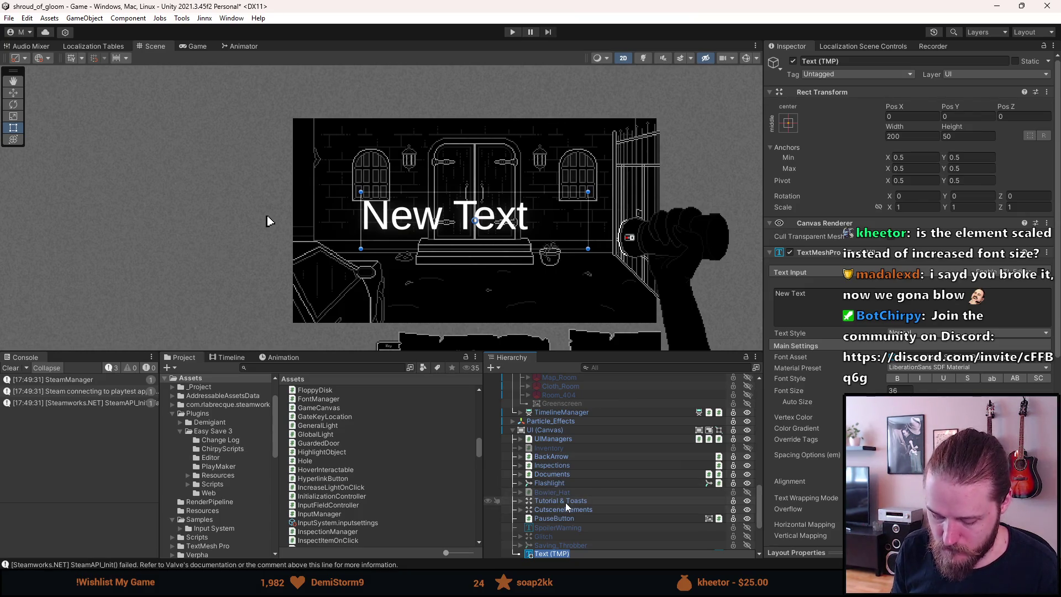
text(Exam)
key(BackSpace)
key(BackSpace)
key(BackSpace)
text(asdasdasd)
key(Return)
Set the label's text to 'Example' with the SpecialElite-Regular font.
click(870, 295)
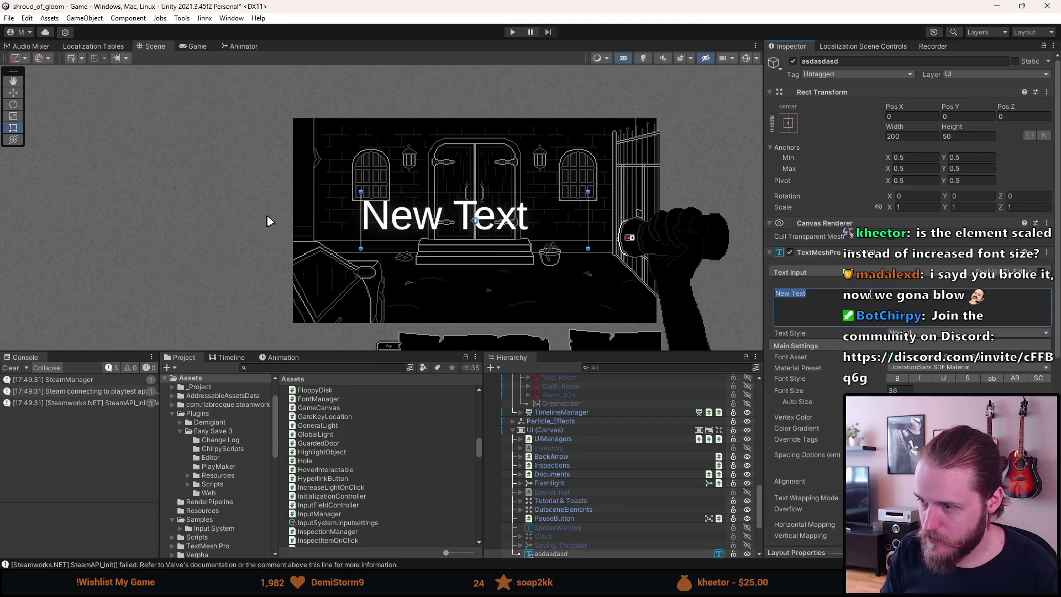
text(Example)
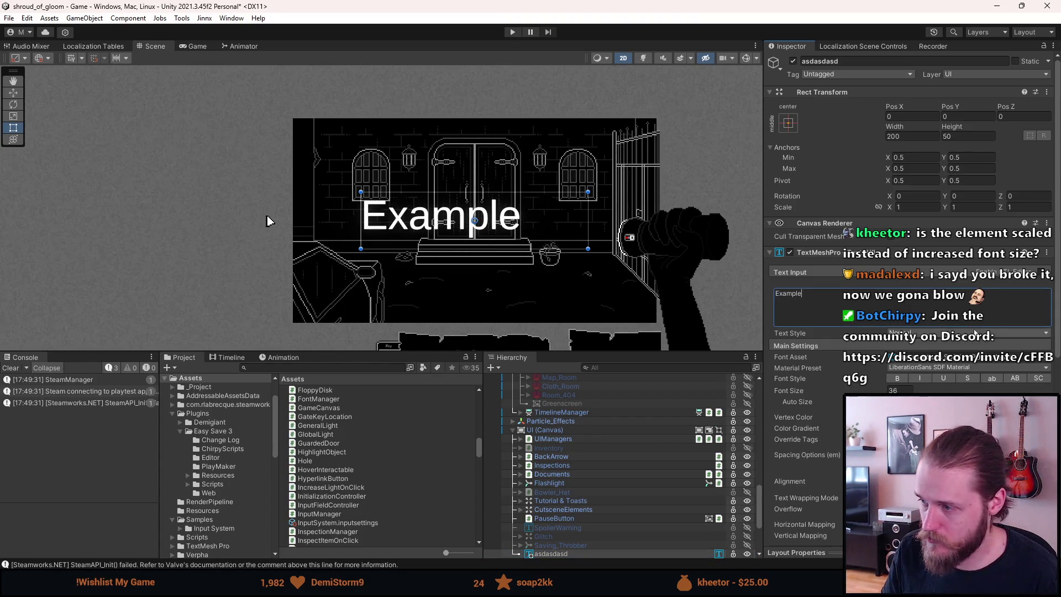
click(1051, 359)
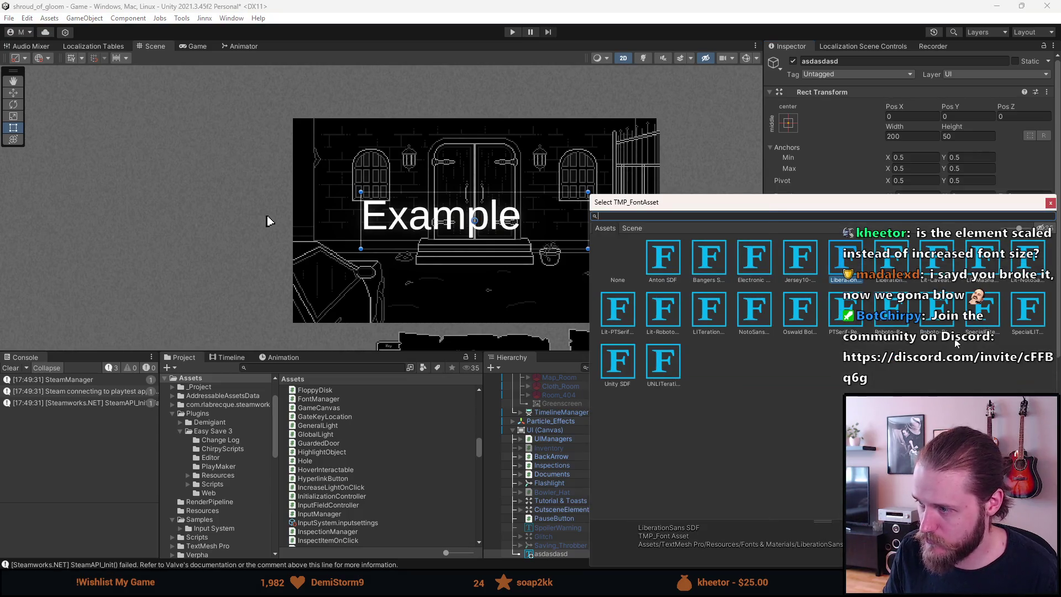
click(982, 319)
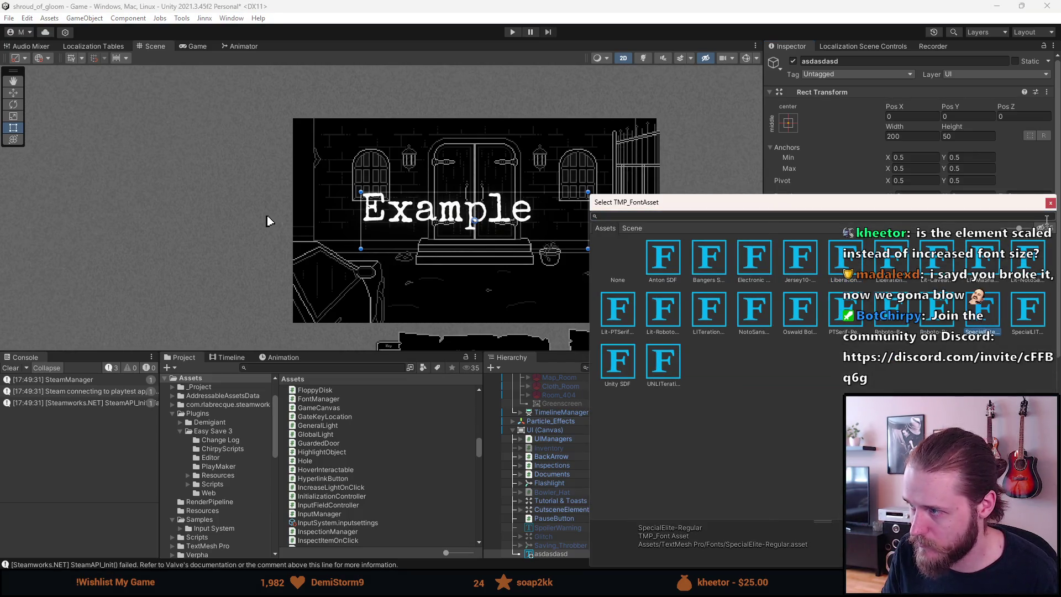
click(1050, 202)
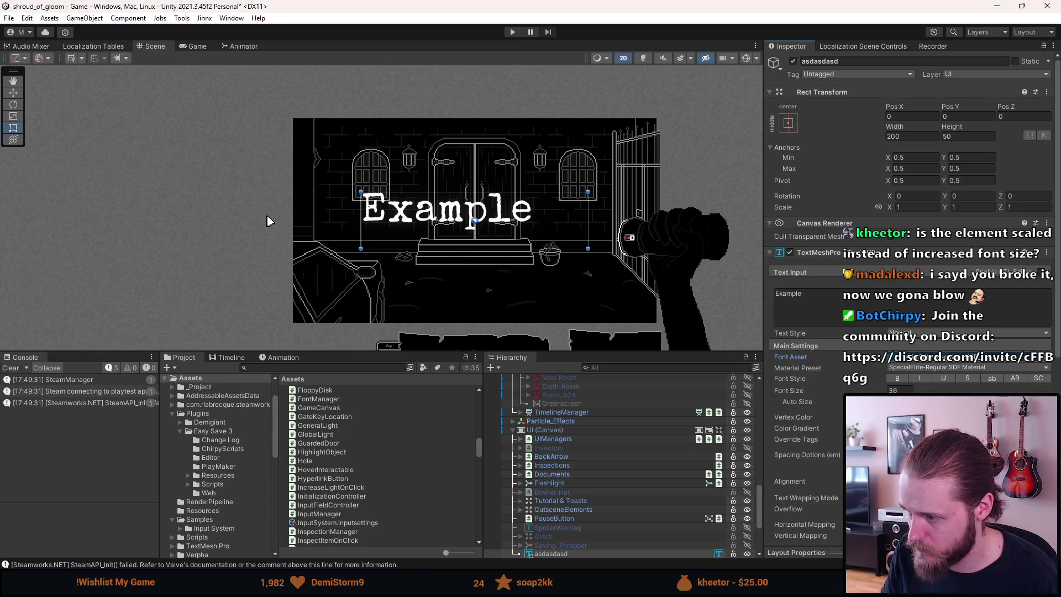
Move the Example text to the upper left and duplicate it with the Jersey10 font.
key(w)
mouse_move(479, 218)
mouse_down()
mouse_move(429, 150)
mouse_move(203, 156)
mouse_move(172, 184)
mouse_move(162, 174)
mouse_up()
key(ctrl+d)
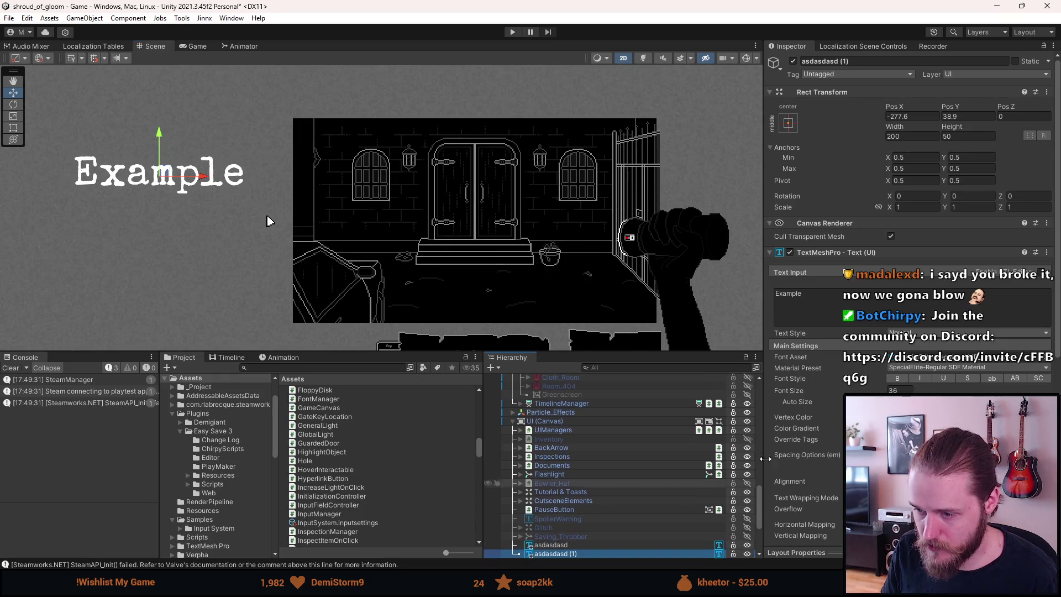
click(1047, 364)
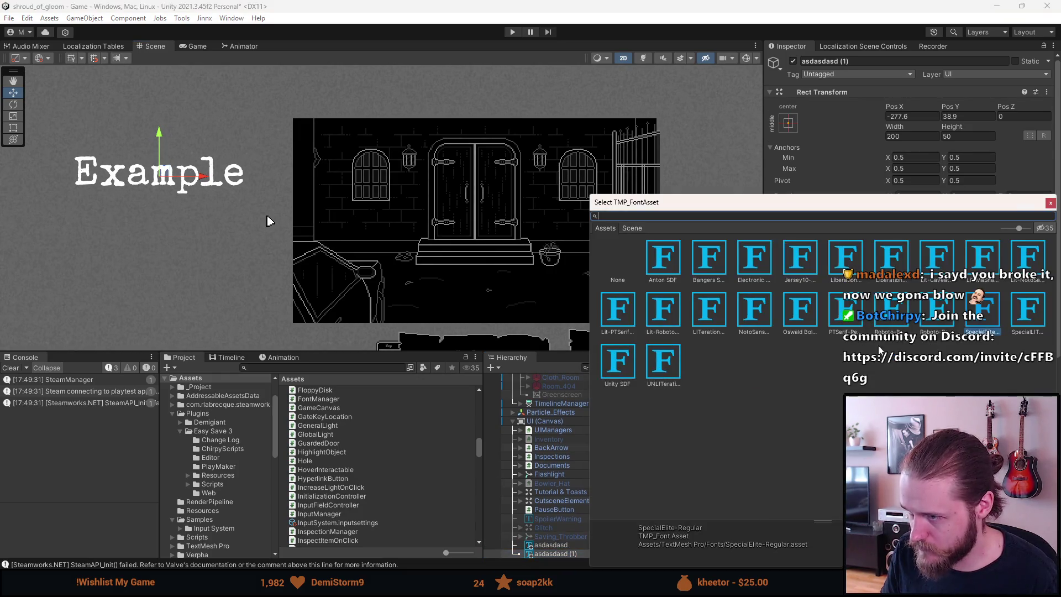
double_click(802, 272)
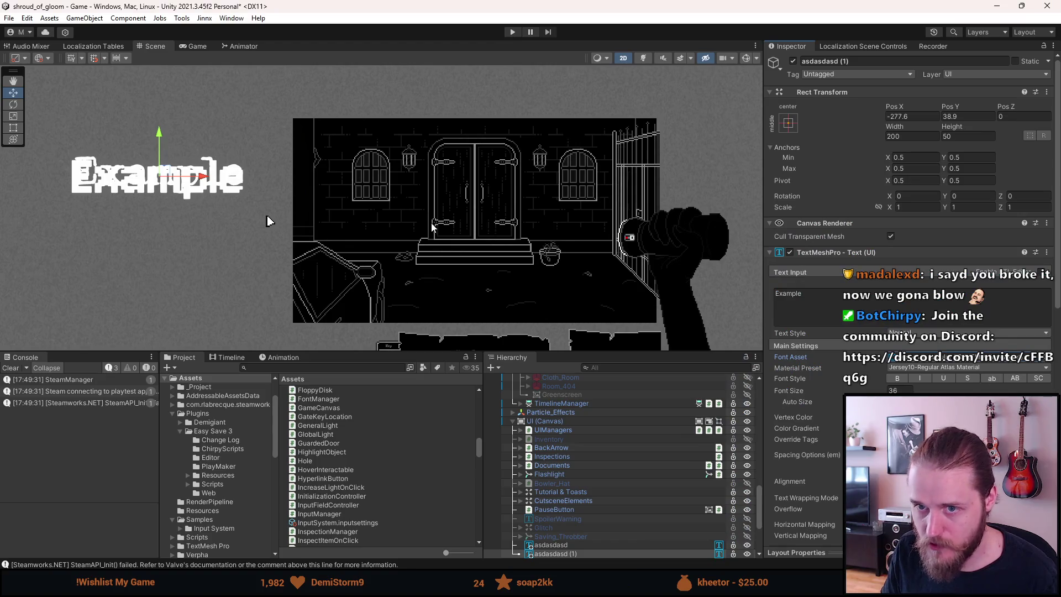
Place the Jersey10 copy below the original and shrink both texts to font size 8.62.
drag(163, 172, 165, 226)
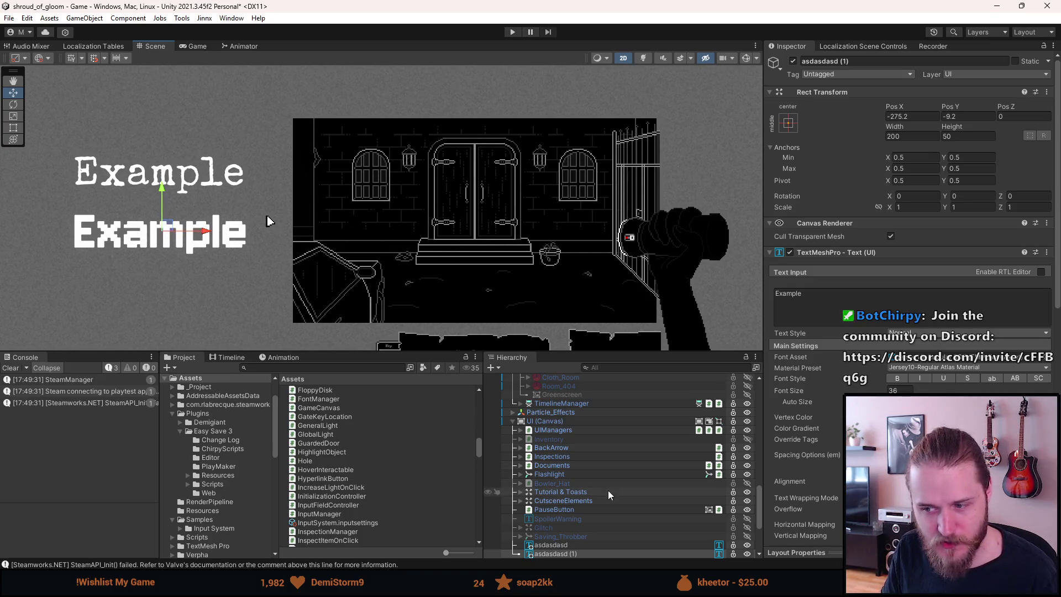
ctrl+click(590, 545)
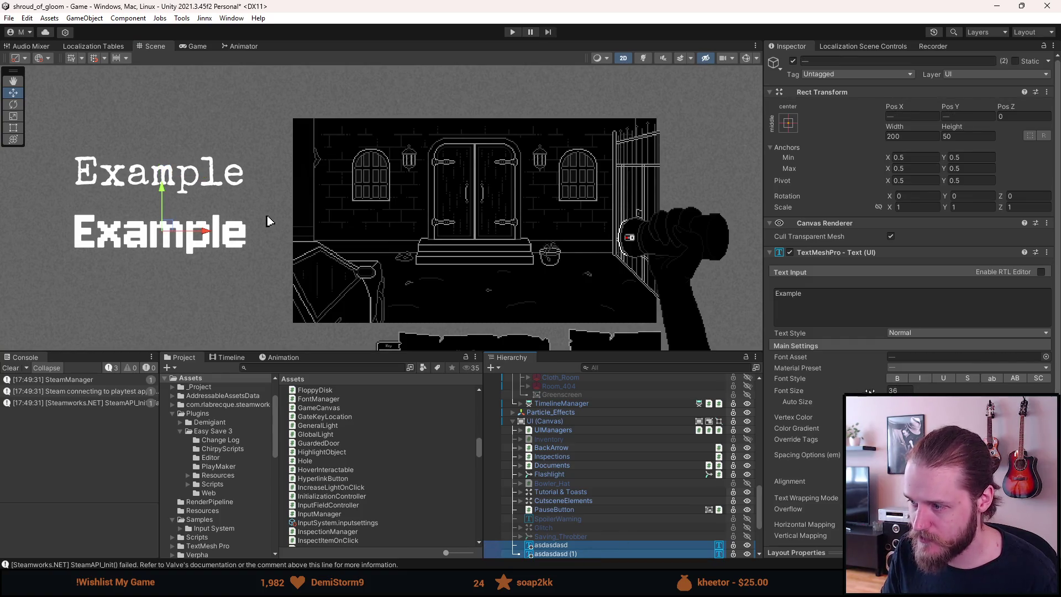
mouse_move(885, 390)
mouse_down()
mouse_move(739, 404)
mouse_move(348, 385)
mouse_up()
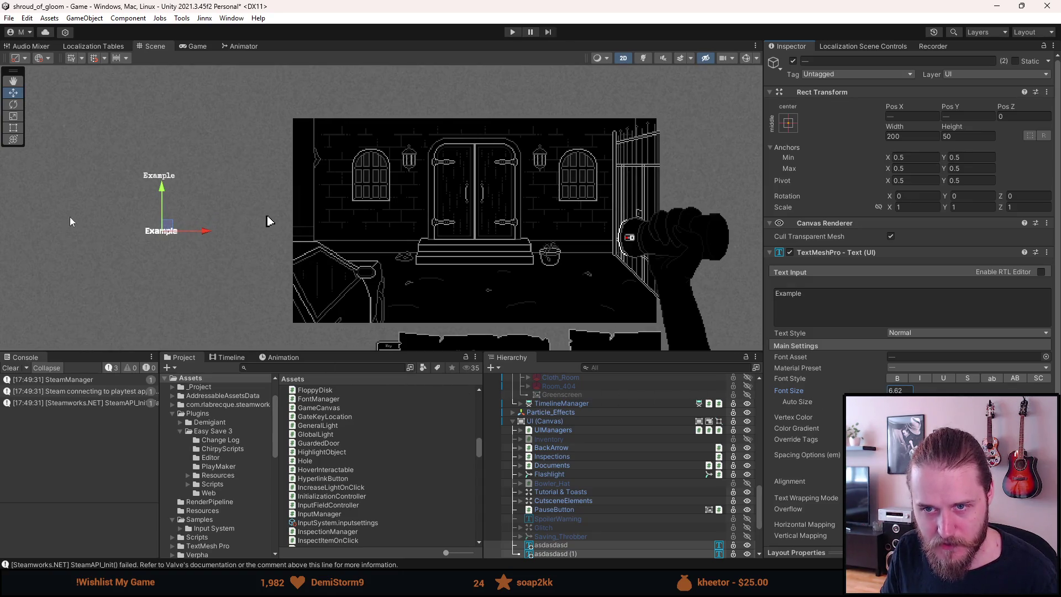
Raise both Example texts' font size to 16, frame them, and enable Auto Size.
scroll(159, 206, up, 3)
scroll(82, 163, up, 2)
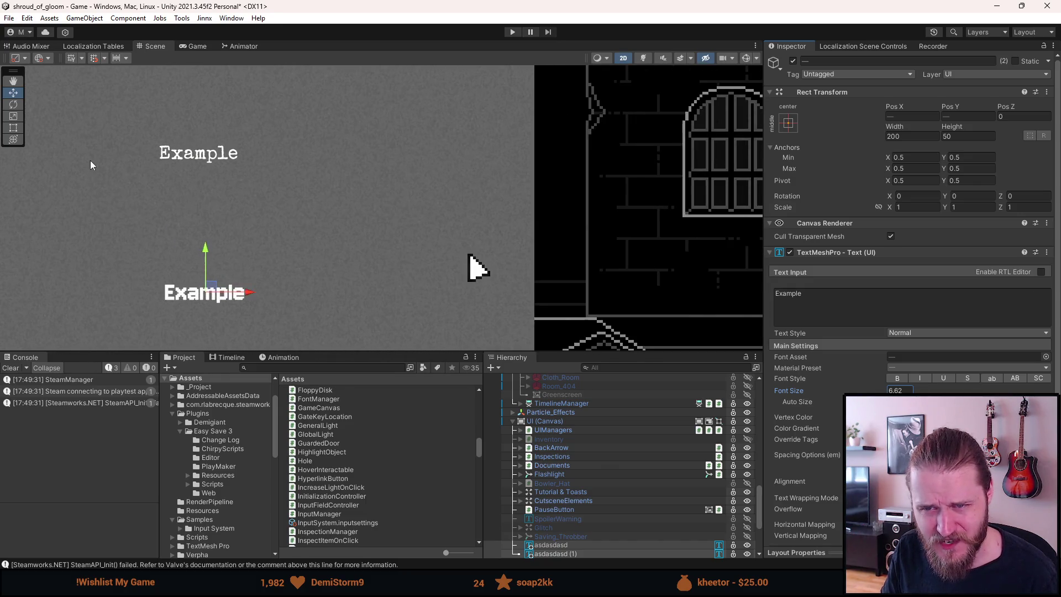
click(811, 394)
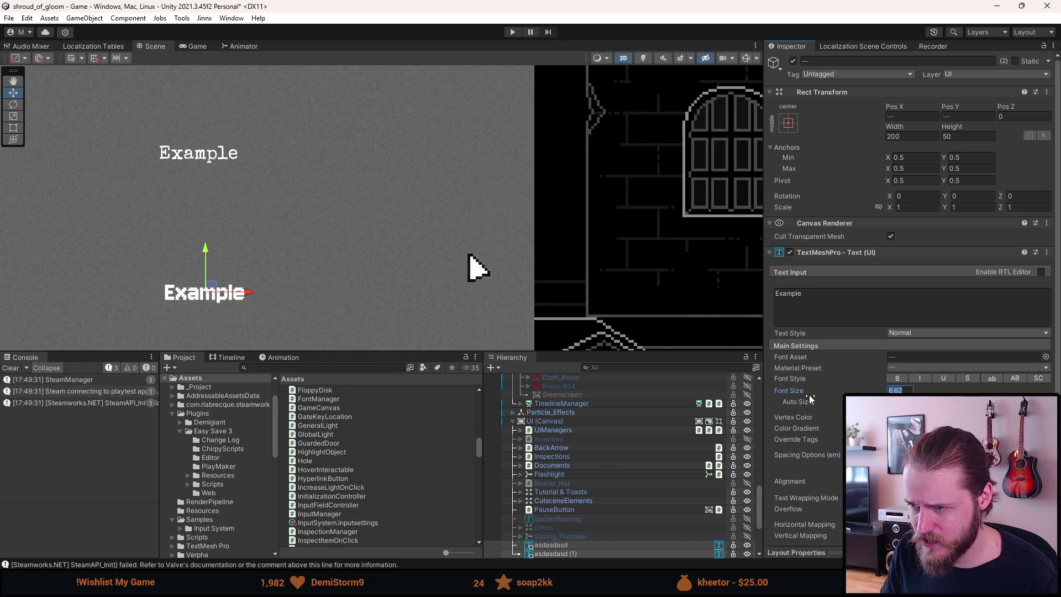
mouse_move(803, 389)
mouse_down()
mouse_move(757, 389)
mouse_move(827, 397)
mouse_up()
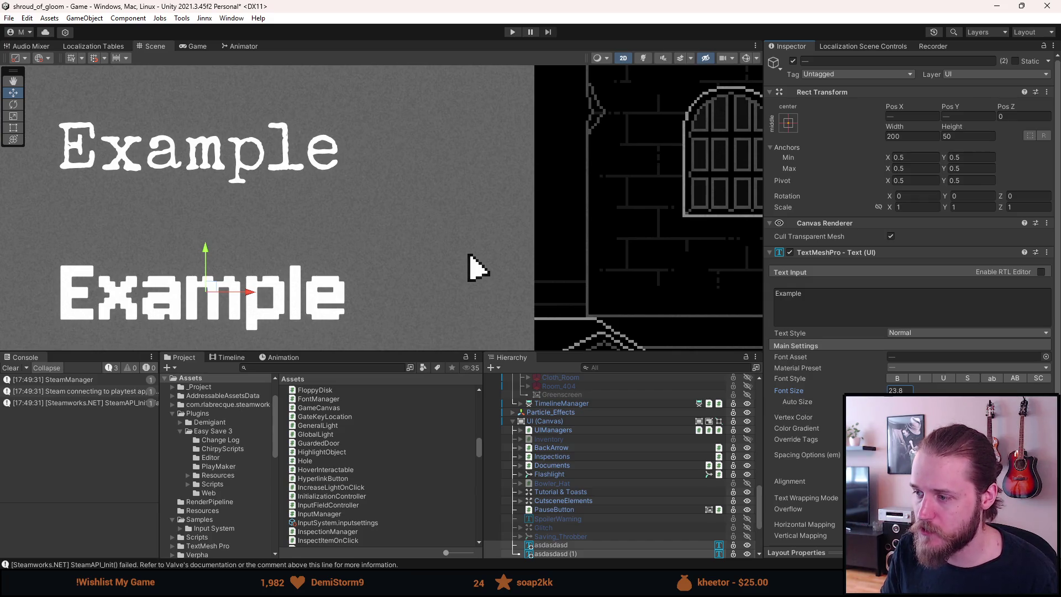
key(Tab)
key(space)
key(f)
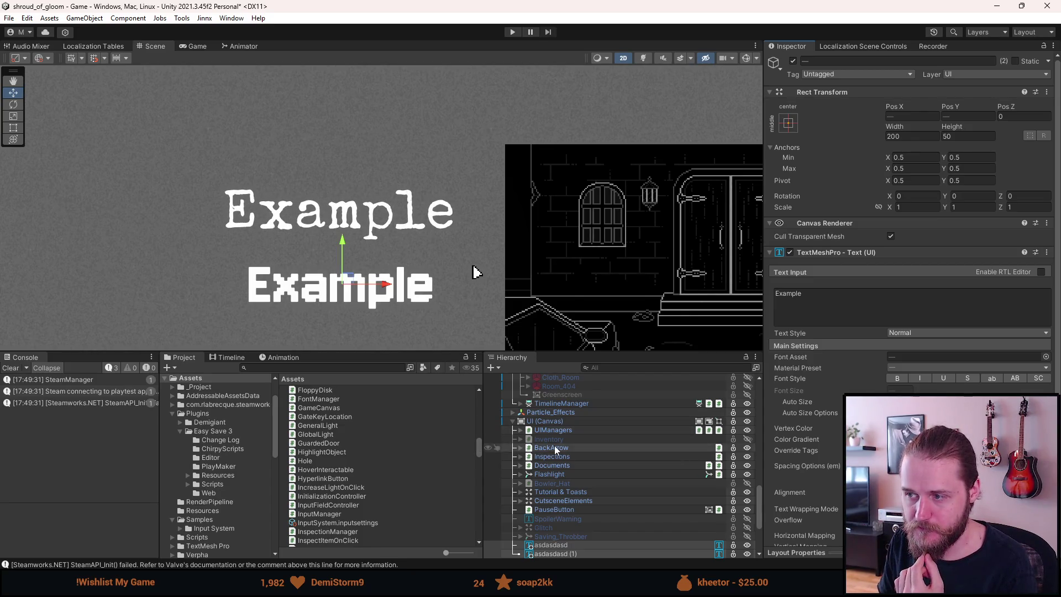
Scroll the Project folder tree down to Assets > TextMesh Pro and open it.
scroll(227, 513, down, 5)
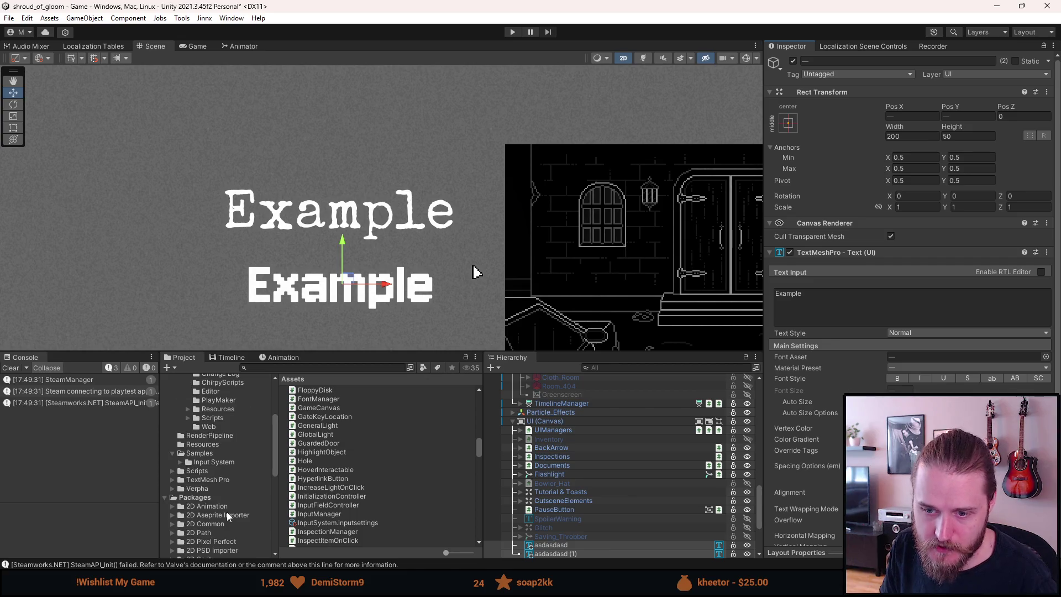
scroll(226, 512, down, 5)
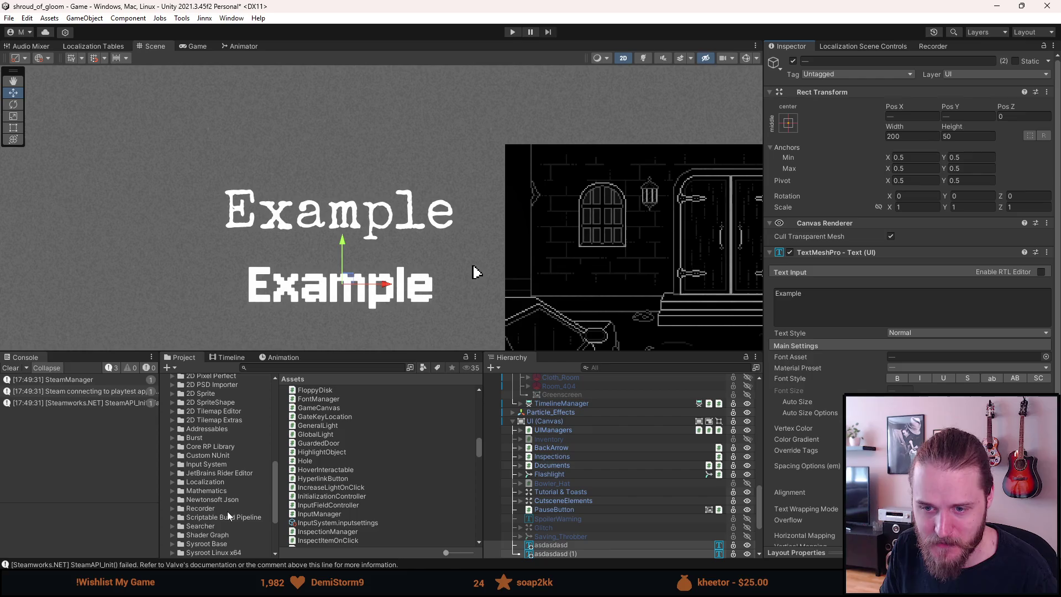
scroll(223, 526, down, 3)
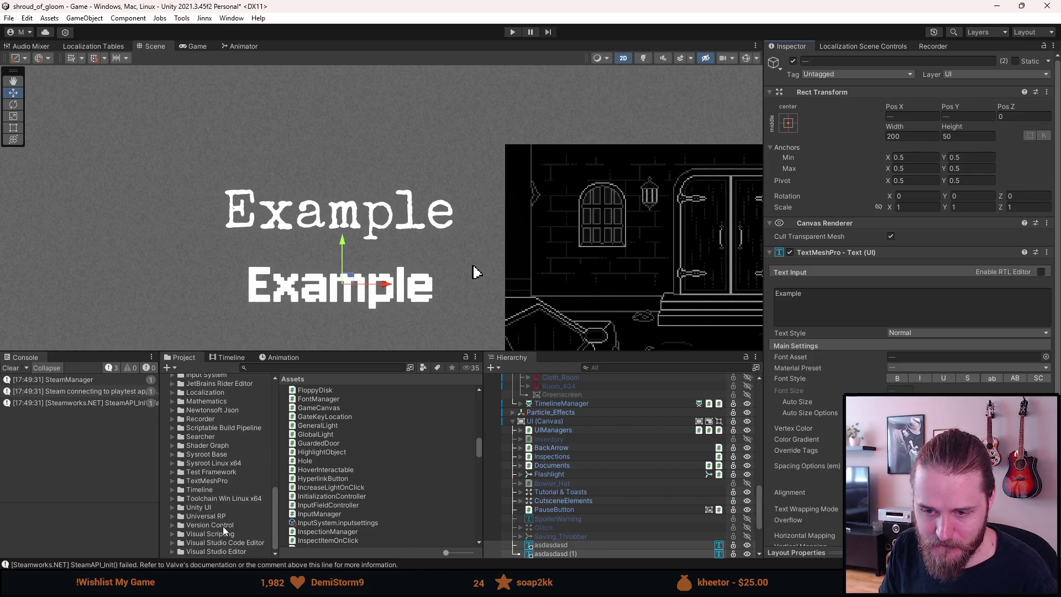
scroll(223, 526, up, 10)
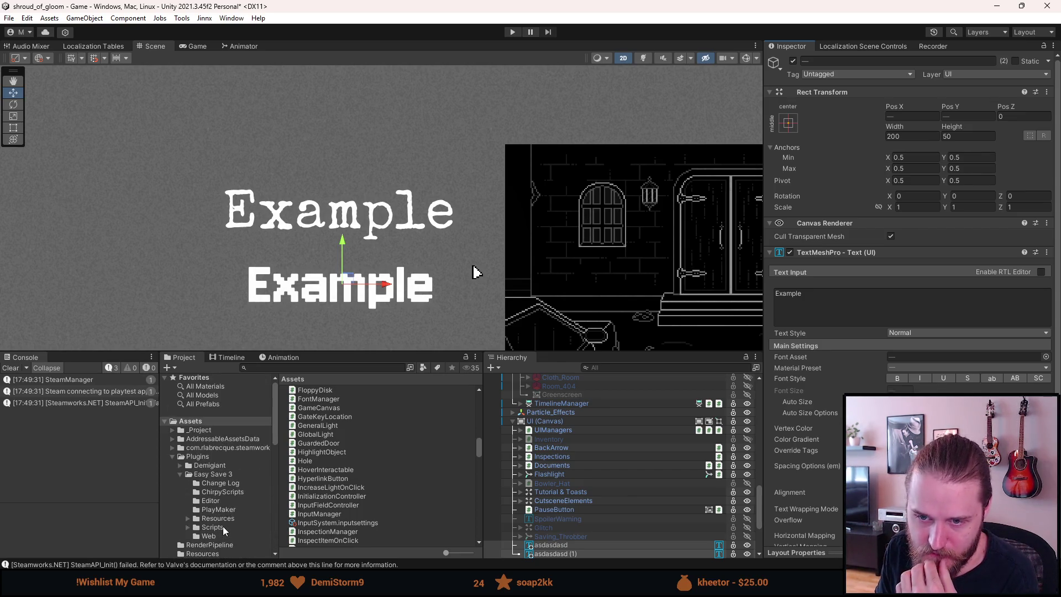
scroll(223, 526, down, 4)
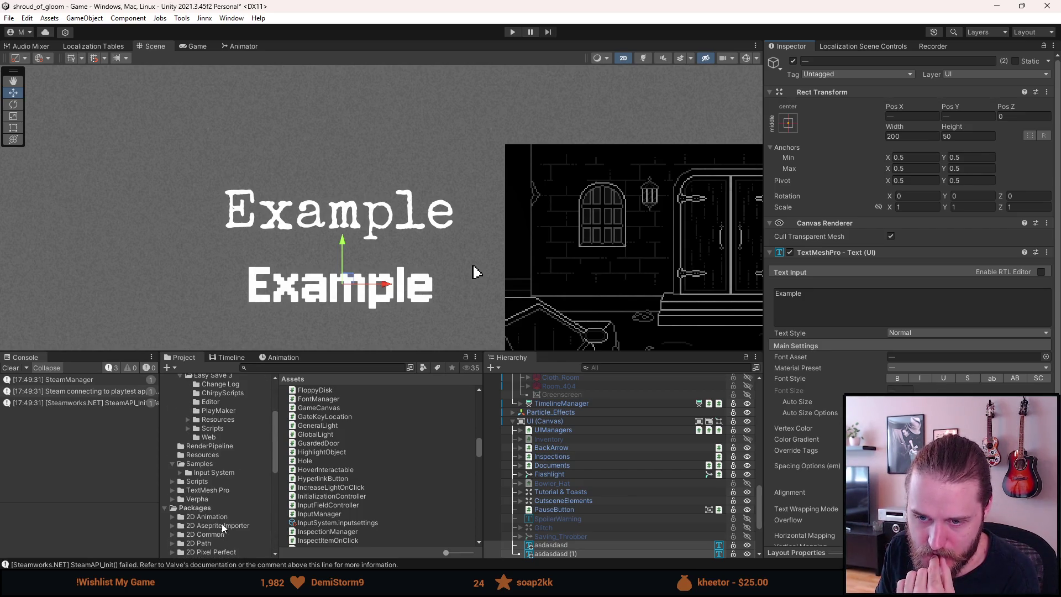
click(208, 489)
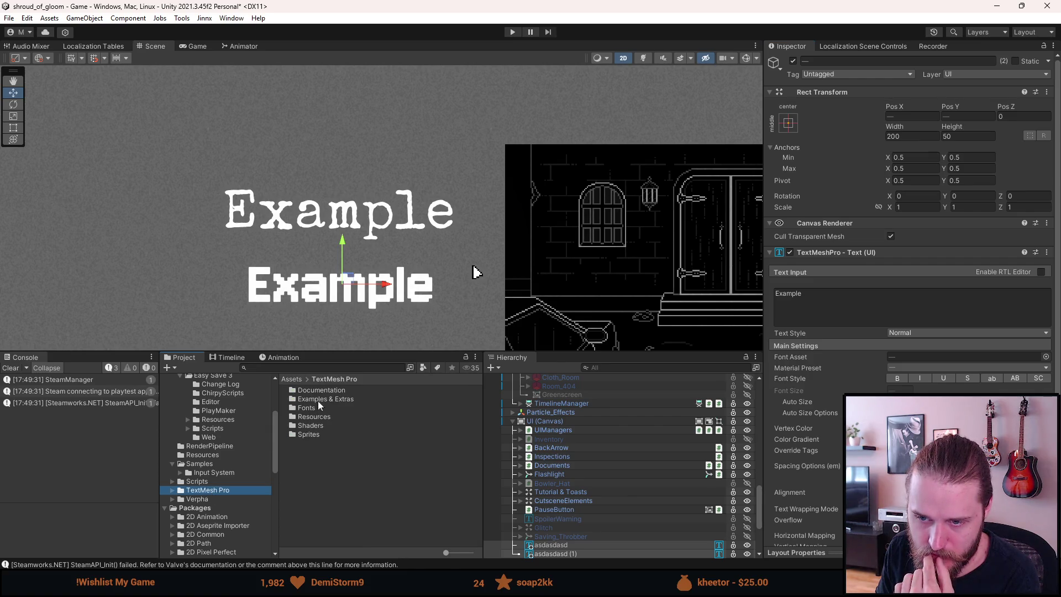
Set Jersey10-Regular SDF's Face Info Scale to 1, then reselect both Example texts and adjust their font size.
double_click(306, 410)
click(330, 399)
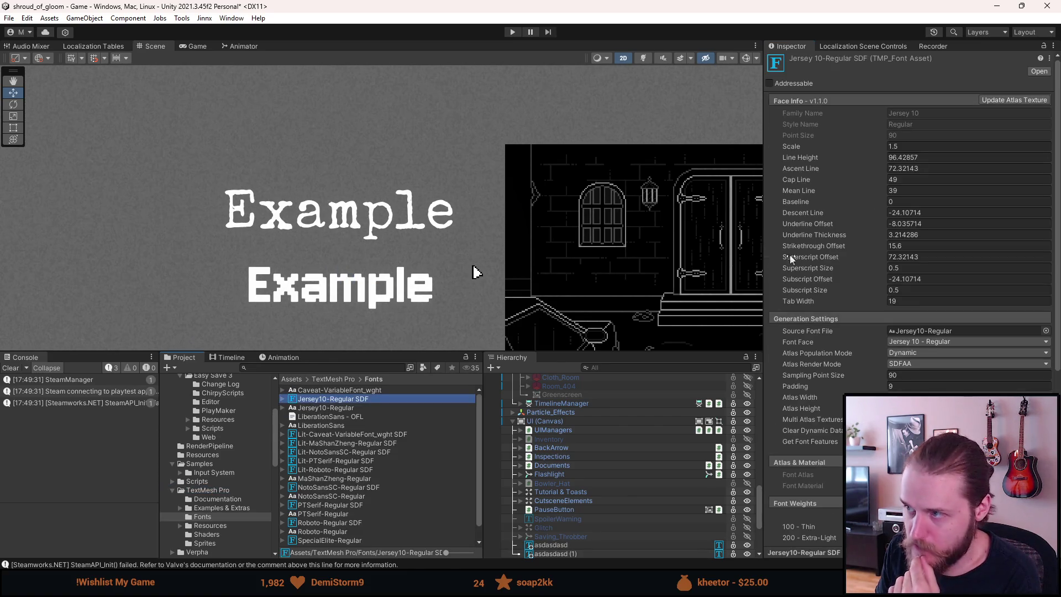
click(917, 147)
text(1)
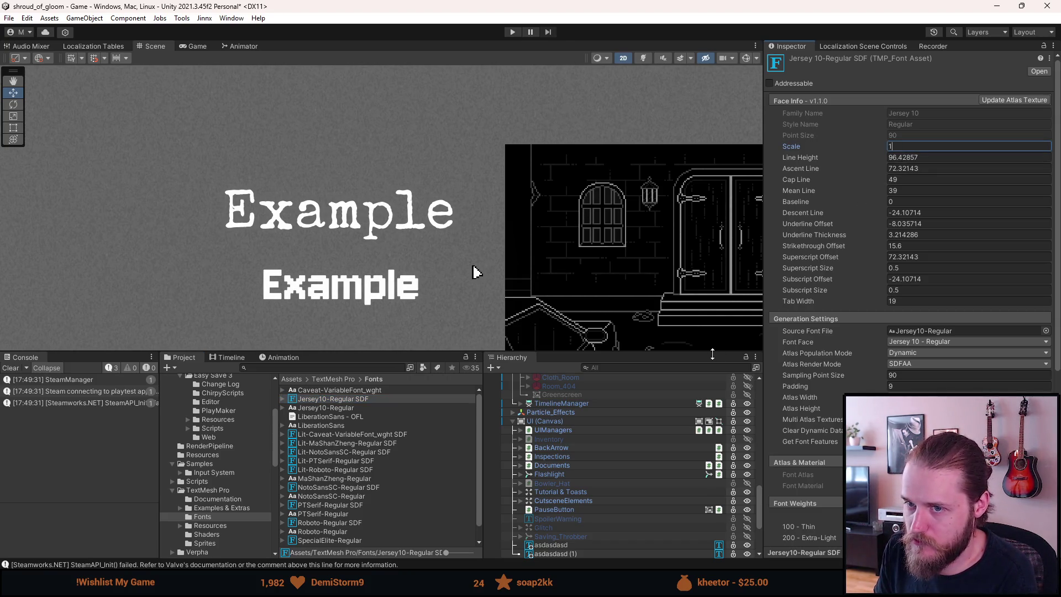
shift+click(577, 549)
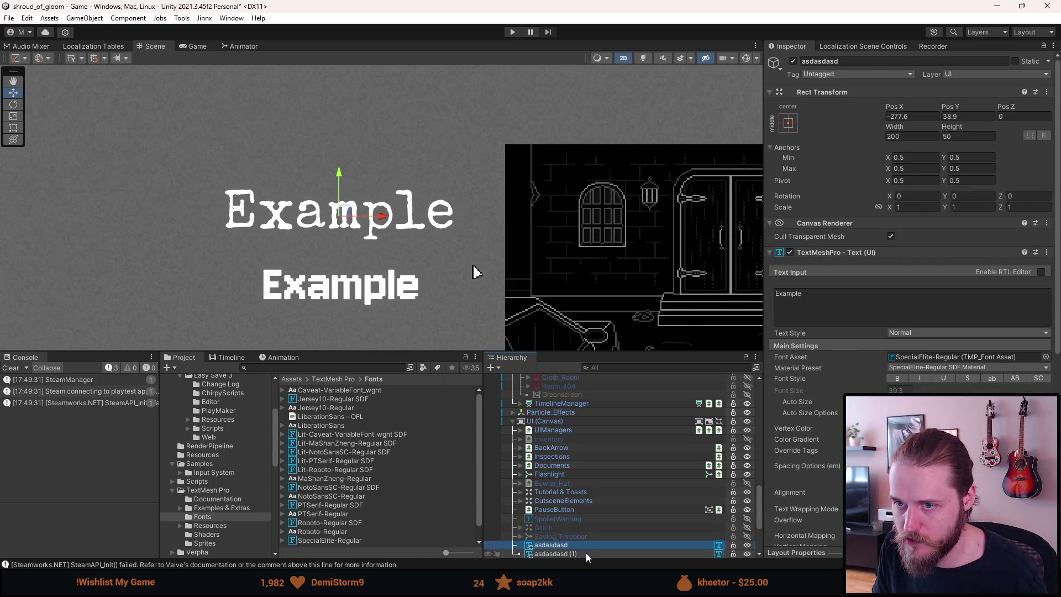
mouse_move(788, 390)
mouse_down()
mouse_move(1055, 392)
mouse_move(9, 430)
mouse_up()
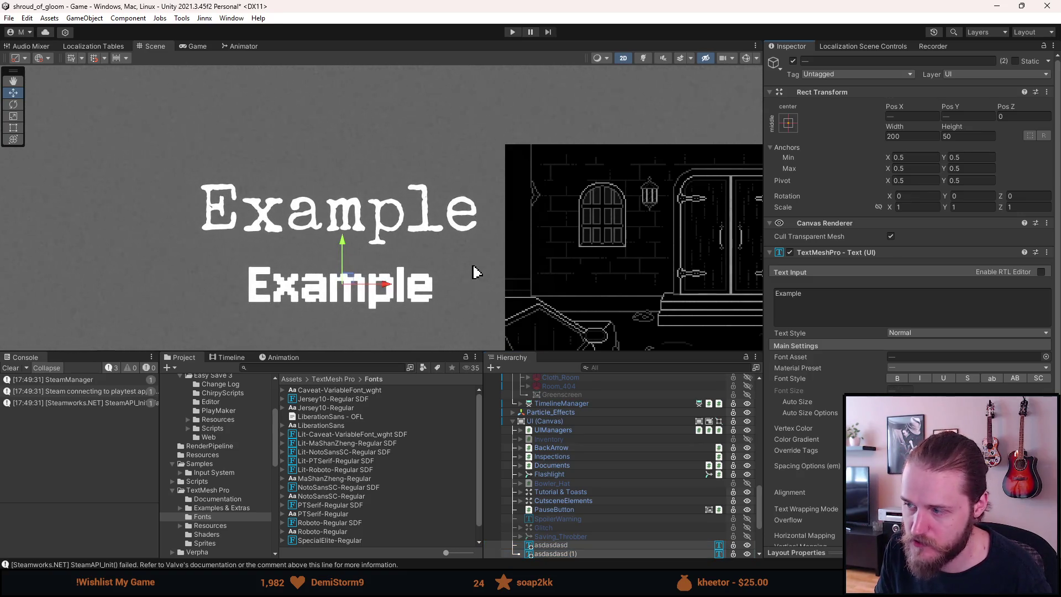
Turn off Auto Size and set both Example texts' font size to 20, then 25, then 28.7.
mouse_move(939, 419)
mouse_down()
mouse_move(796, 422)
mouse_move(914, 422)
mouse_up()
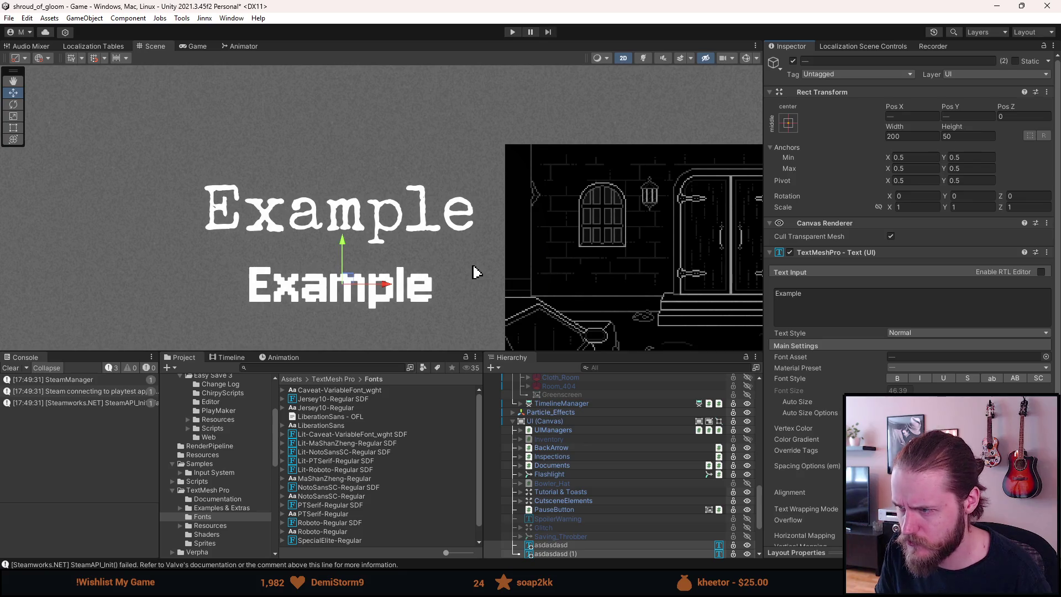
click(891, 401)
click(901, 390)
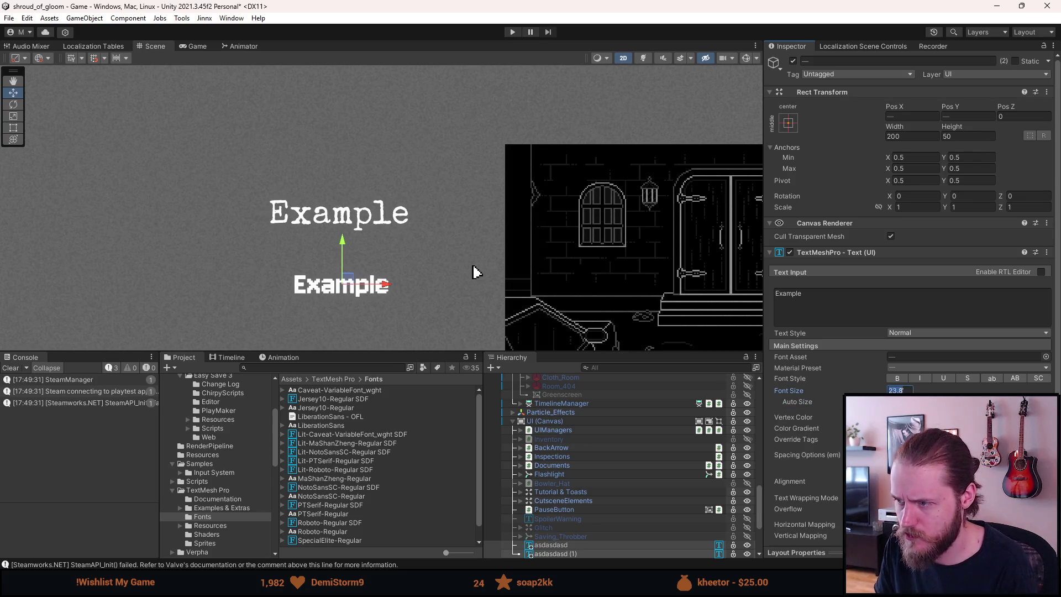
text(20)
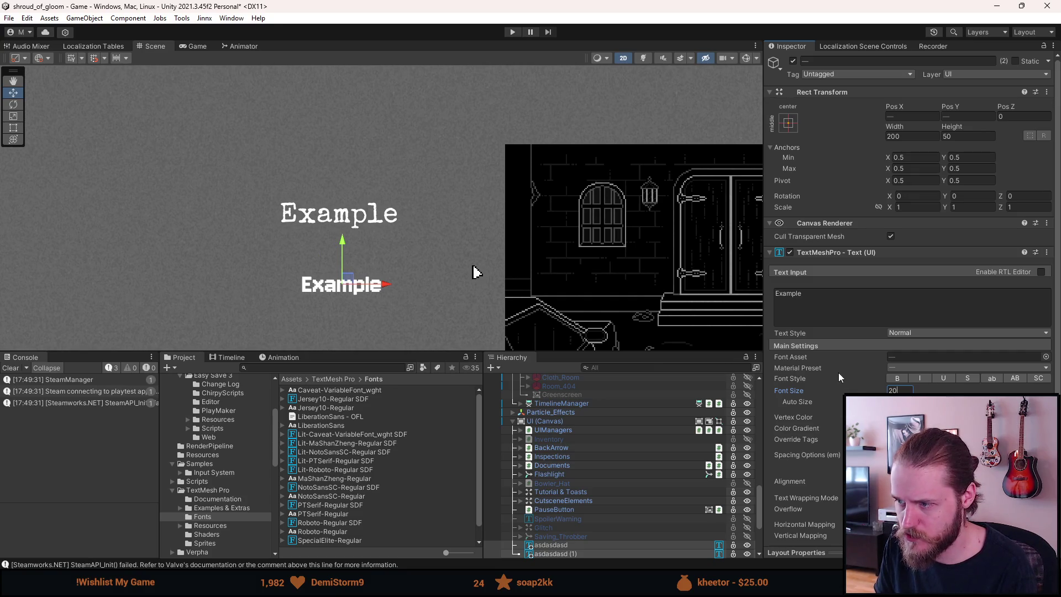
key(BackSpace)
text(5)
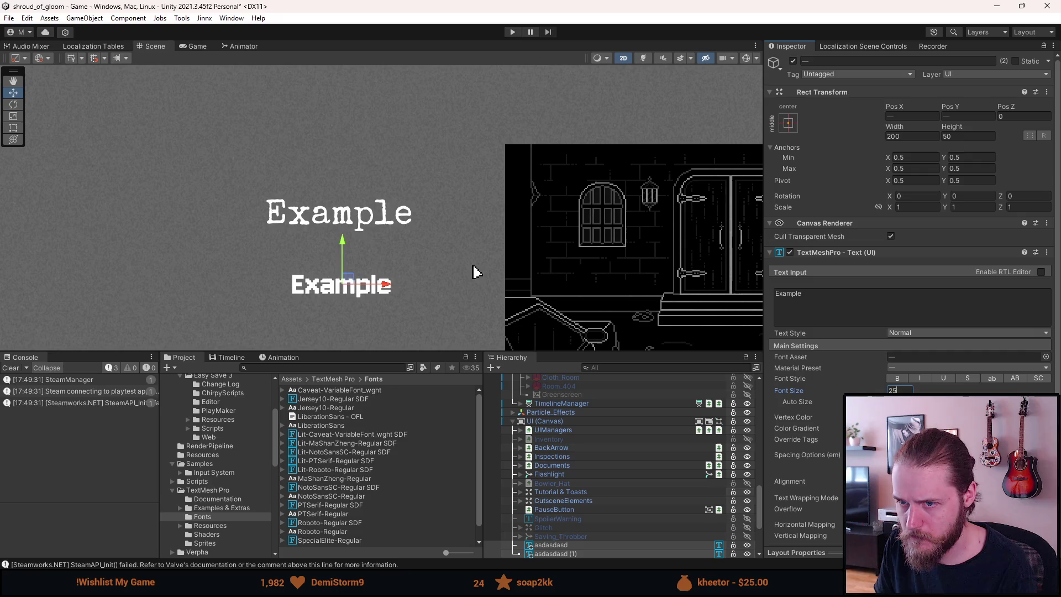
drag(861, 390, 842, 390)
drag(475, 272, 475, 272)
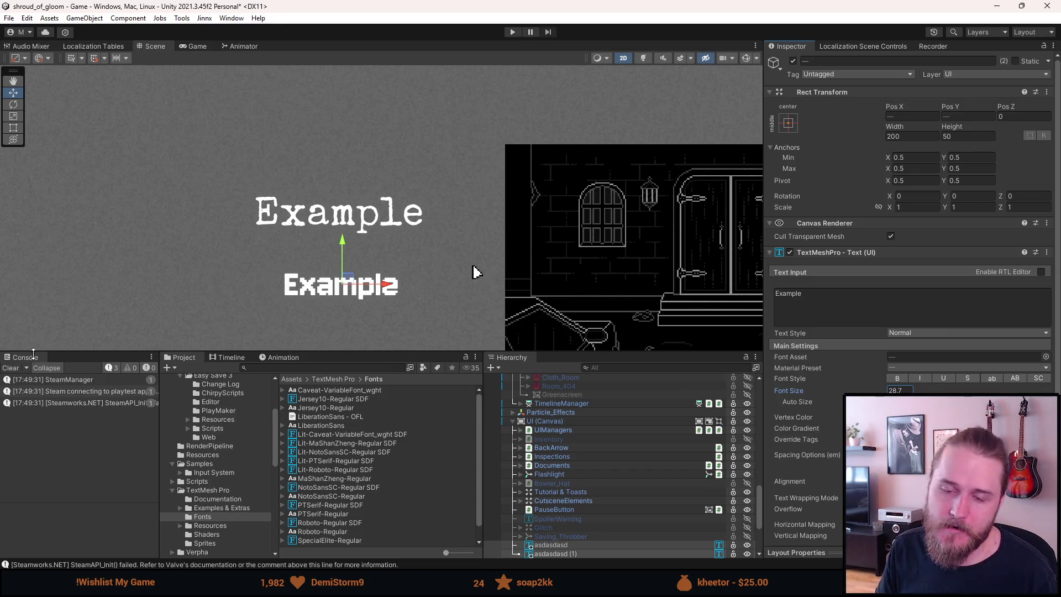
click(10, 368)
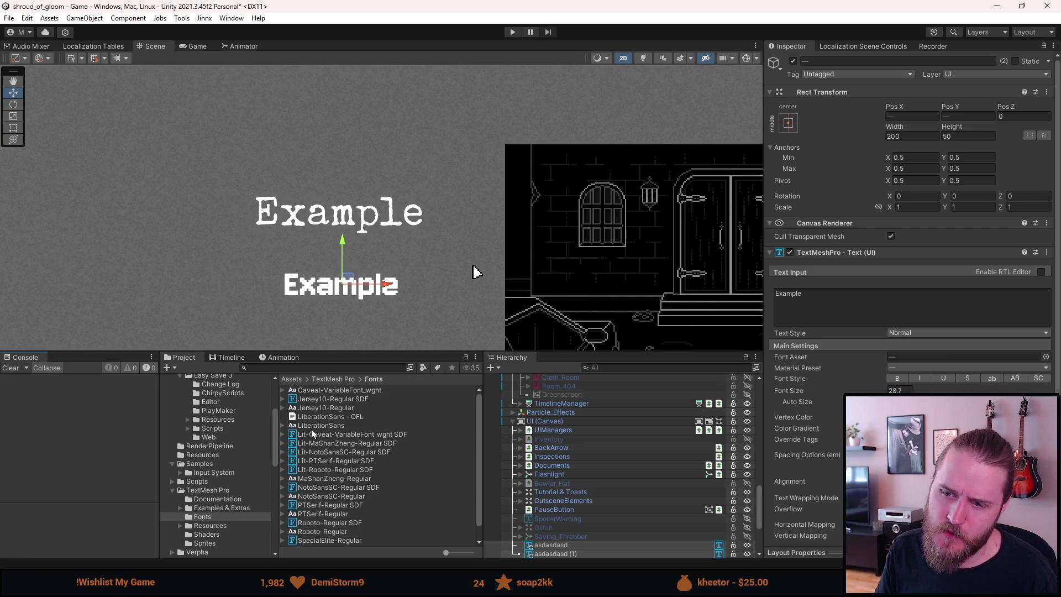
click(328, 398)
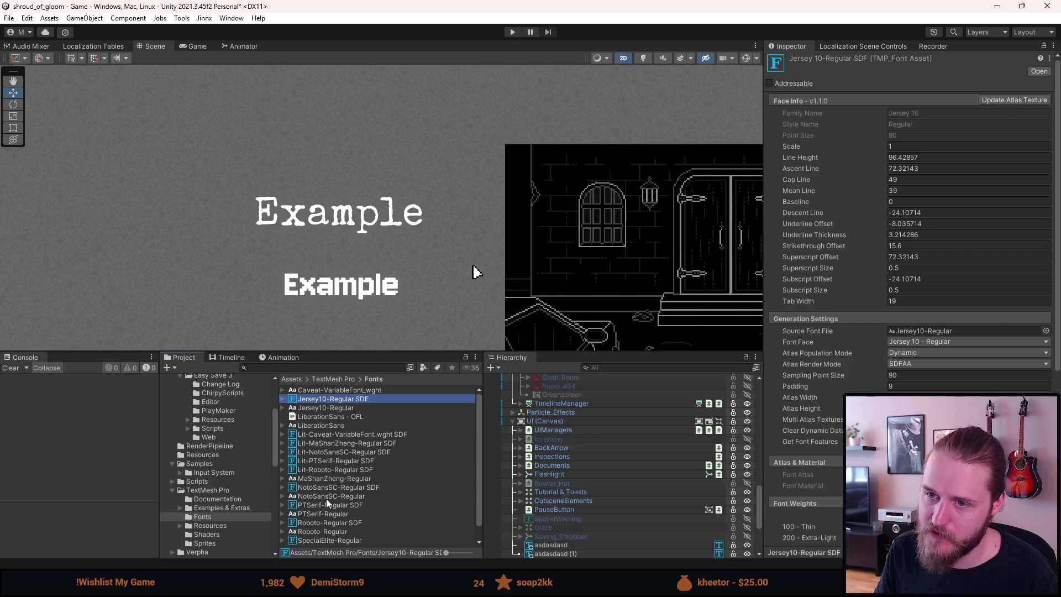
scroll(334, 532, down, 1)
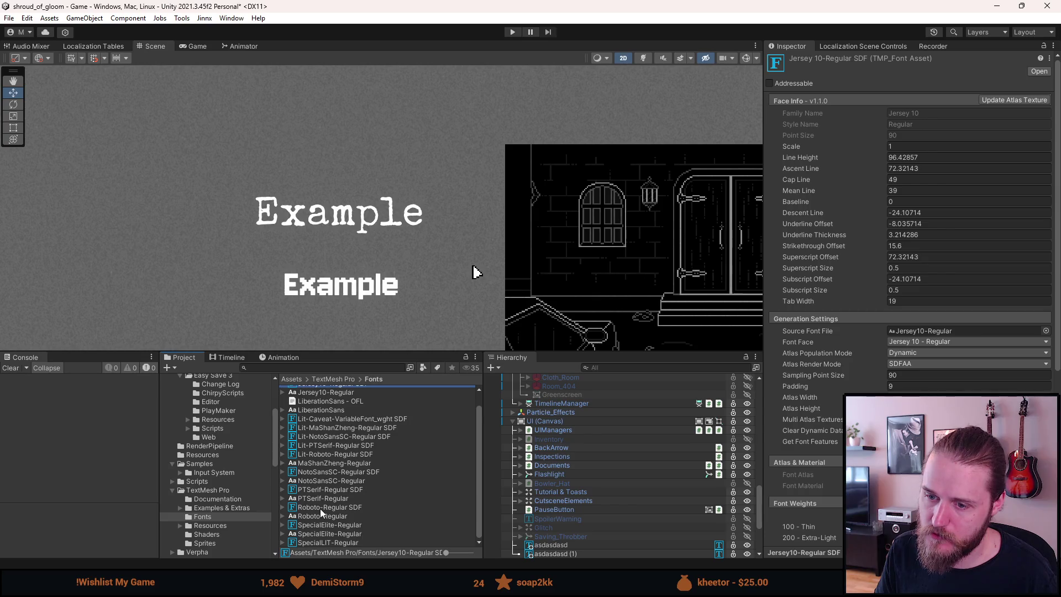
click(320, 525)
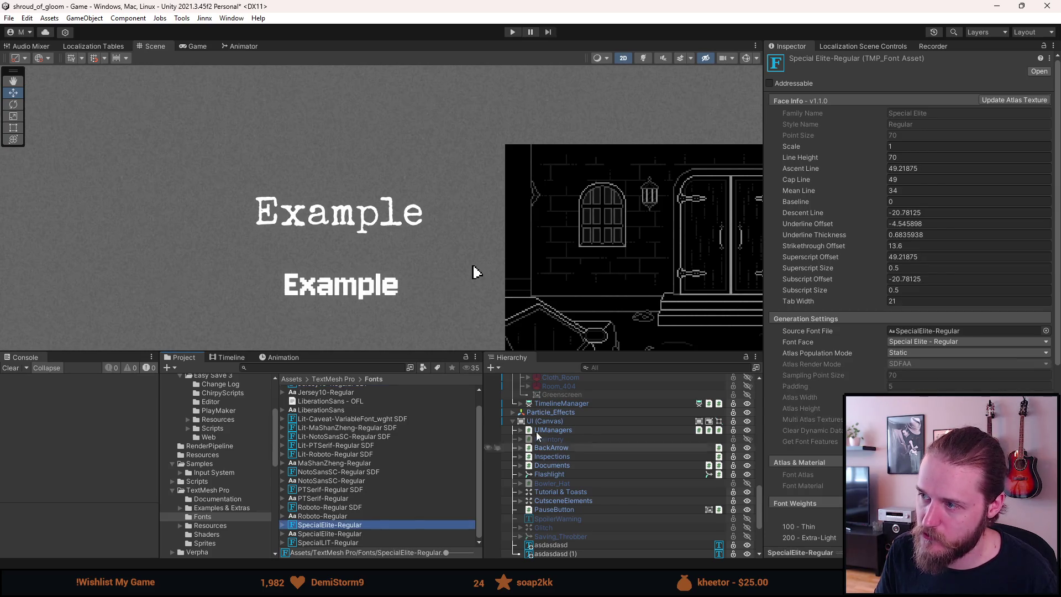
click(798, 101)
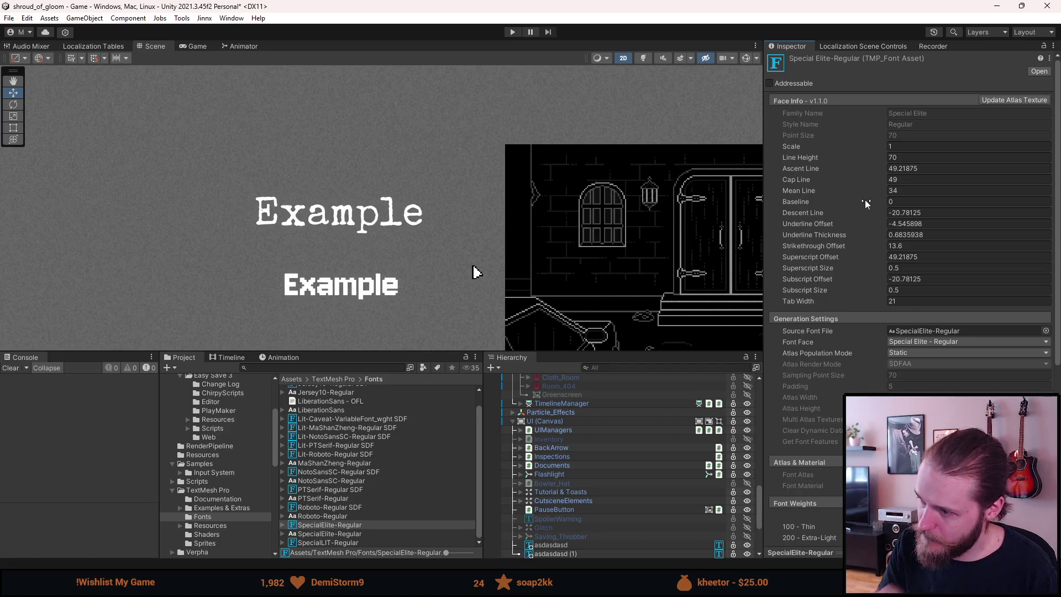
scroll(834, 354, down, 3)
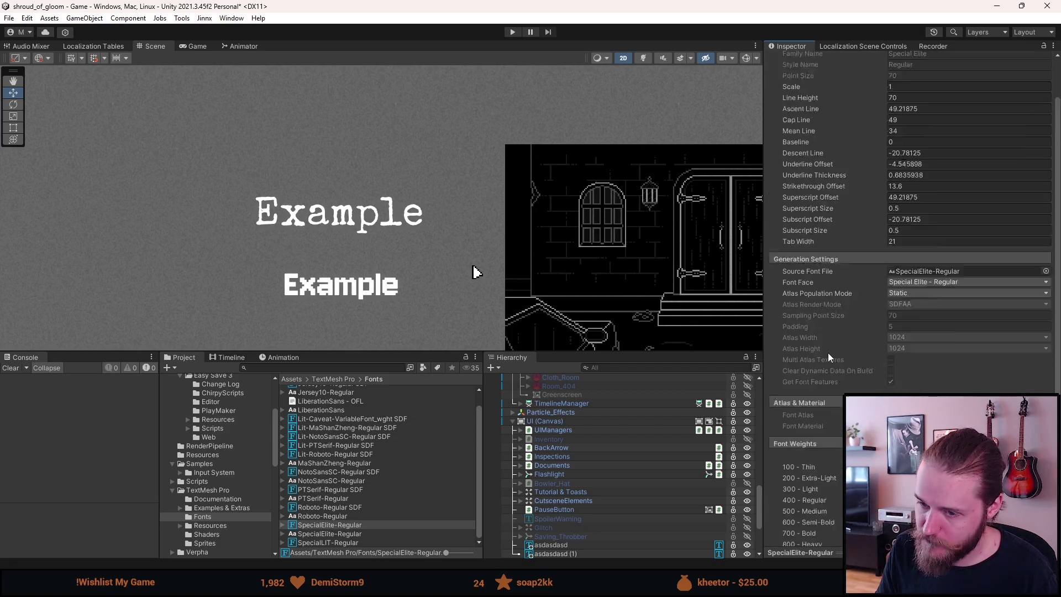
scroll(828, 353, up, 3)
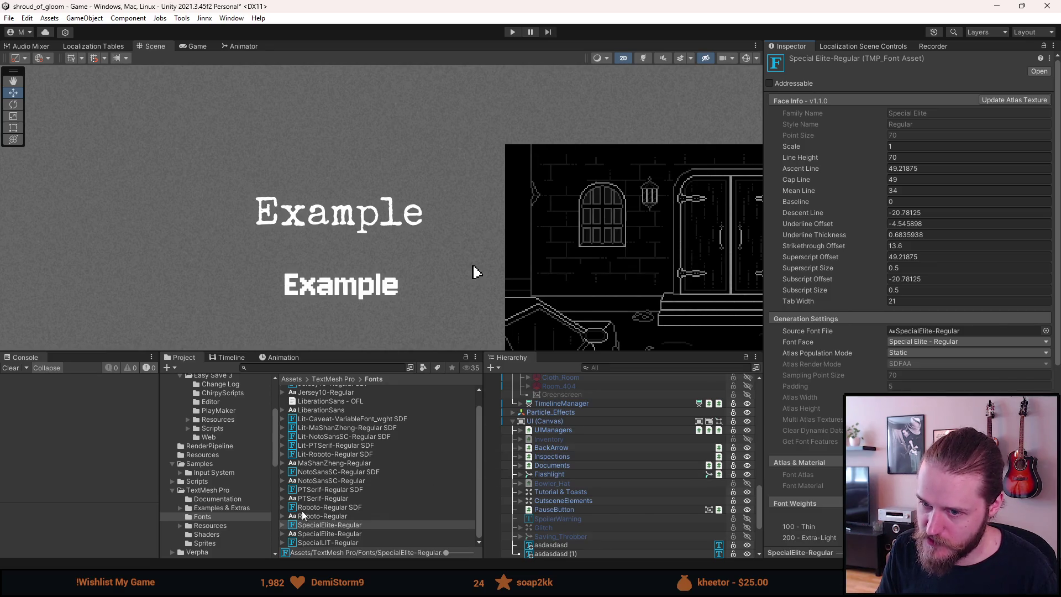
scroll(325, 407, up, 1)
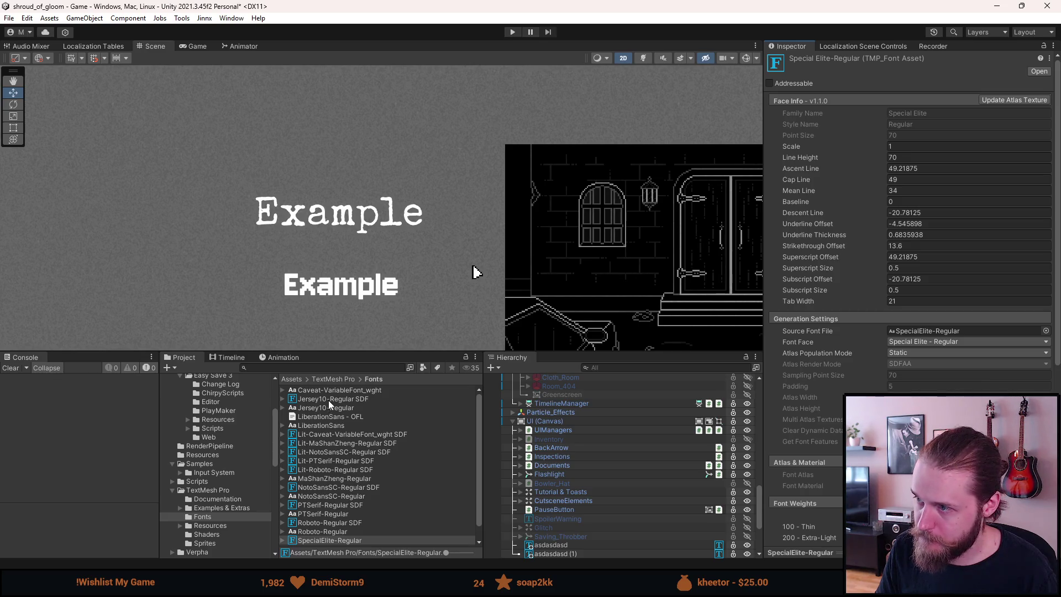
click(328, 400)
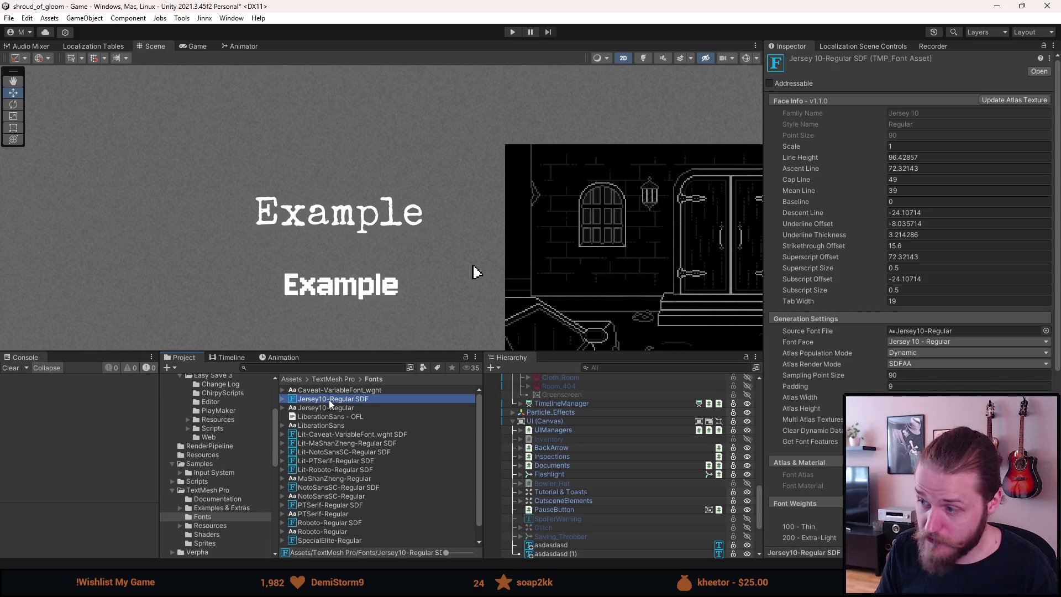
click(330, 542)
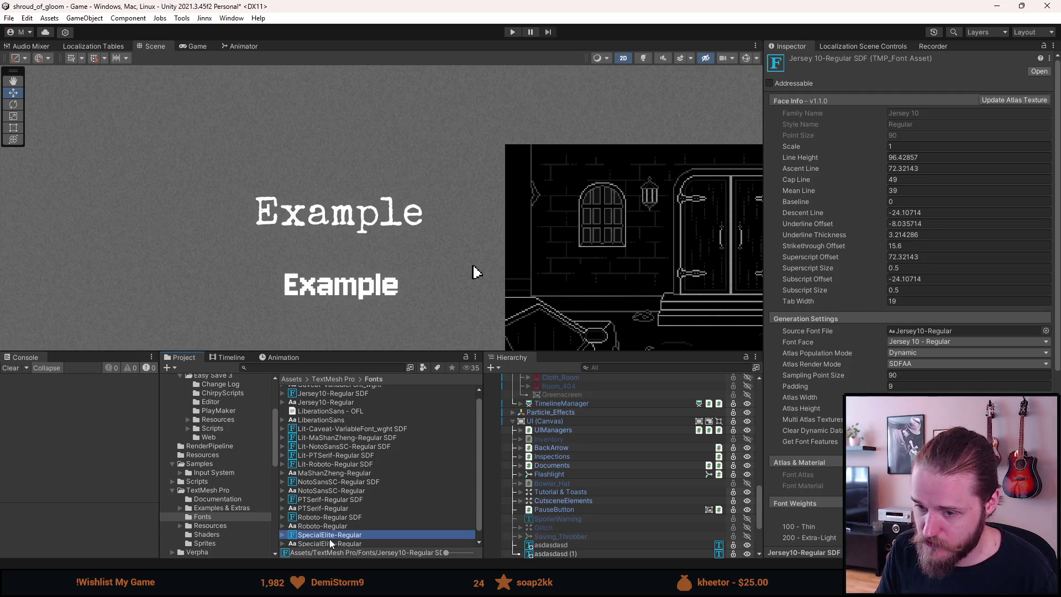
key(ctrl+z)
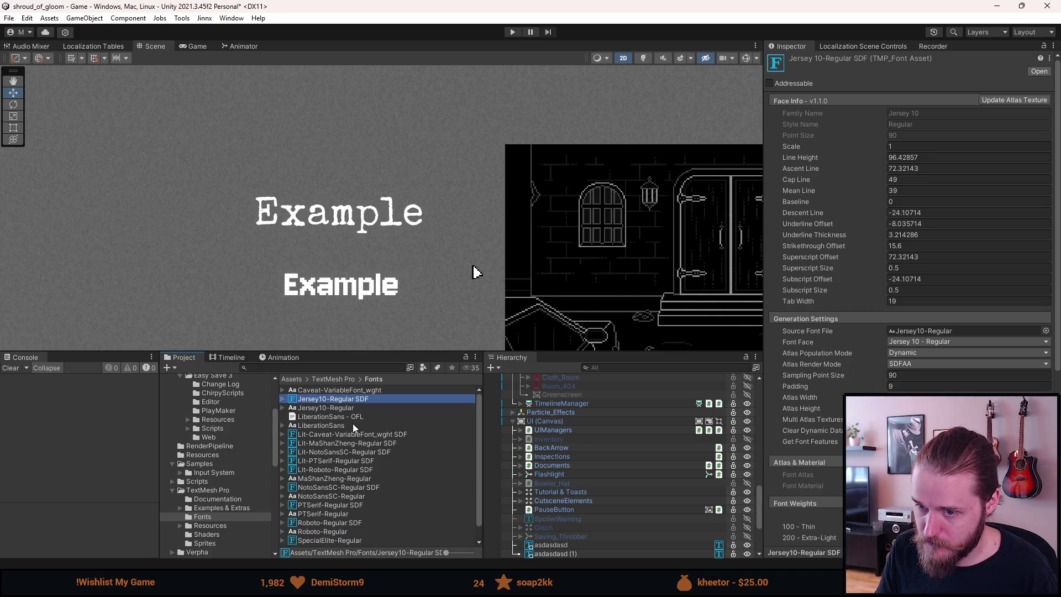
scroll(349, 433, down, 1)
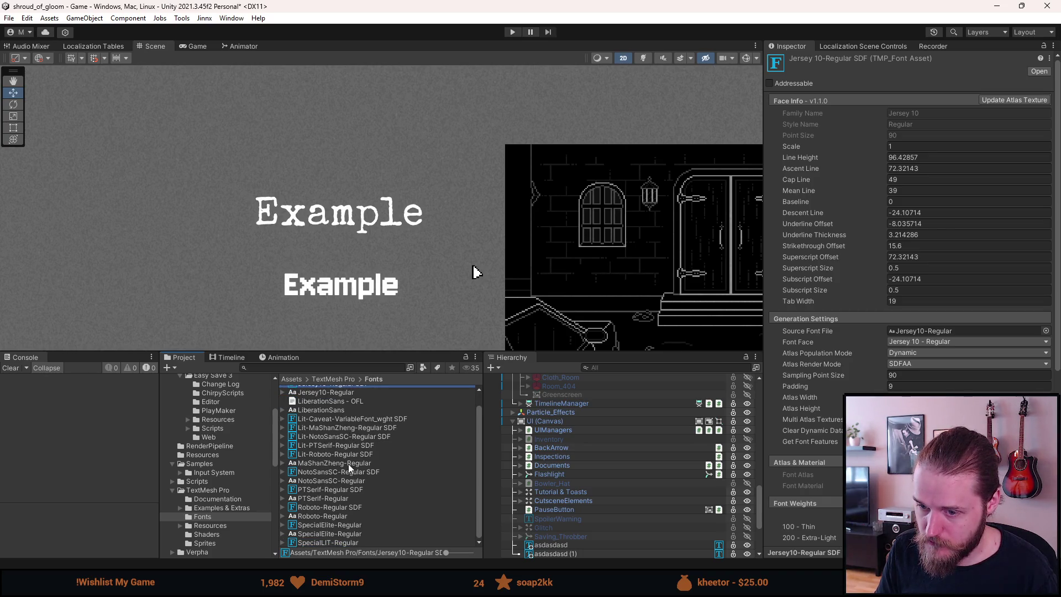
click(344, 526)
scroll(343, 526, up, 1)
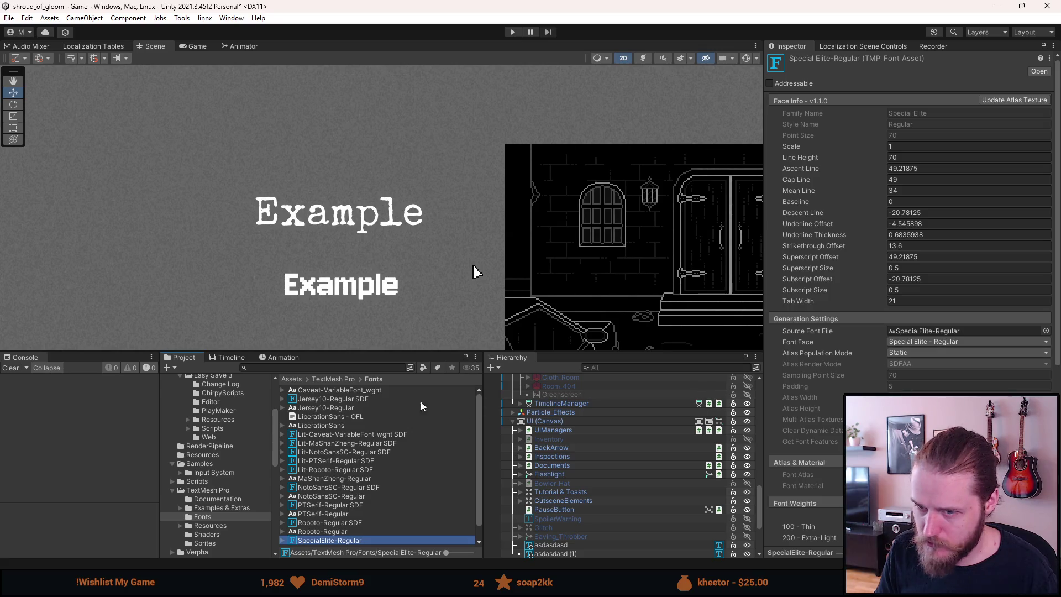
click(368, 398)
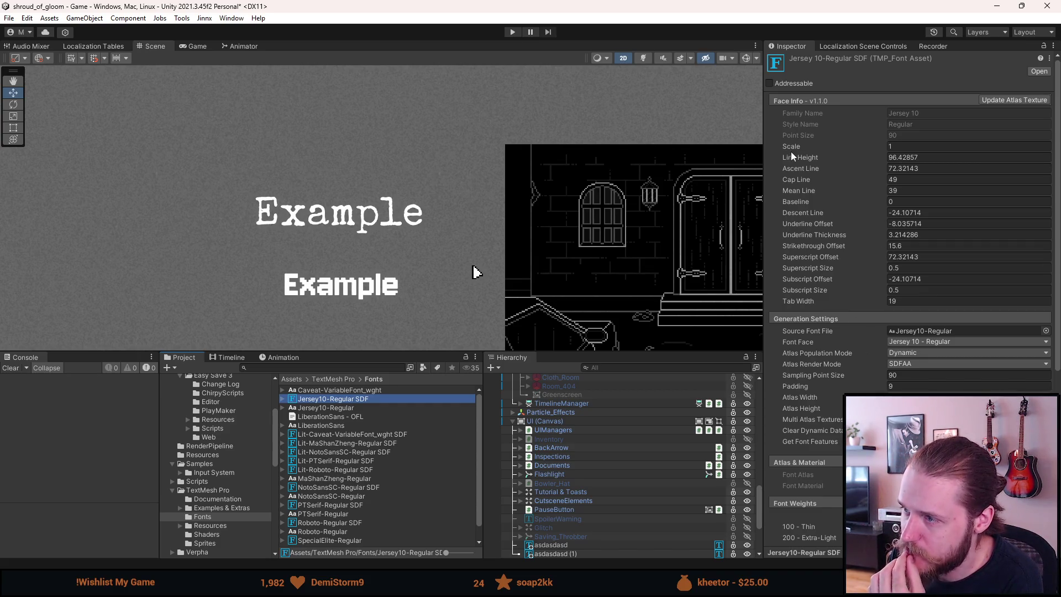
Compare Special Elite's face info with Jersey10-Regular SDF and select Jersey's Line Height field.
scroll(403, 495, down, 1)
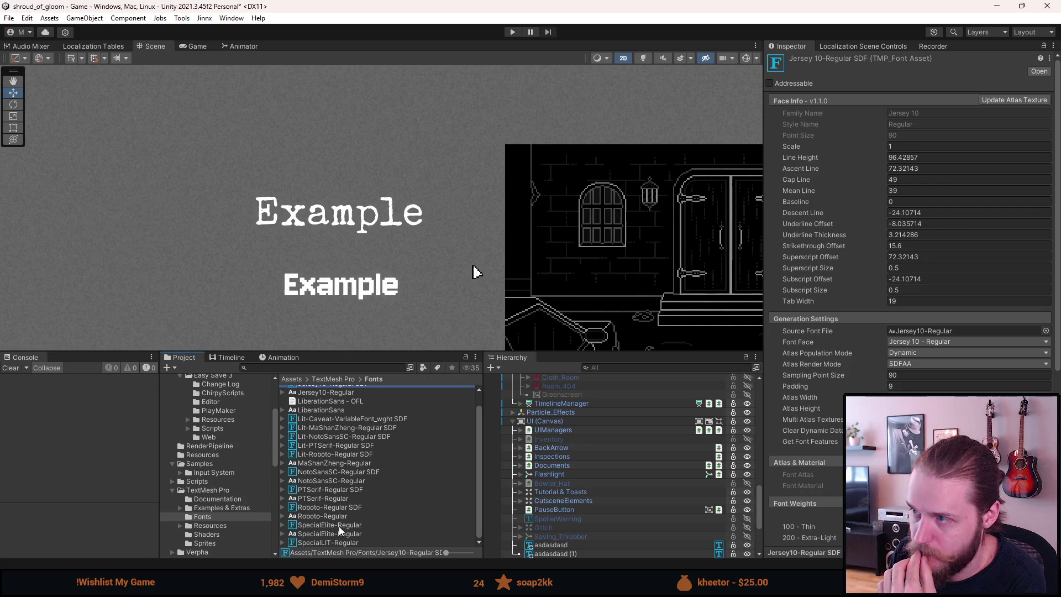
click(339, 525)
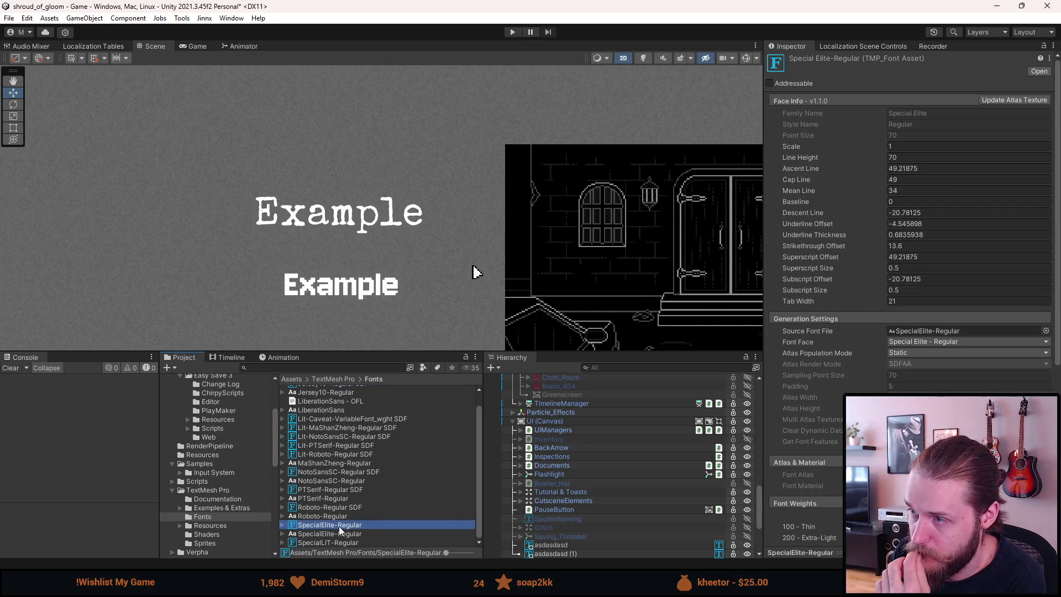
scroll(463, 502, up, 1)
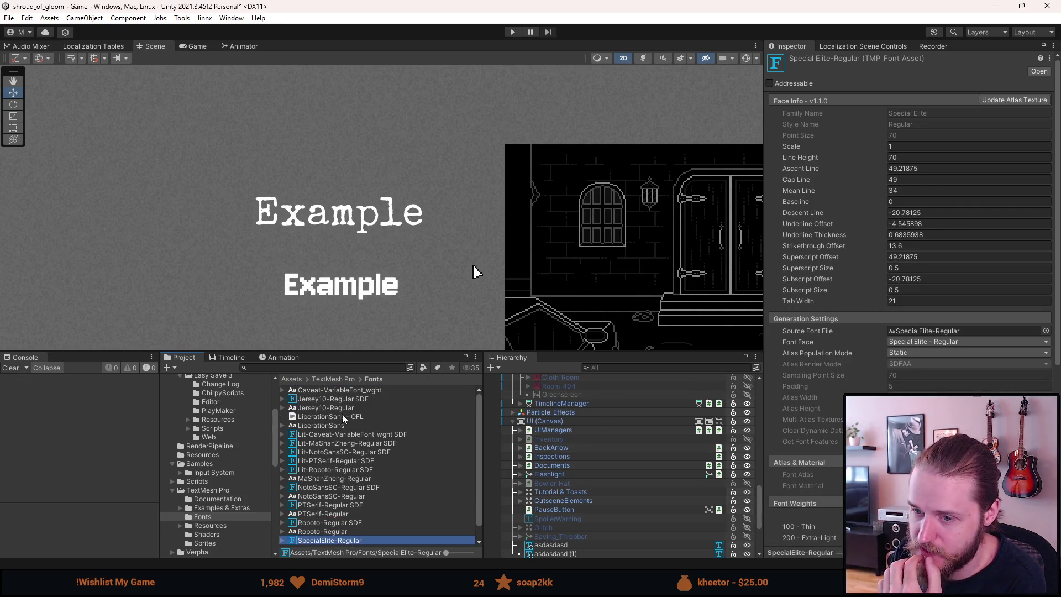
click(345, 399)
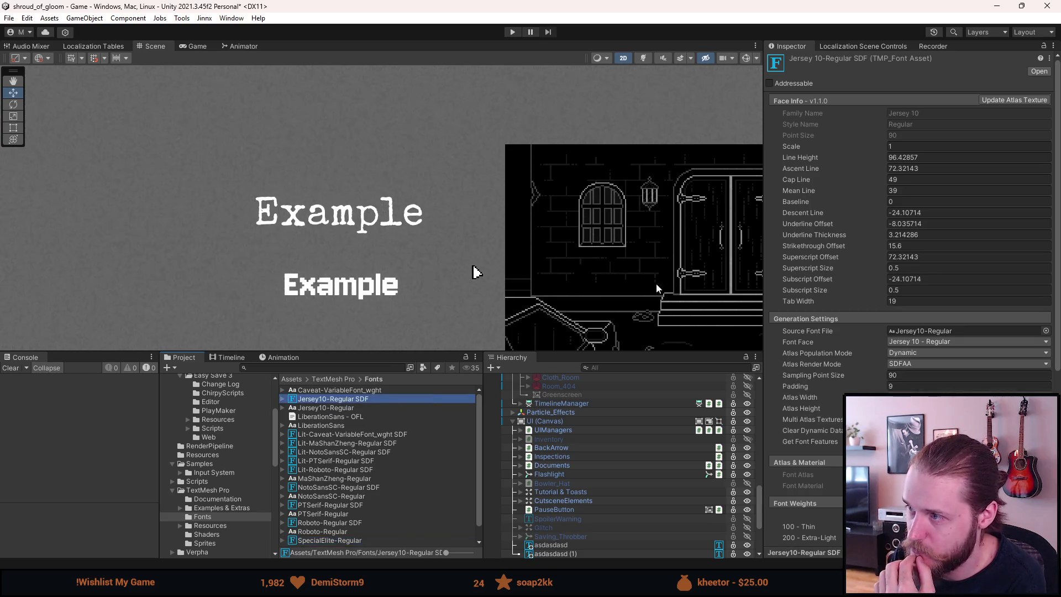
click(906, 157)
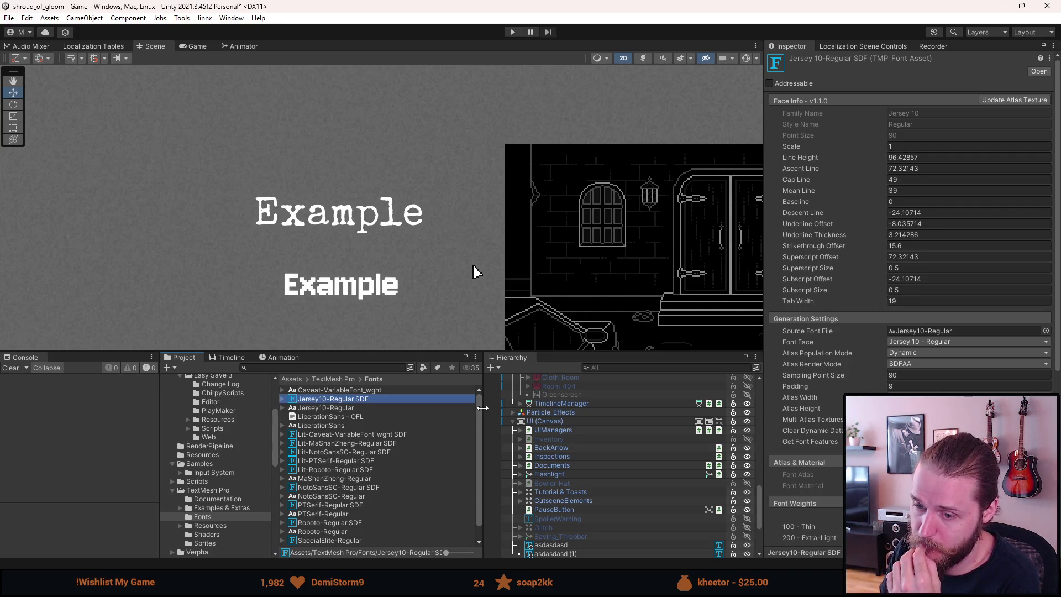
Recheck Special Elite's line height of 70, then select Jersey10's 96.42857 Line Height for replacing.
scroll(354, 543, down, 1)
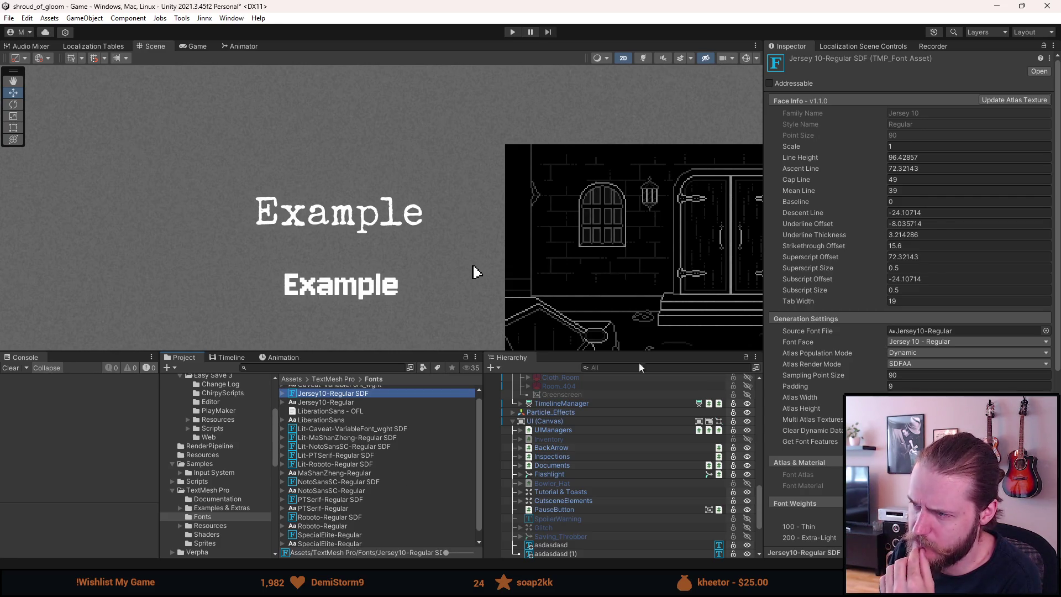
scroll(361, 492, up, 1)
scroll(343, 471, down, 2)
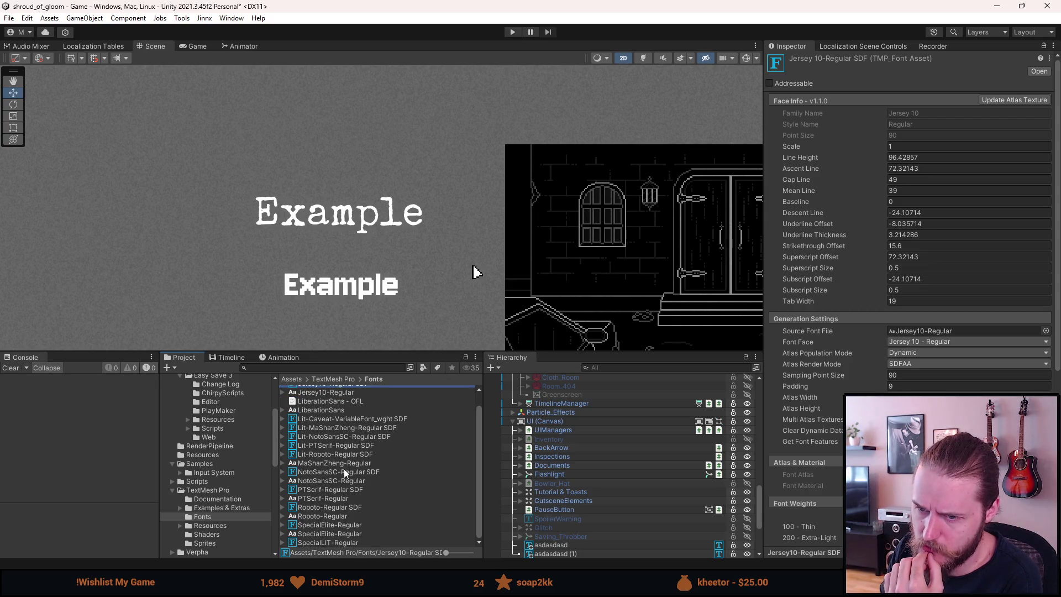
click(337, 525)
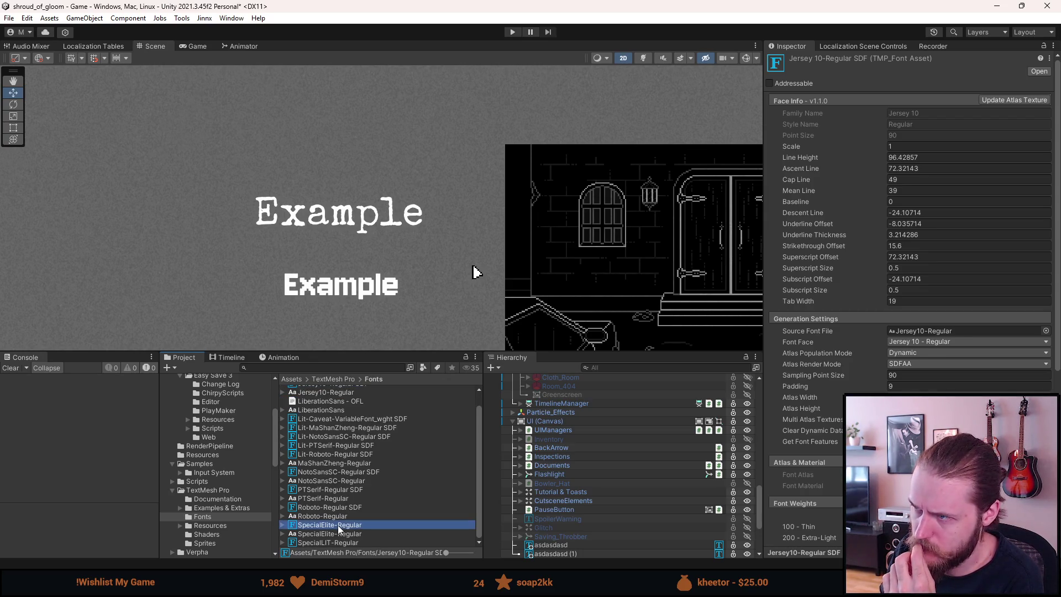
scroll(337, 524, up, 1)
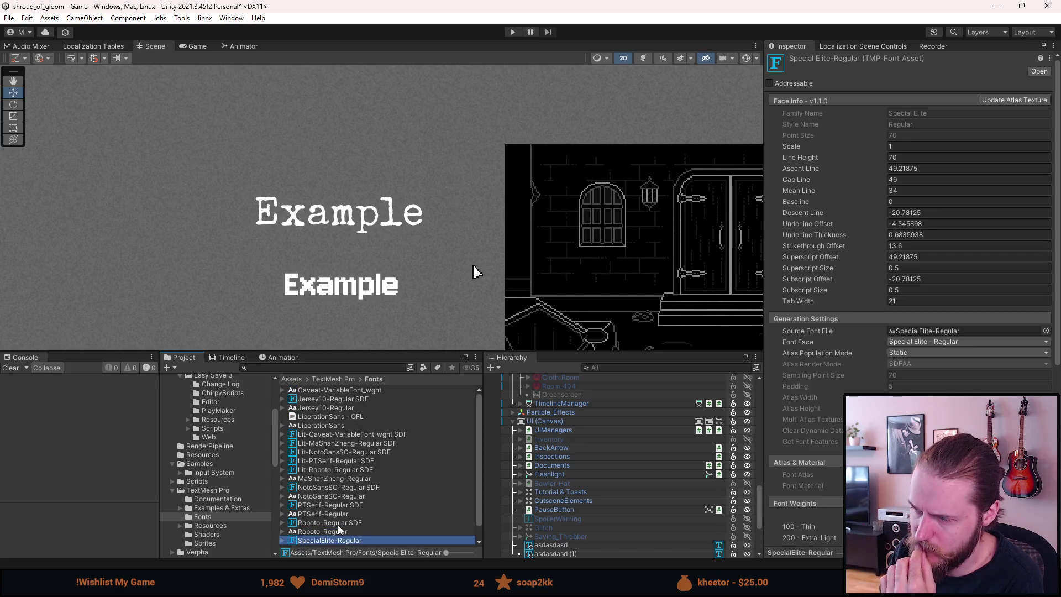
click(332, 400)
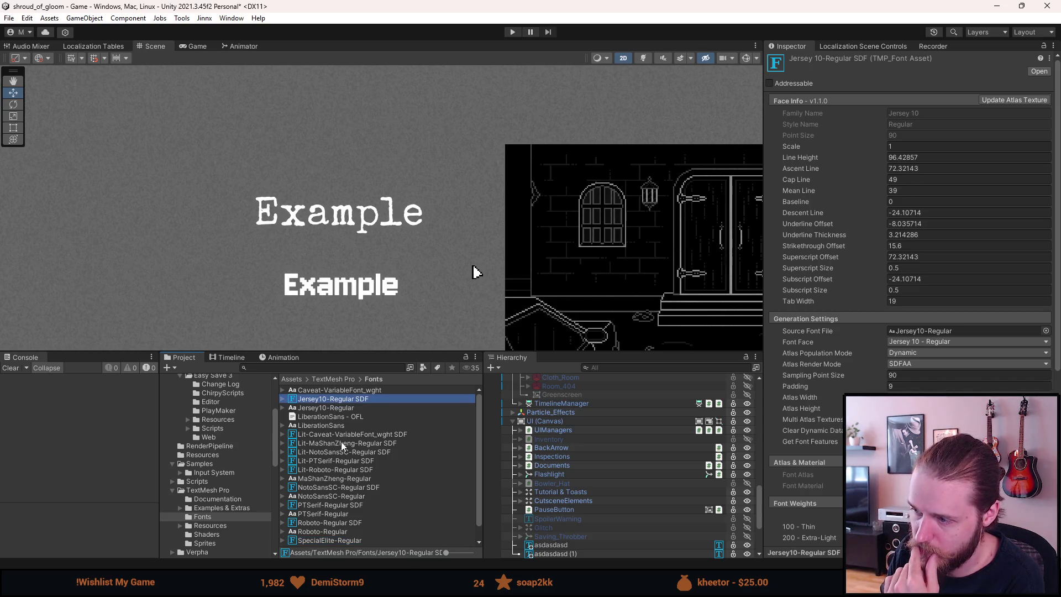
scroll(341, 442, down, 1)
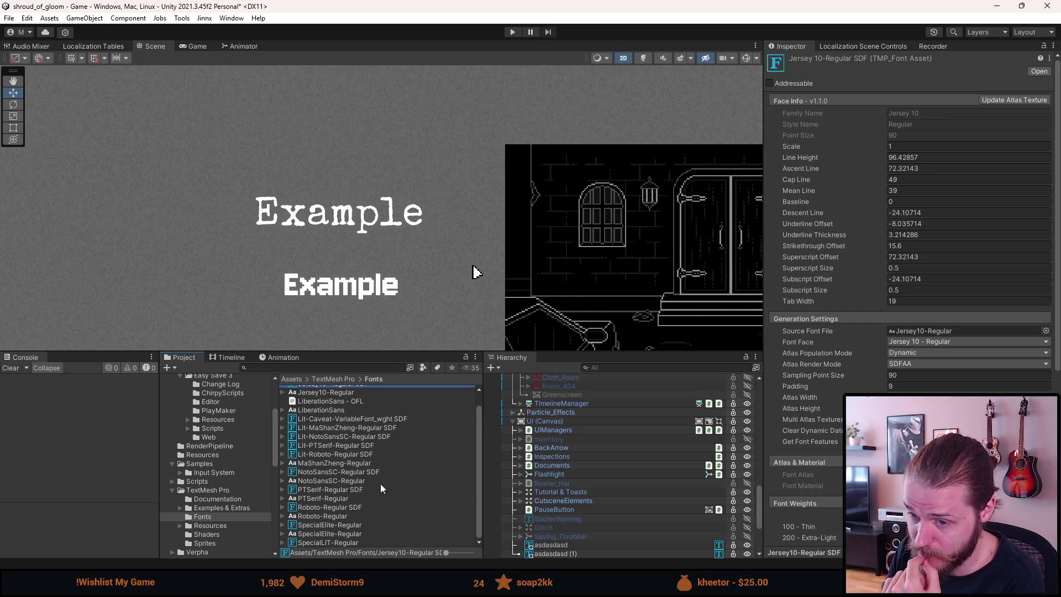
click(911, 157)
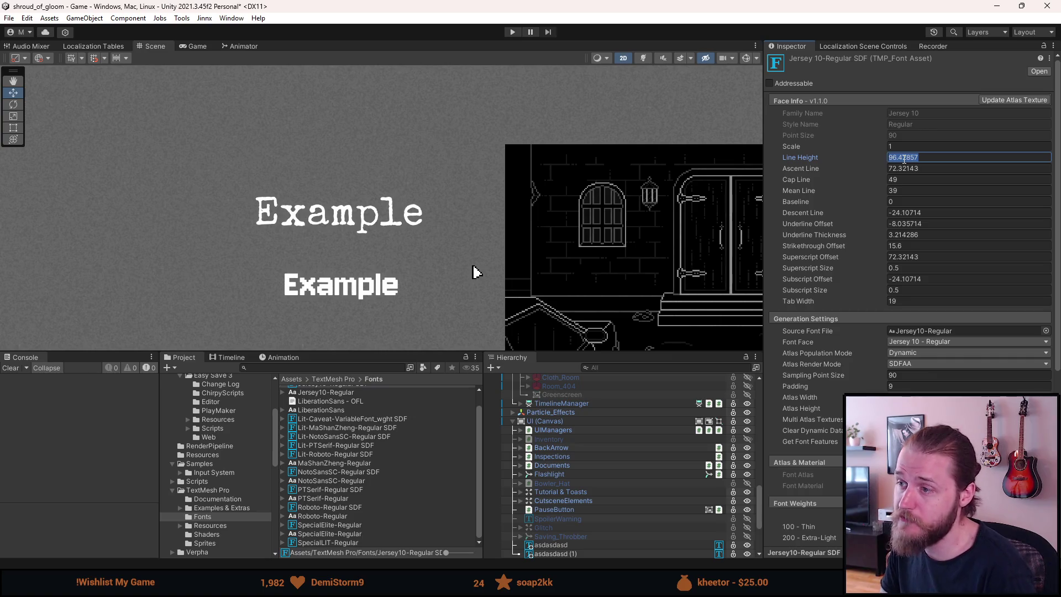
Set Jersey10-Regular SDF's line height to 70, reselect SpecialElite-Regular SDF, and start Play mode.
text(70)
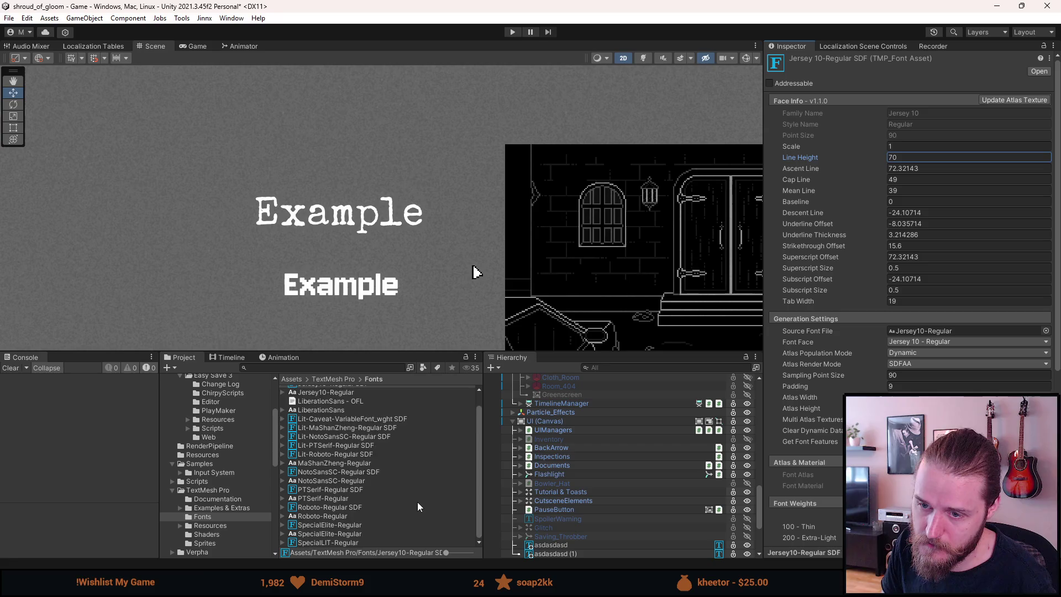
click(331, 525)
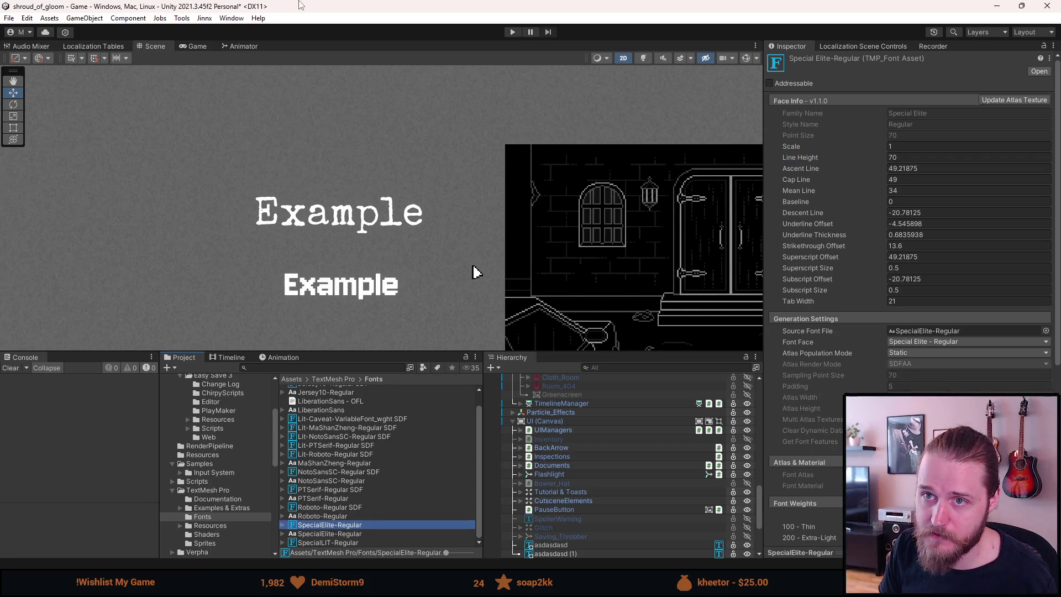
click(514, 32)
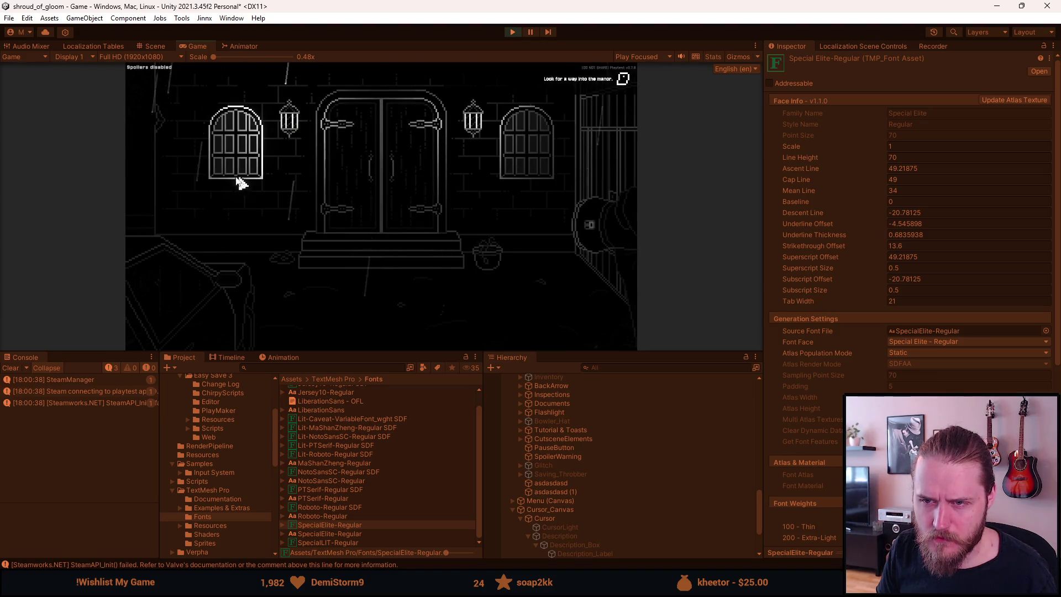
In the running game, grant all tools via the dev overlay and open Settings > Accessibility to check the font.
key(F1)
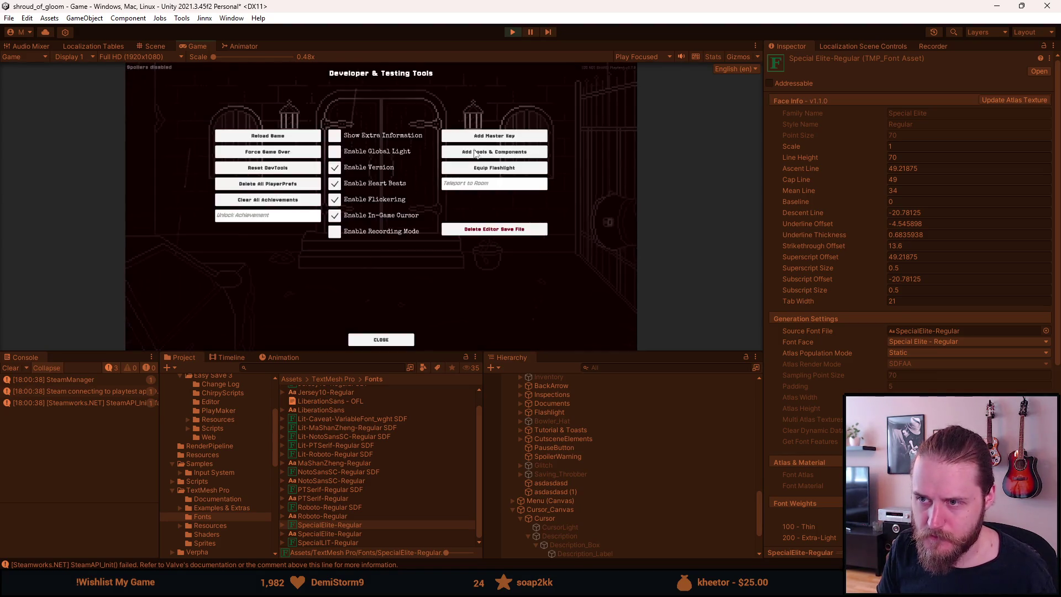
click(472, 155)
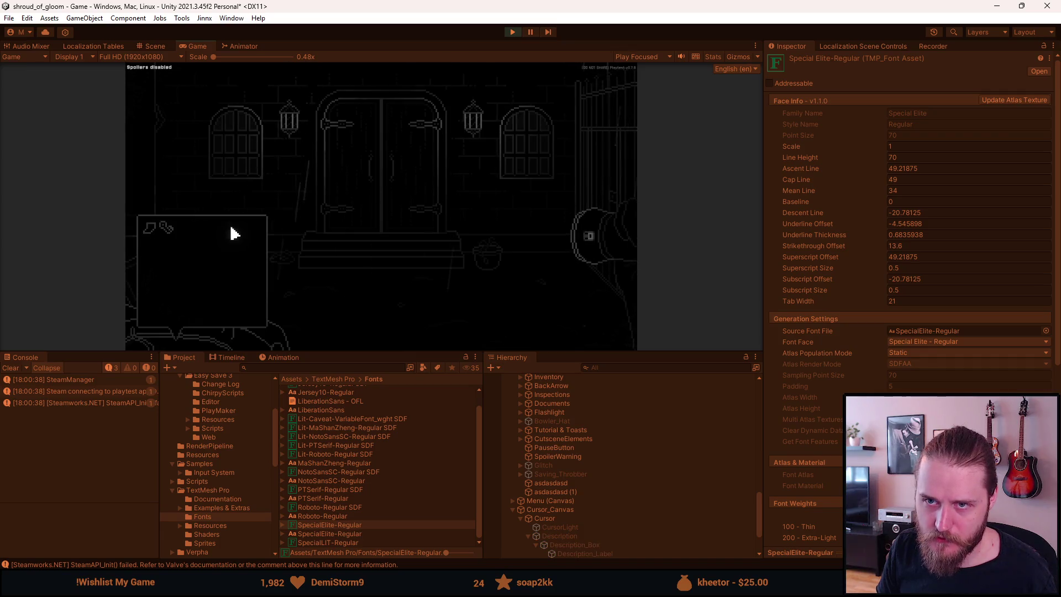
key(alt+Tab)
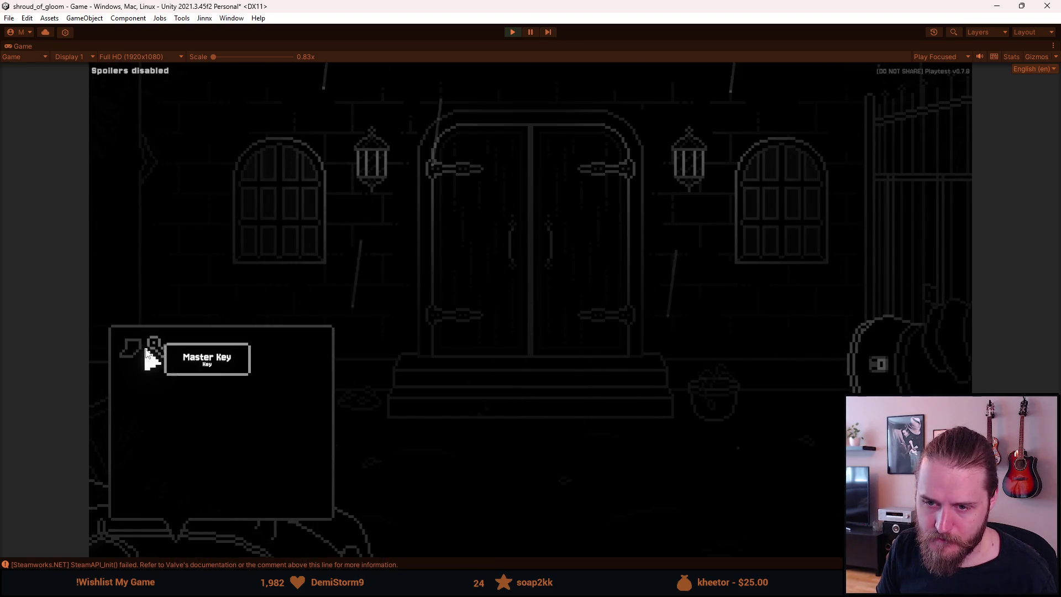
key(Escape)
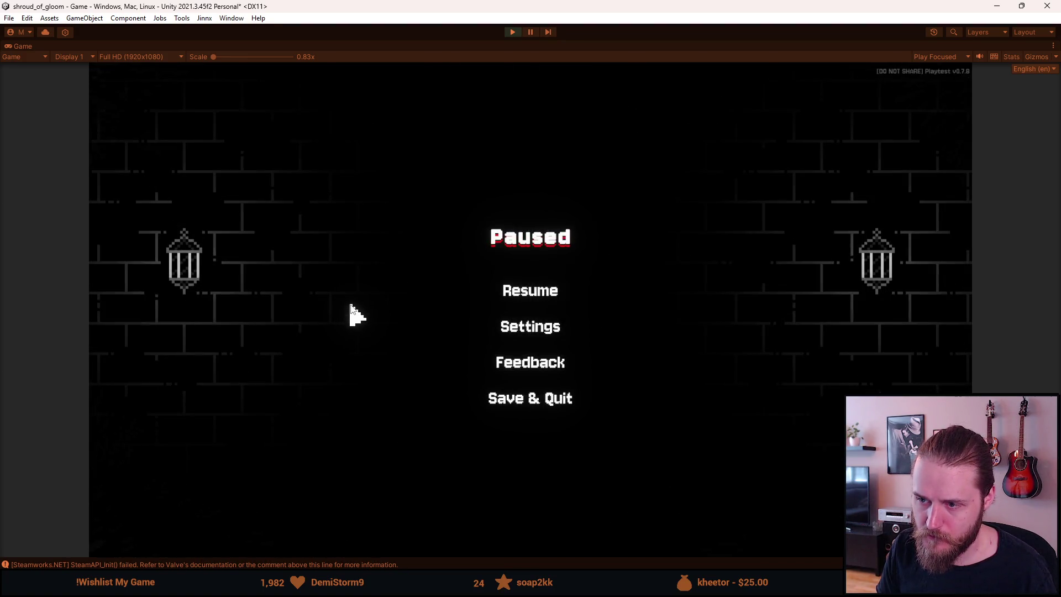
click(547, 332)
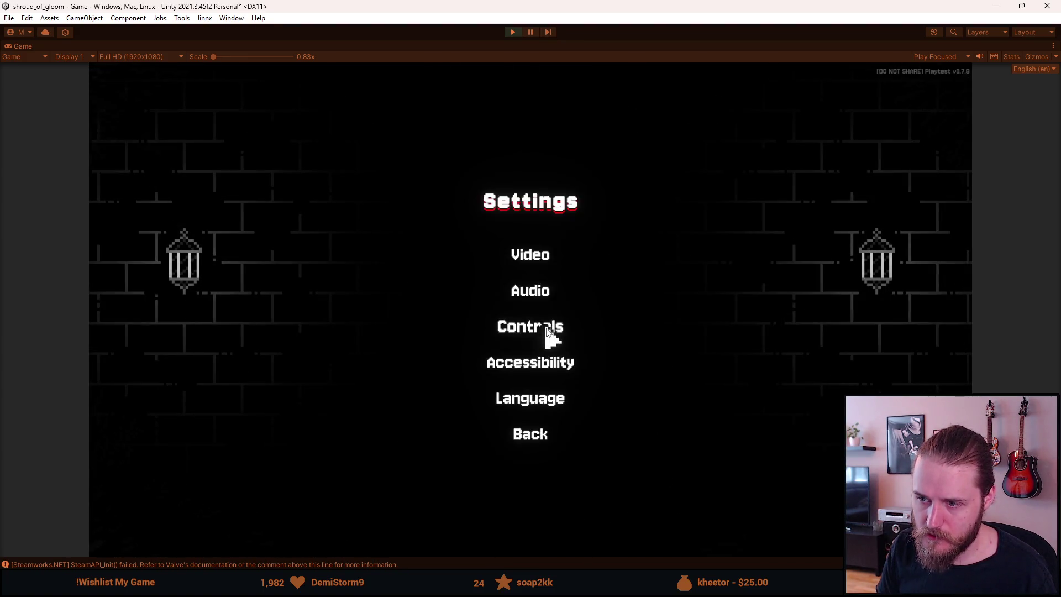
click(528, 359)
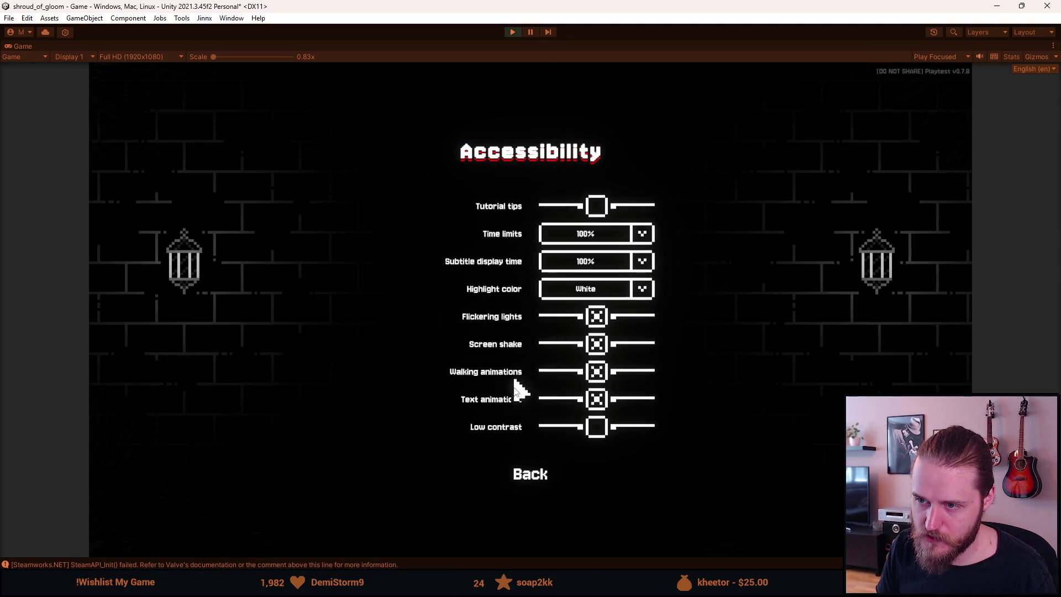
Leave the game menus, stop Play mode, and set Special Elite's scale to 1,4.
key(Escape)
key(Escape)
key(Escape)
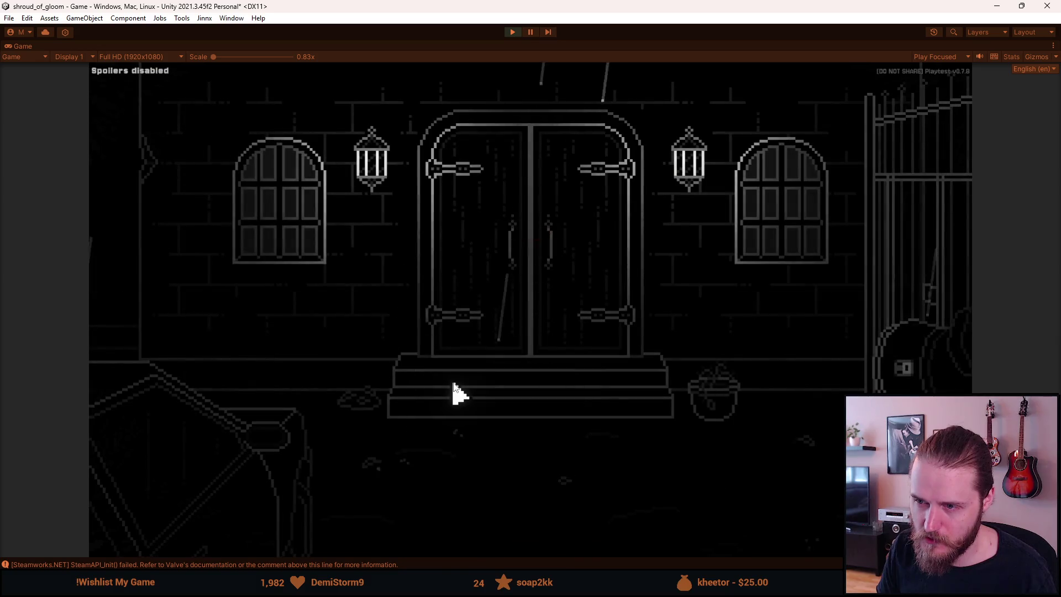
click(512, 31)
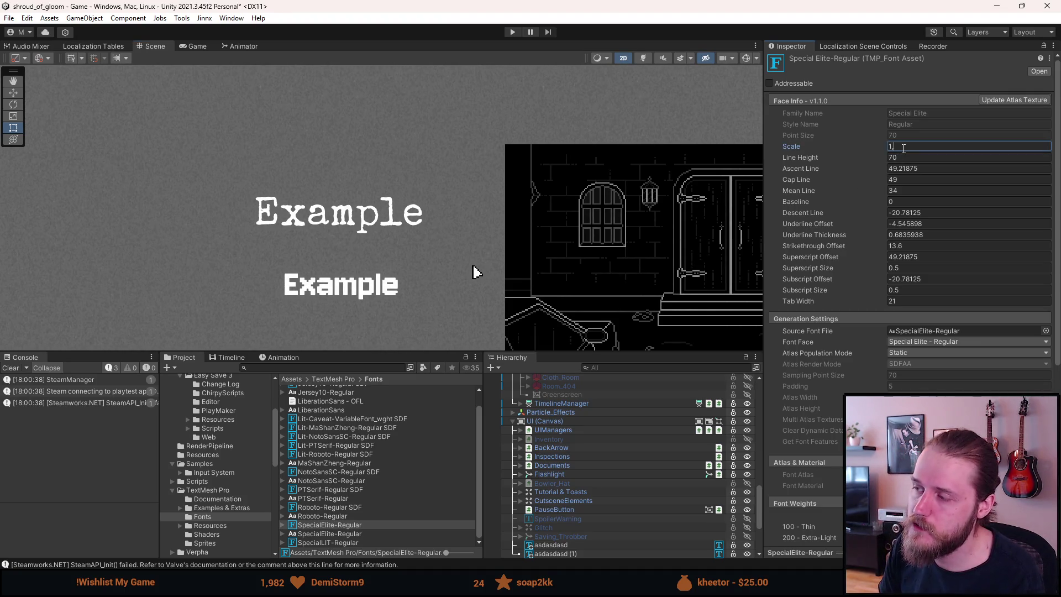
text(,4)
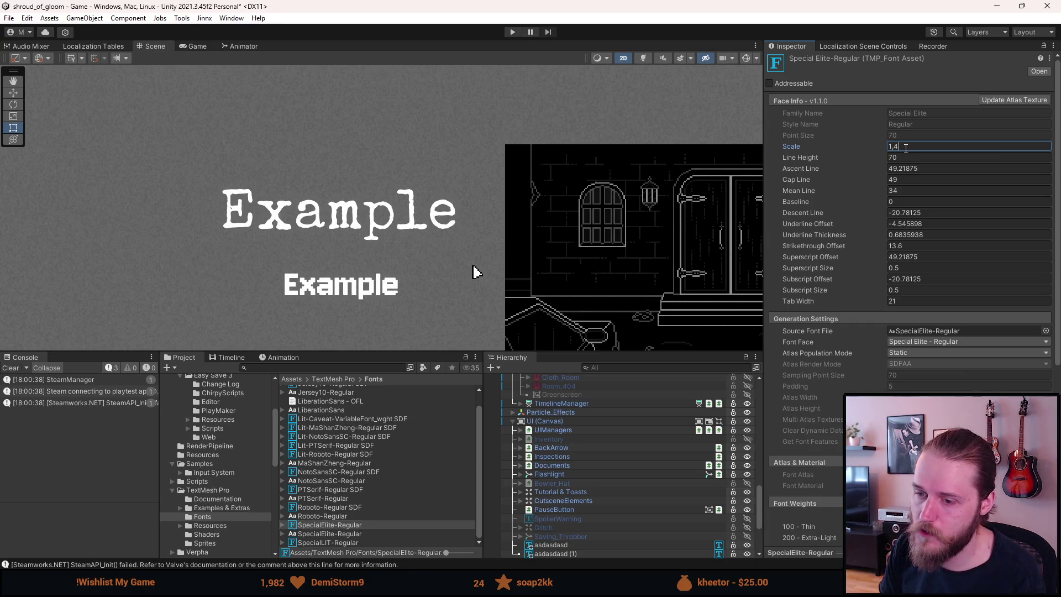
Revert Special Elite's scale to 1 and set Jersey10-Regular SDF's scale to 1.35.
key(BackSpace)
key(BackSpace)
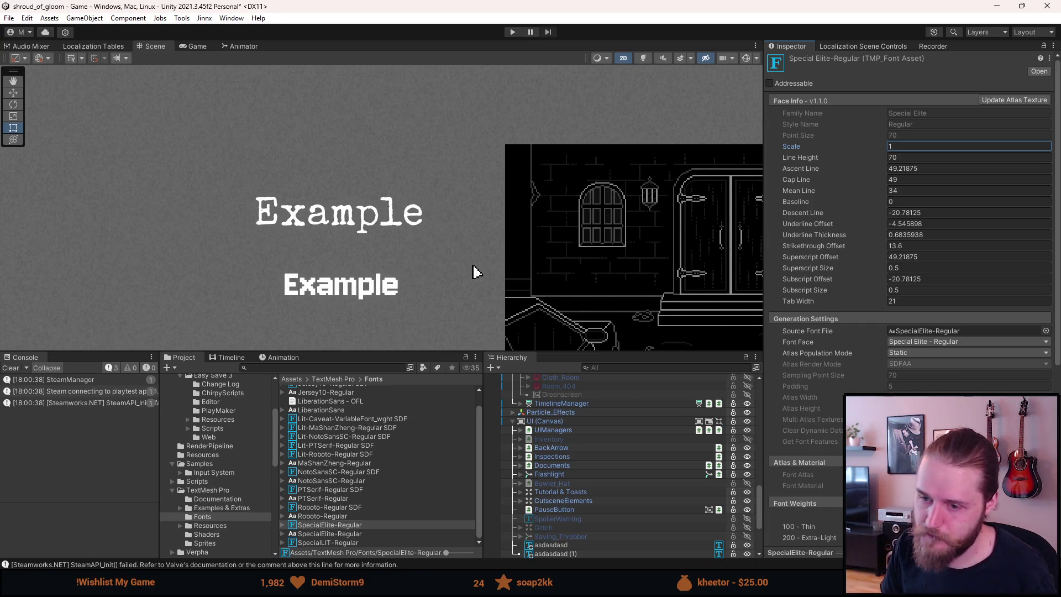
scroll(334, 538, up, 1)
click(338, 407)
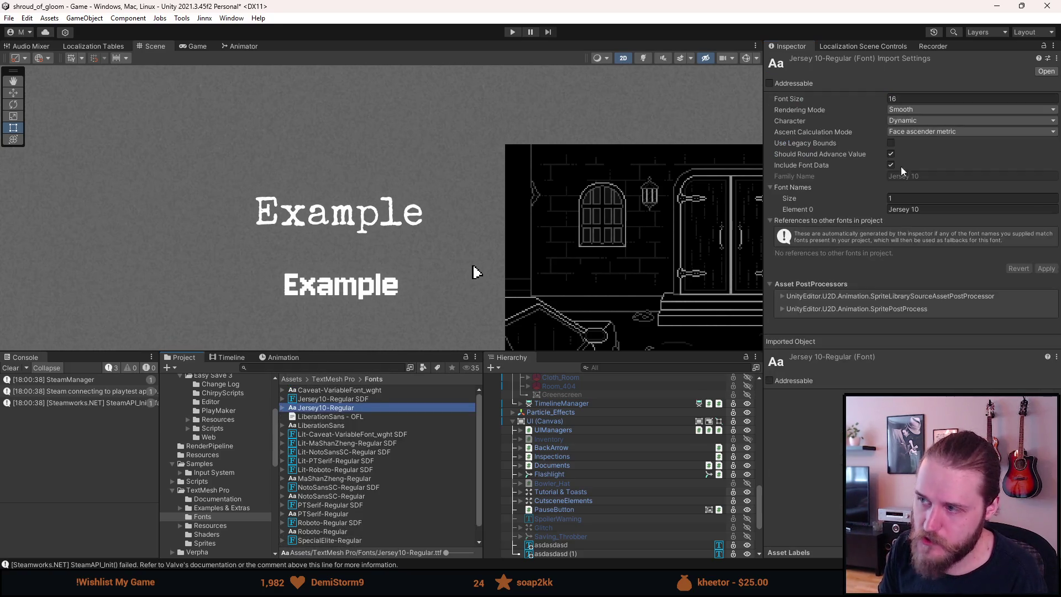
click(366, 399)
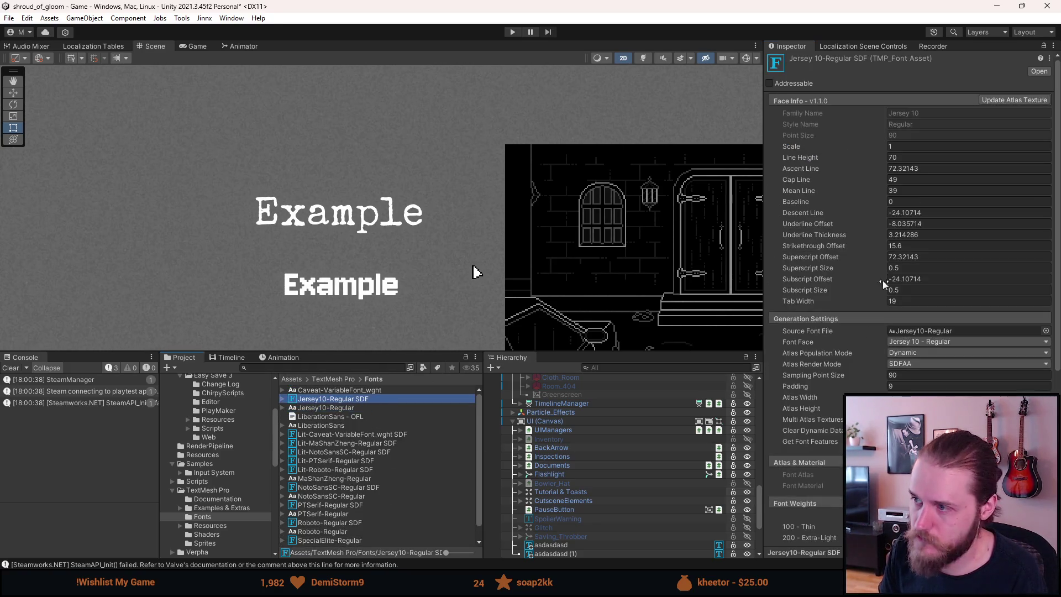
click(902, 148)
text(,4)
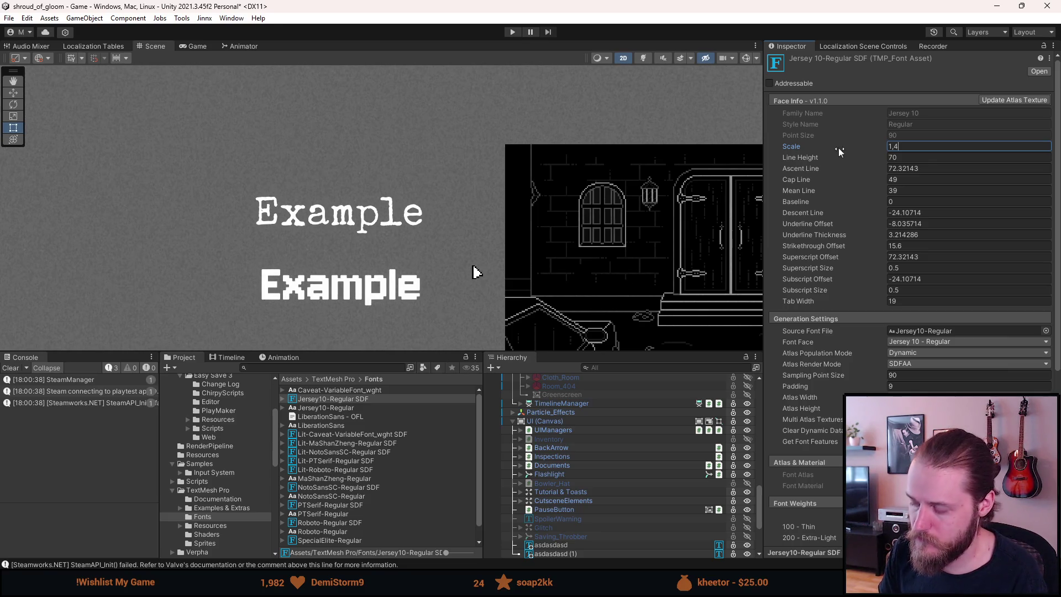
key(BackSpace)
text(3)
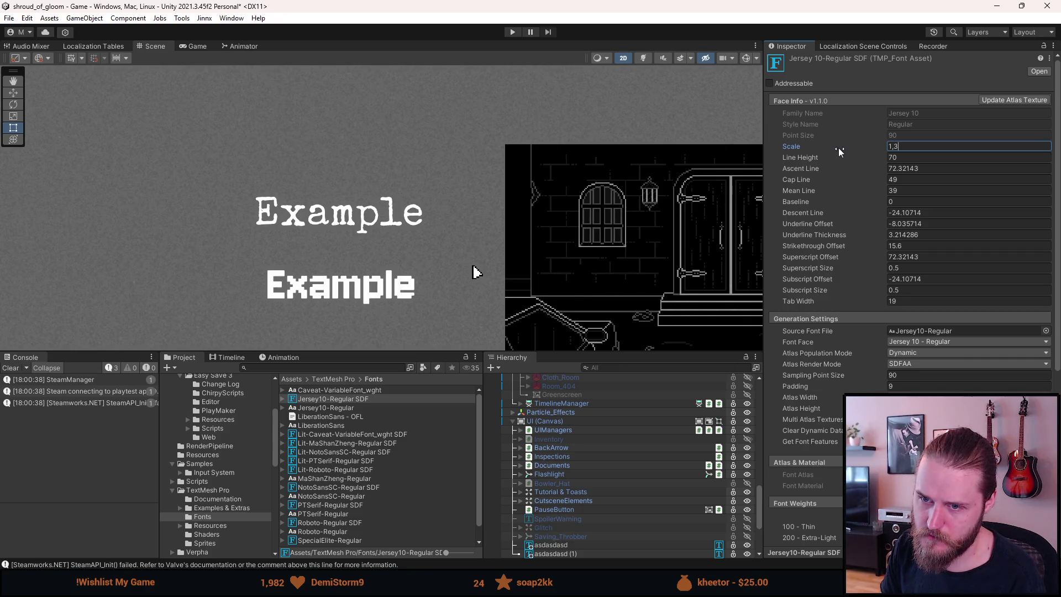
text(5)
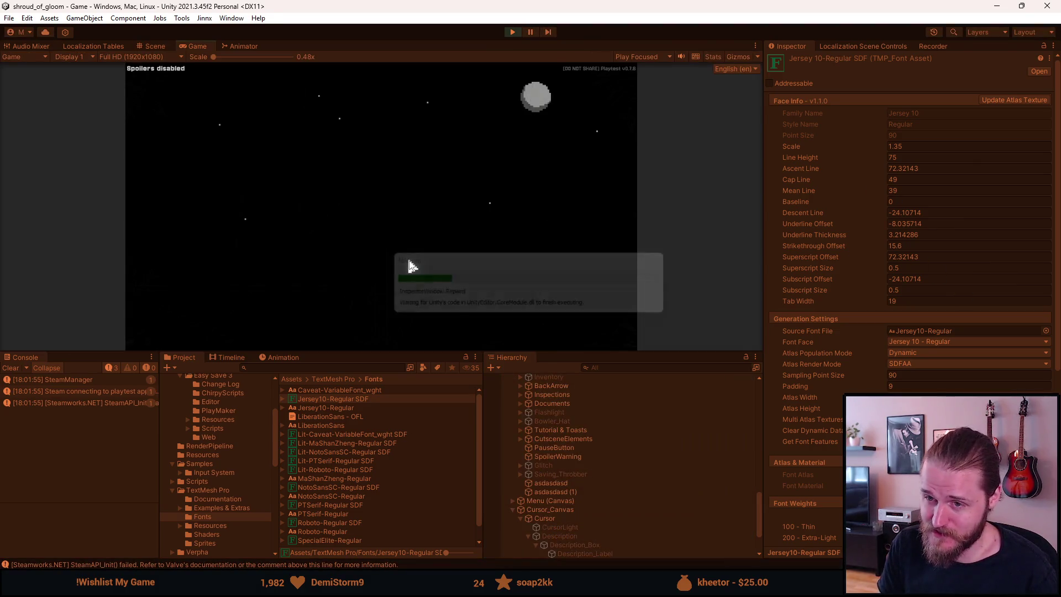
Enlarge the Game view and grant the player the master key through the developer tools.
drag(361, 351, 331, 469)
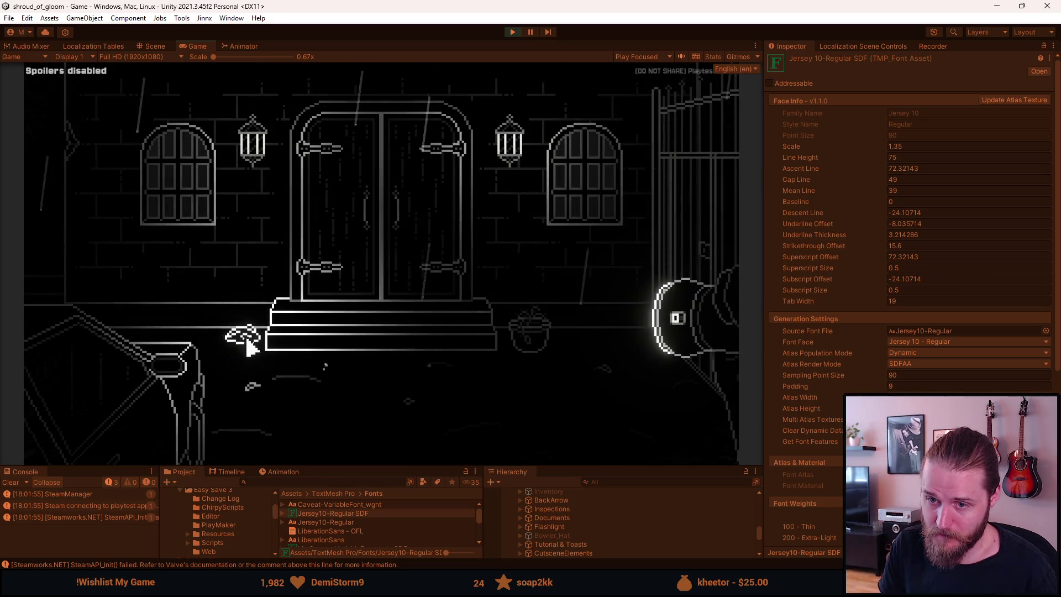
click(261, 370)
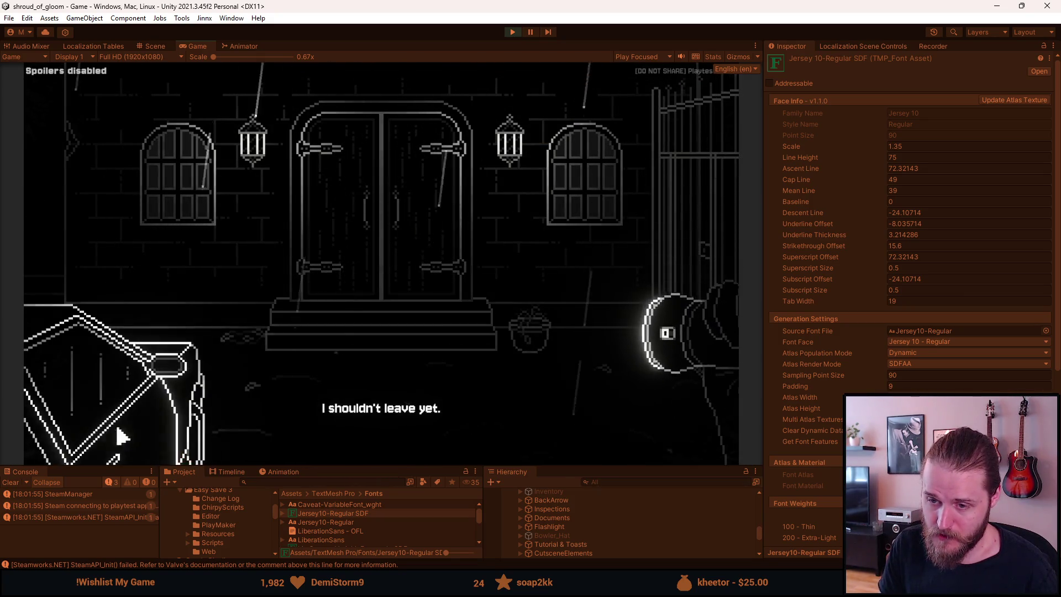
key(grave)
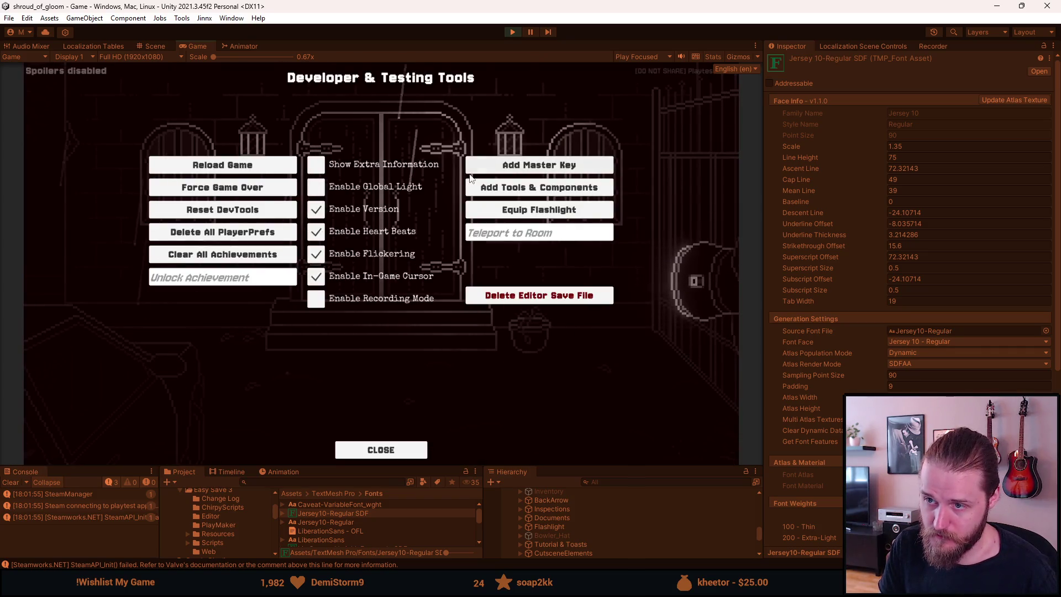
click(479, 170)
Open the A Brother's Concern letter from the inventory and expand Inspections in the Hierarchy.
click(111, 445)
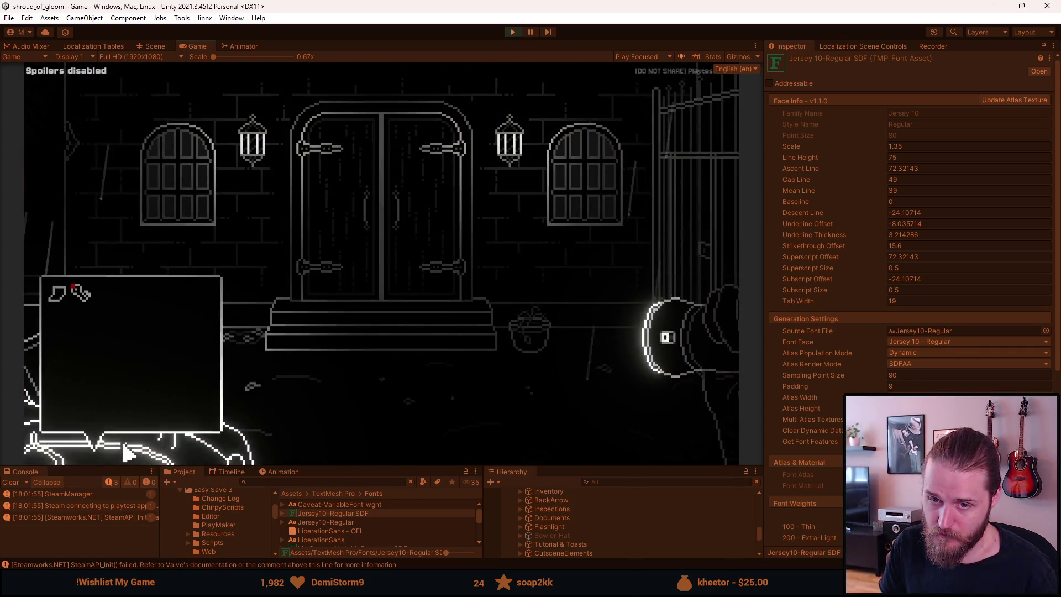
click(55, 301)
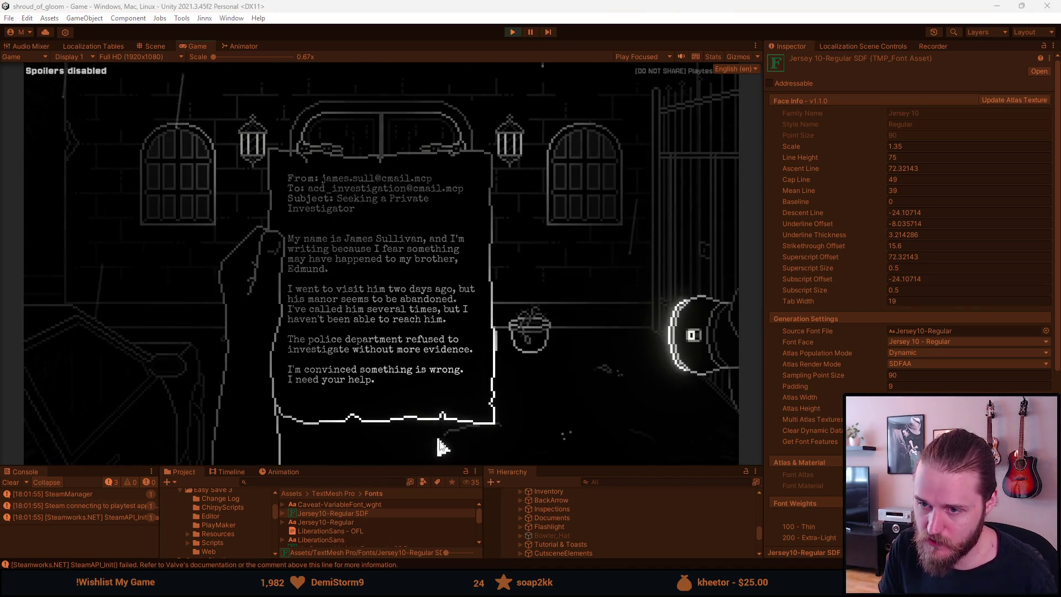
scroll(553, 529, down, 2)
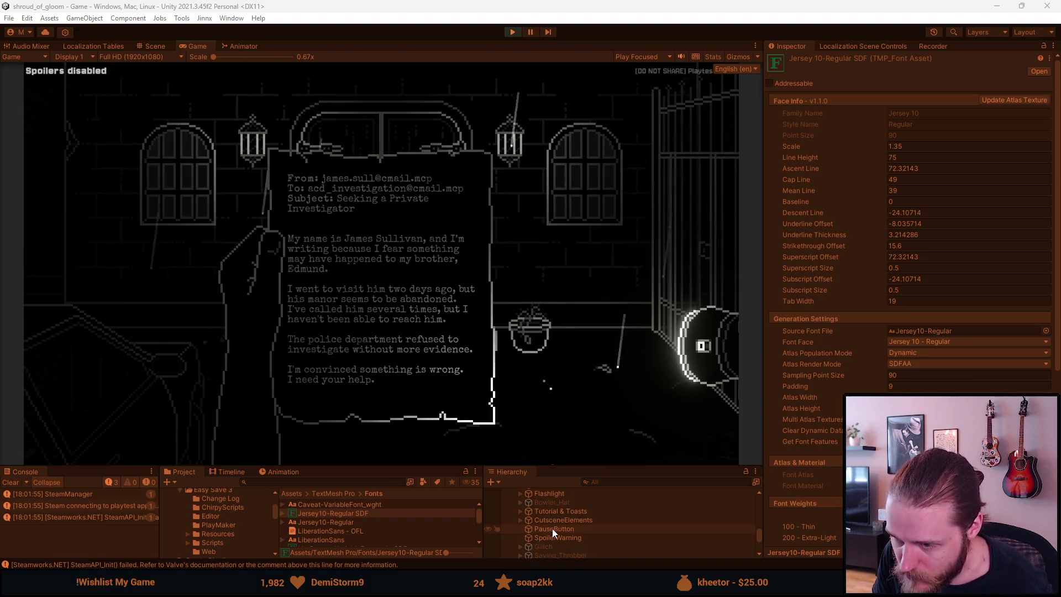
scroll(552, 529, up, 2)
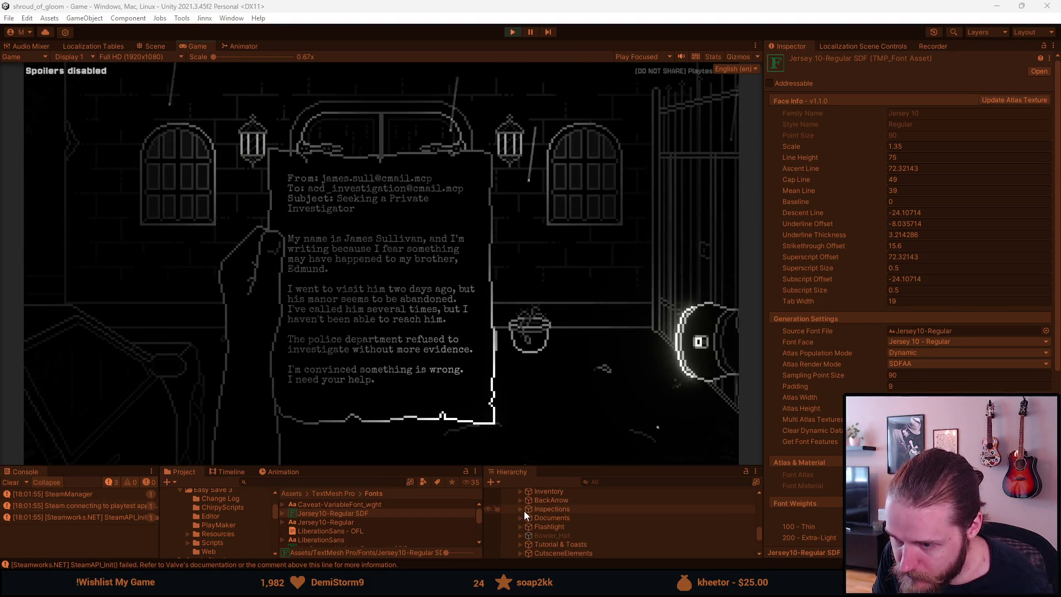
click(522, 509)
Drill into Inspection_Objects > Document_A4 > A_Brothers_Concern(Clone) and select Text and Text (1).
click(528, 526)
click(536, 543)
click(543, 529)
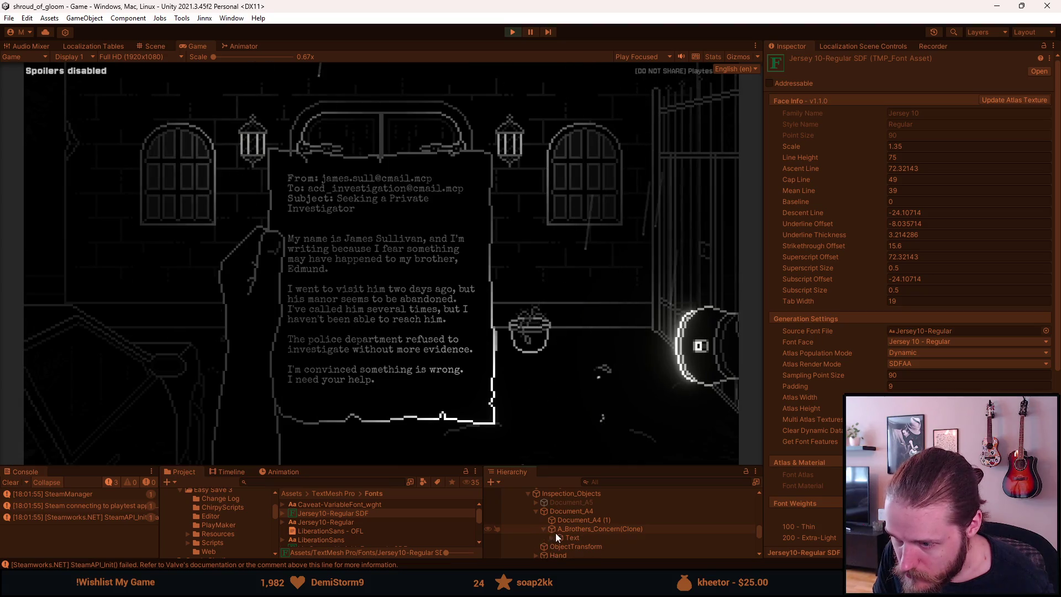
click(552, 538)
click(574, 540)
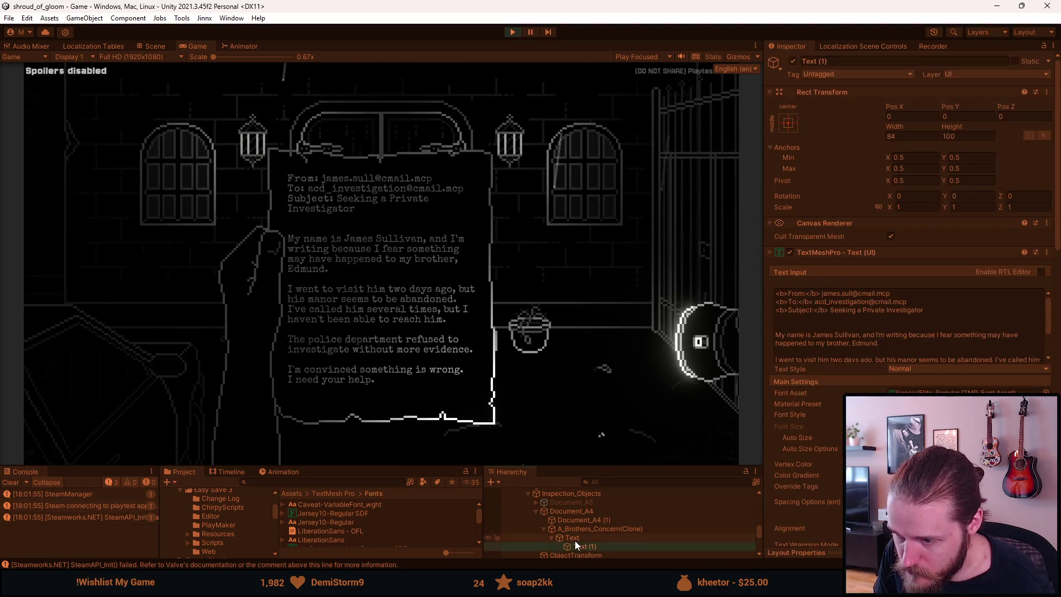
click(592, 536)
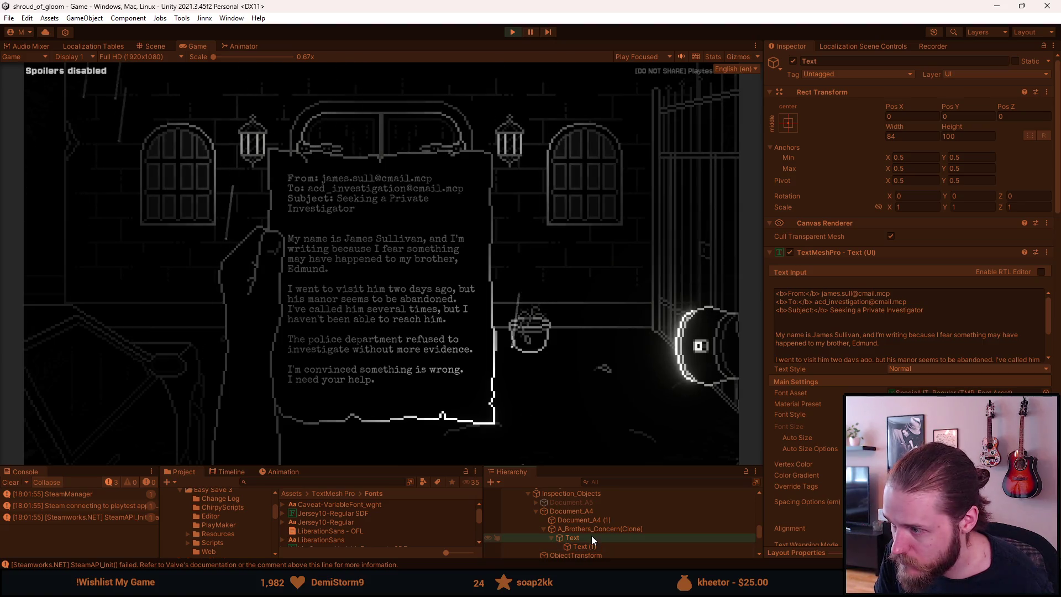
shift+click(591, 545)
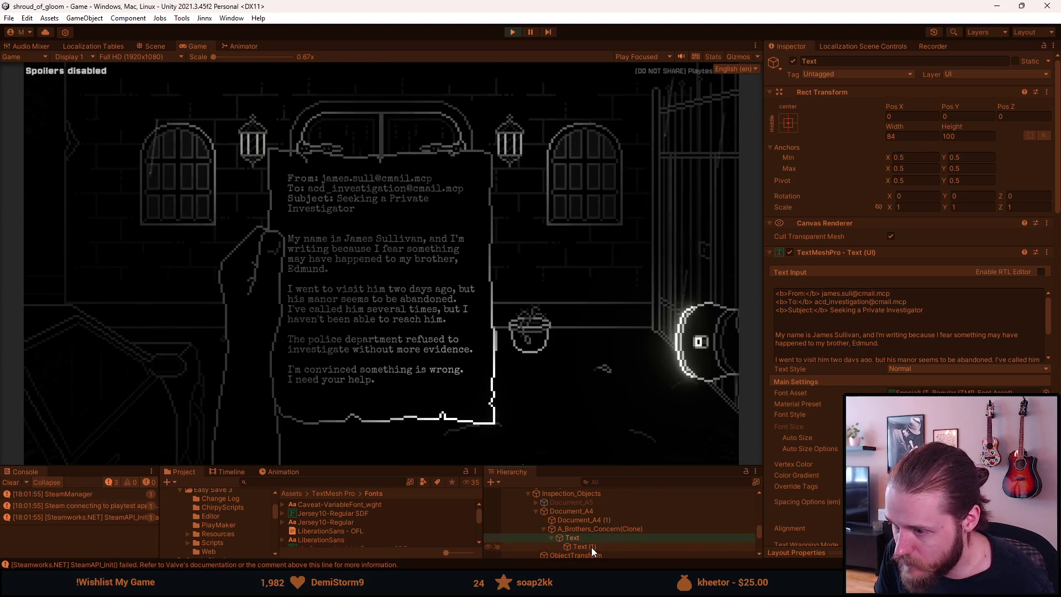
Set both texts' Font Asset to Jersey10-Regular SDF and maximize the Game view.
click(1046, 393)
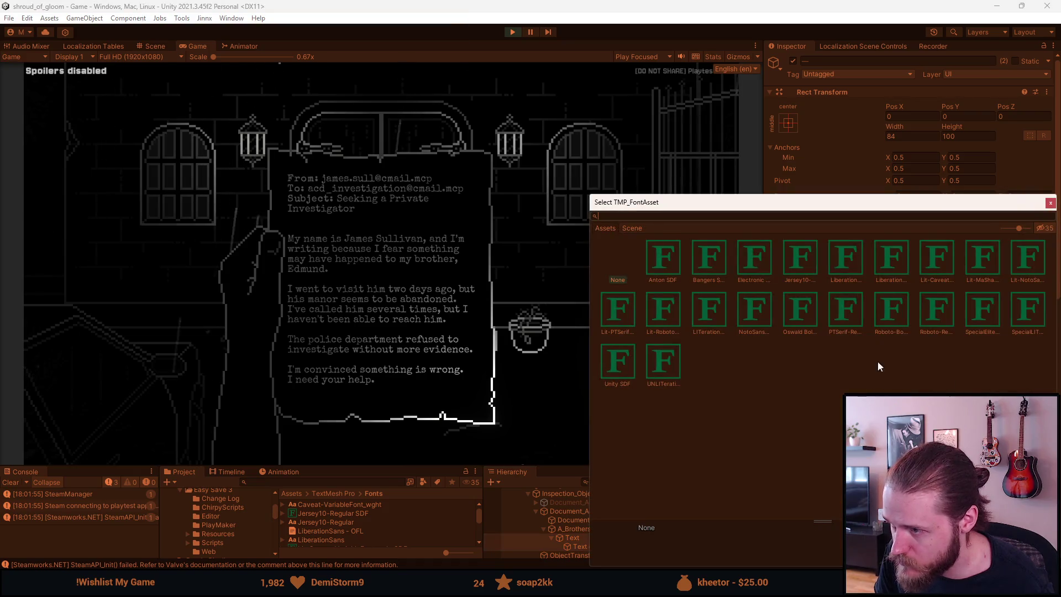
click(806, 257)
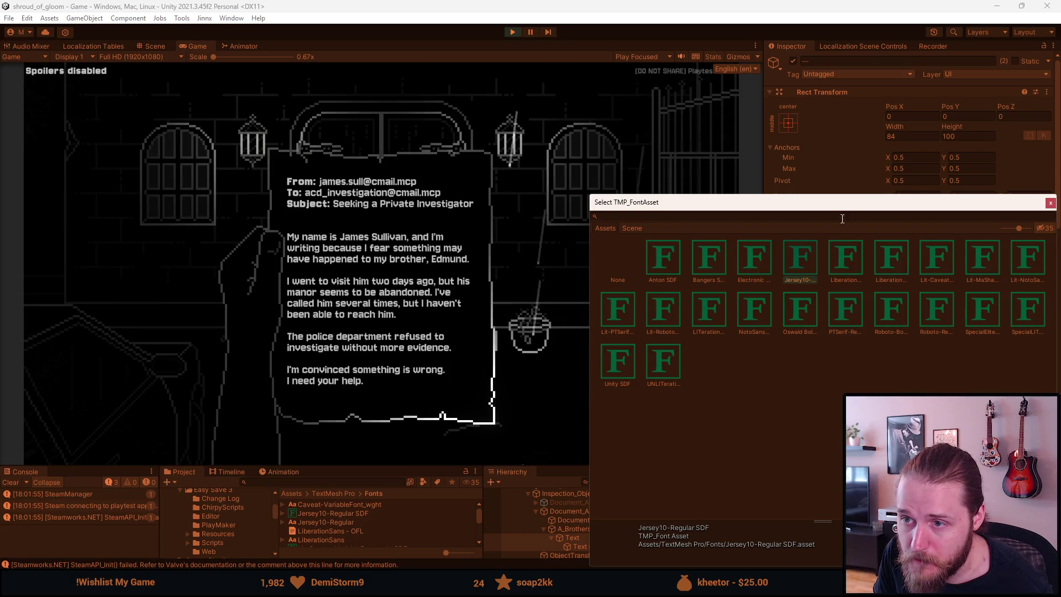
click(1050, 203)
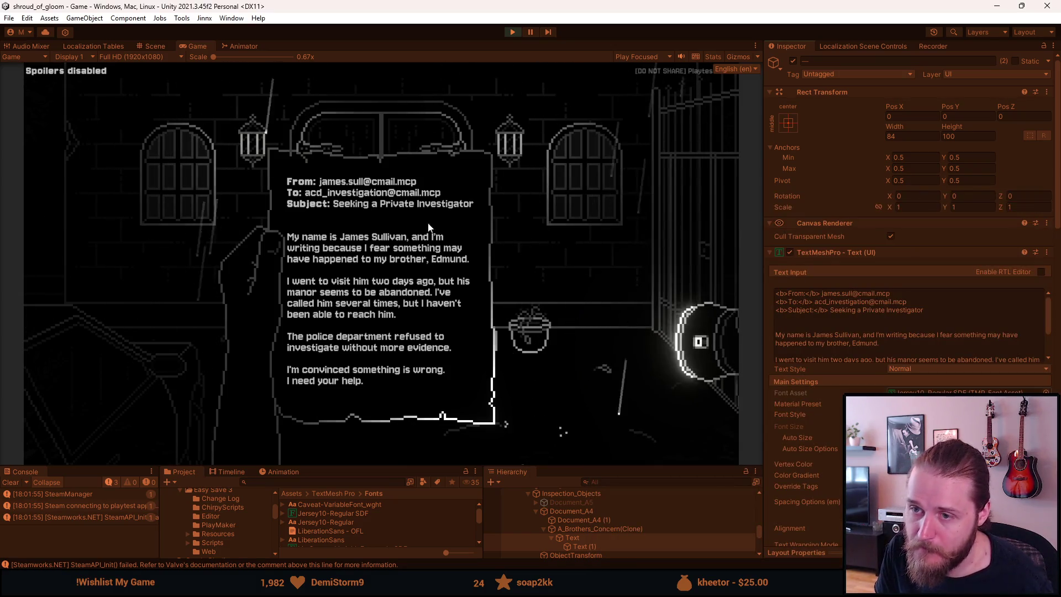
double_click(188, 46)
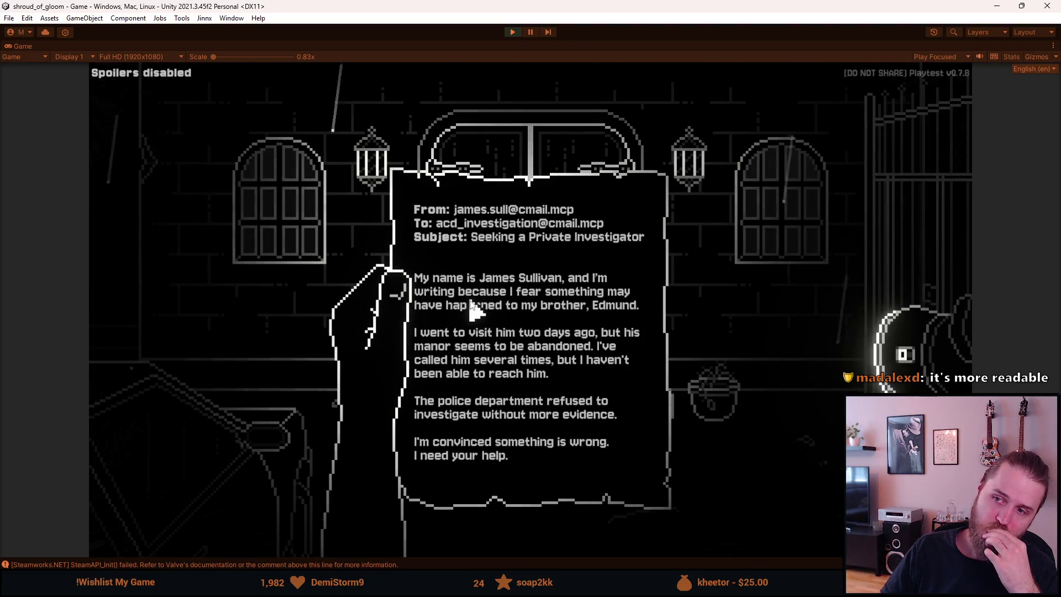
Put the letter away in the maximized Game view.
click(485, 307)
Pause the game and browse the Controls, Accessibility and Video settings pages.
key(Escape)
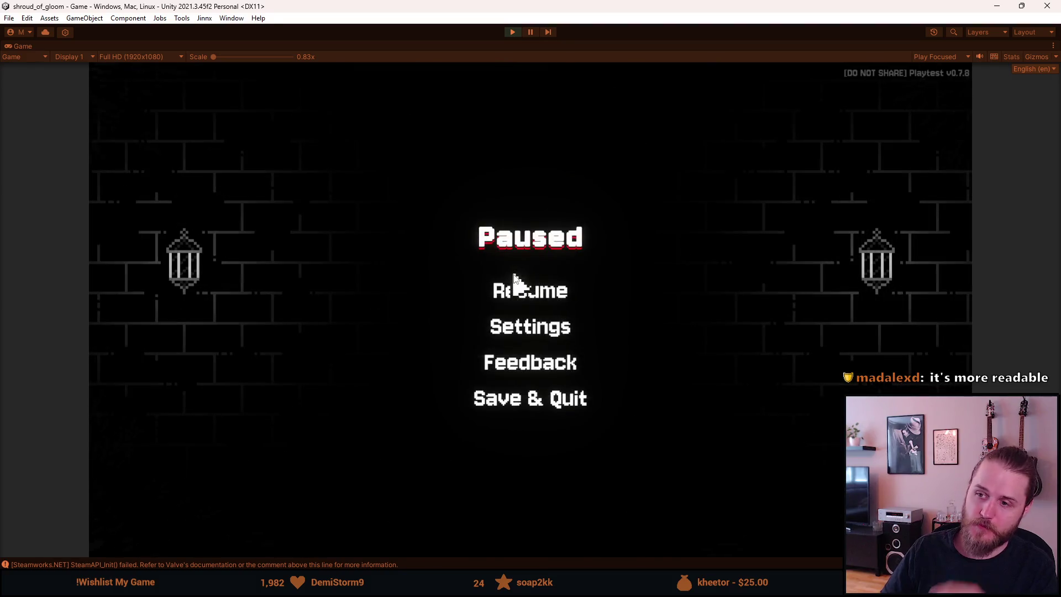
click(547, 332)
click(546, 333)
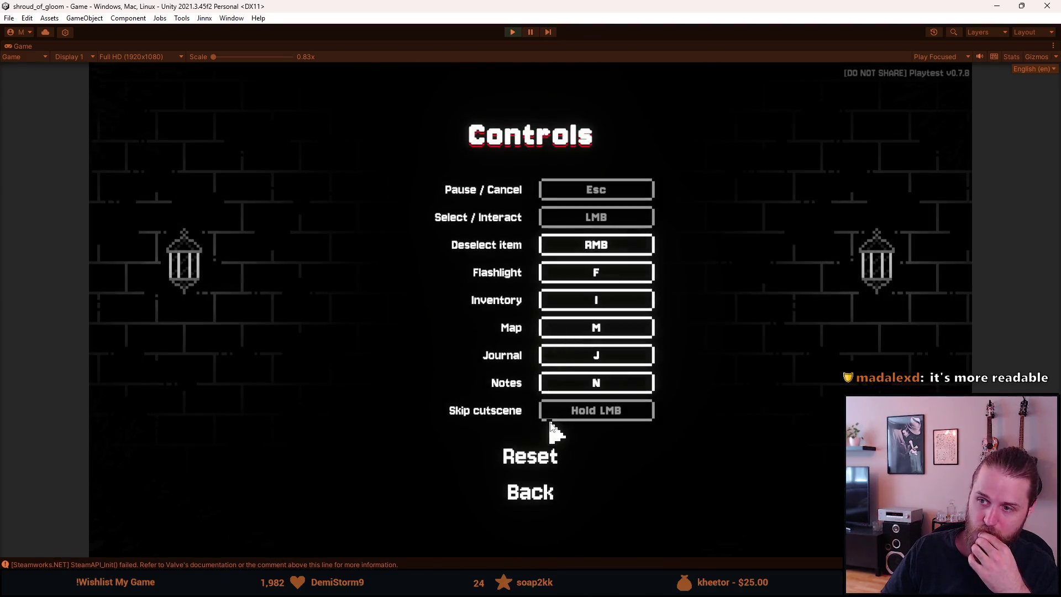
click(535, 495)
click(545, 363)
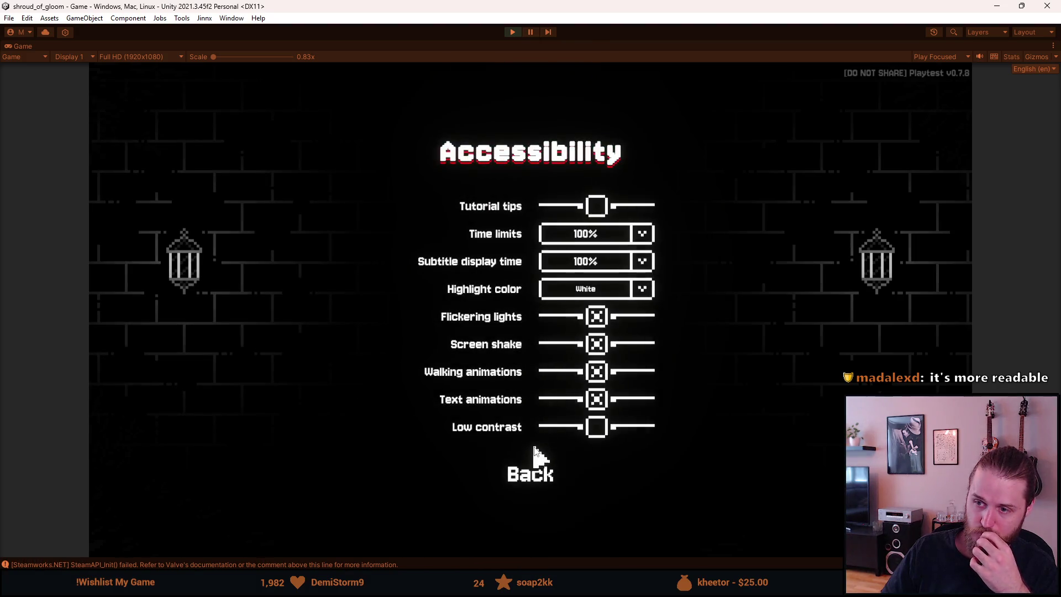
click(535, 472)
click(532, 255)
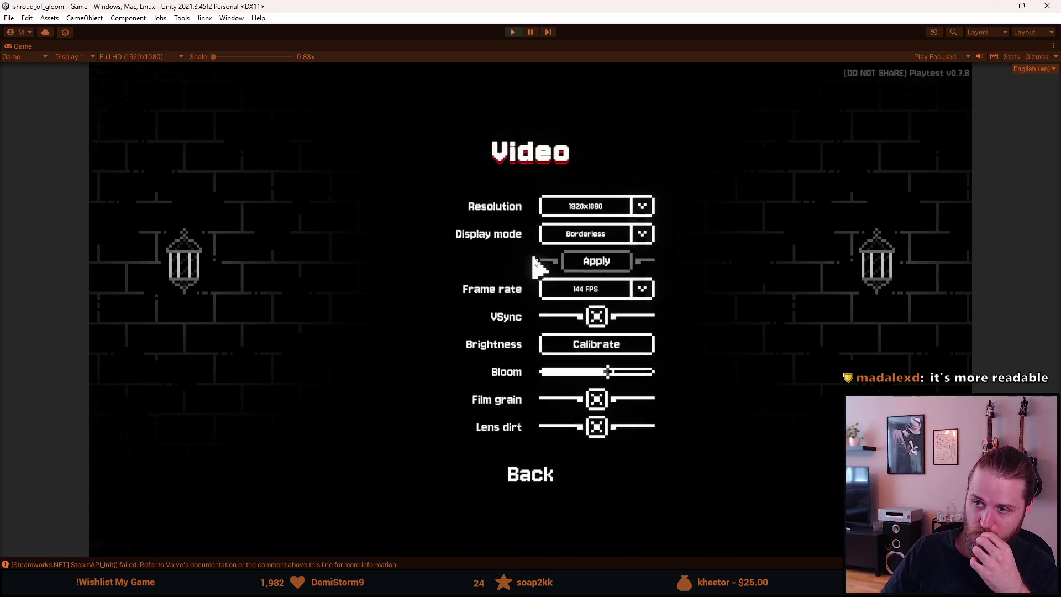
click(539, 472)
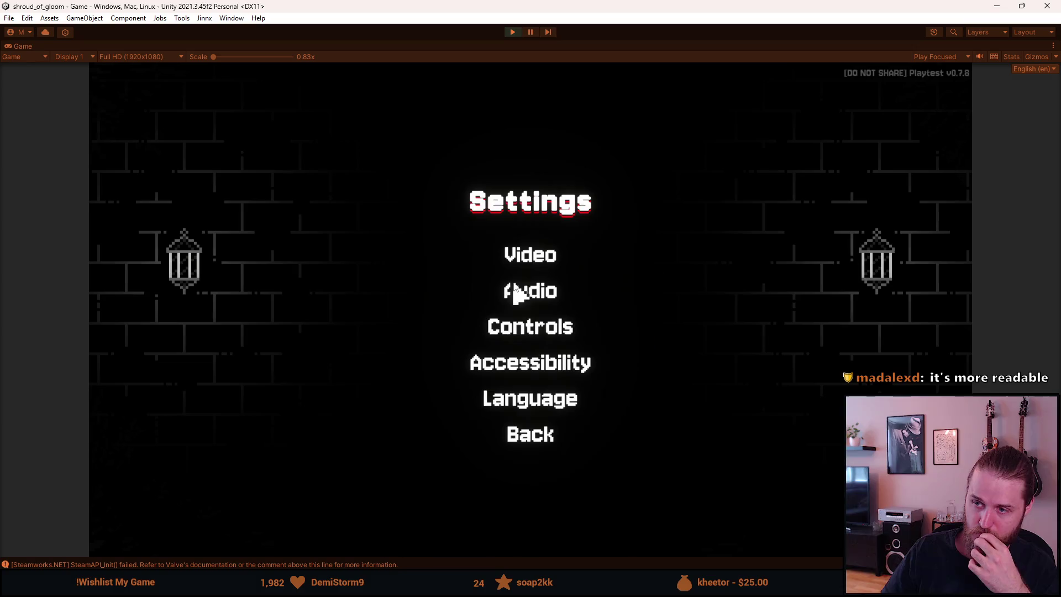
click(532, 255)
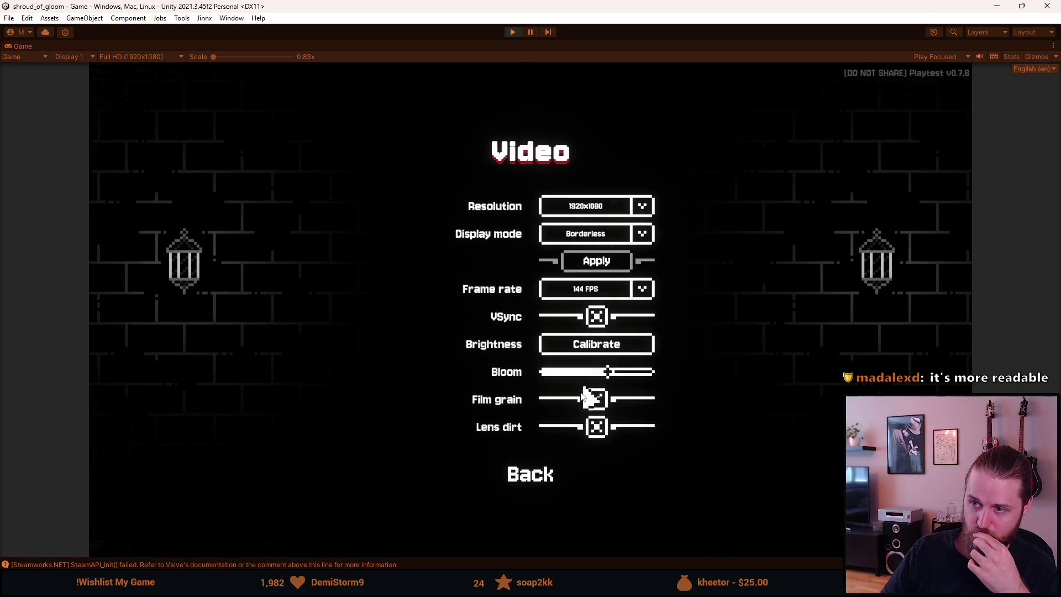
Apply the brightness calibration, back out of the settings, and resume the game.
click(602, 341)
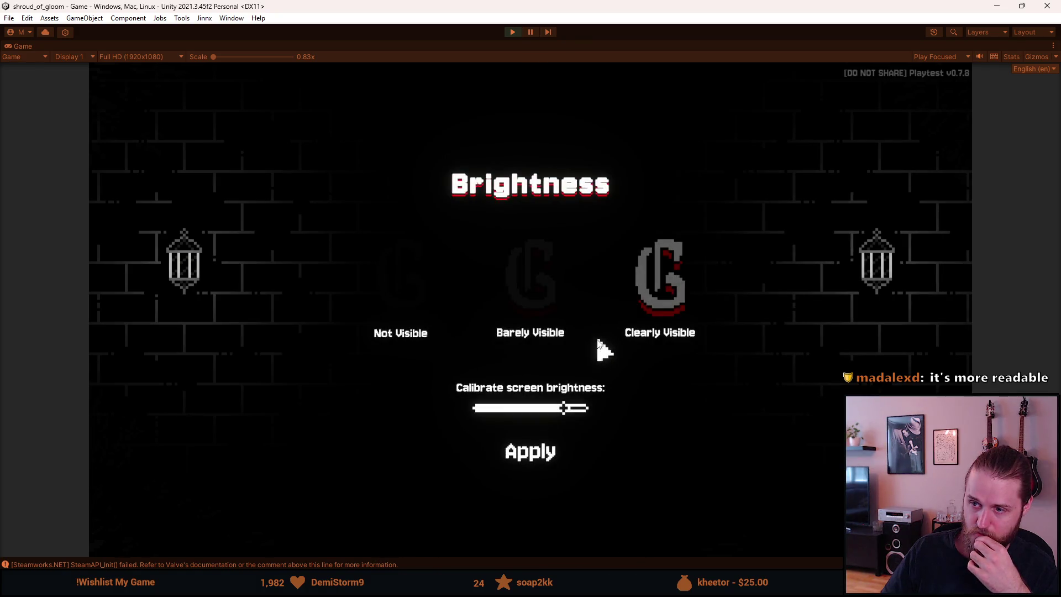
click(532, 460)
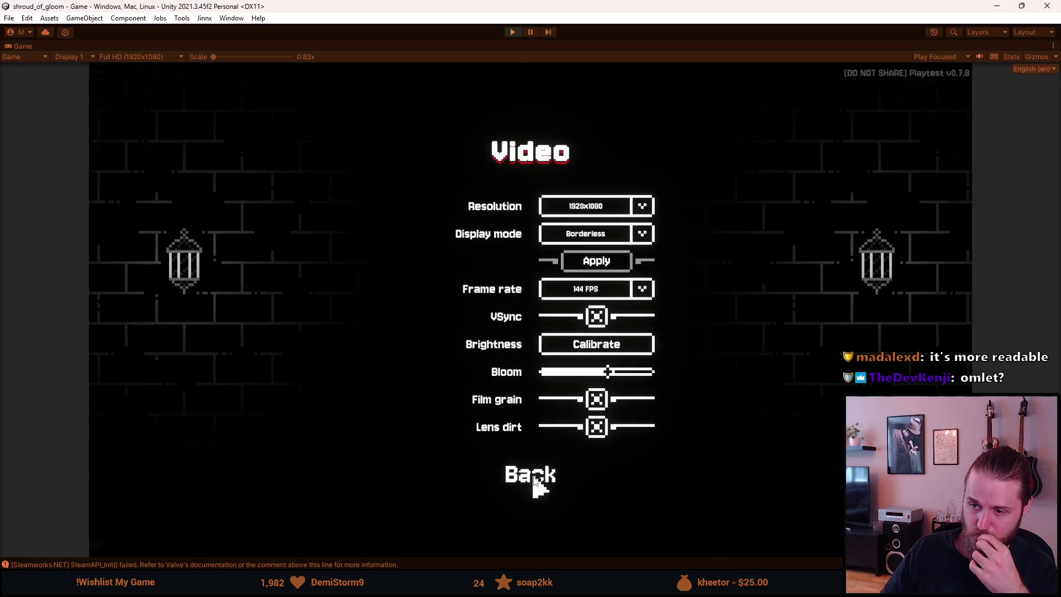
click(535, 483)
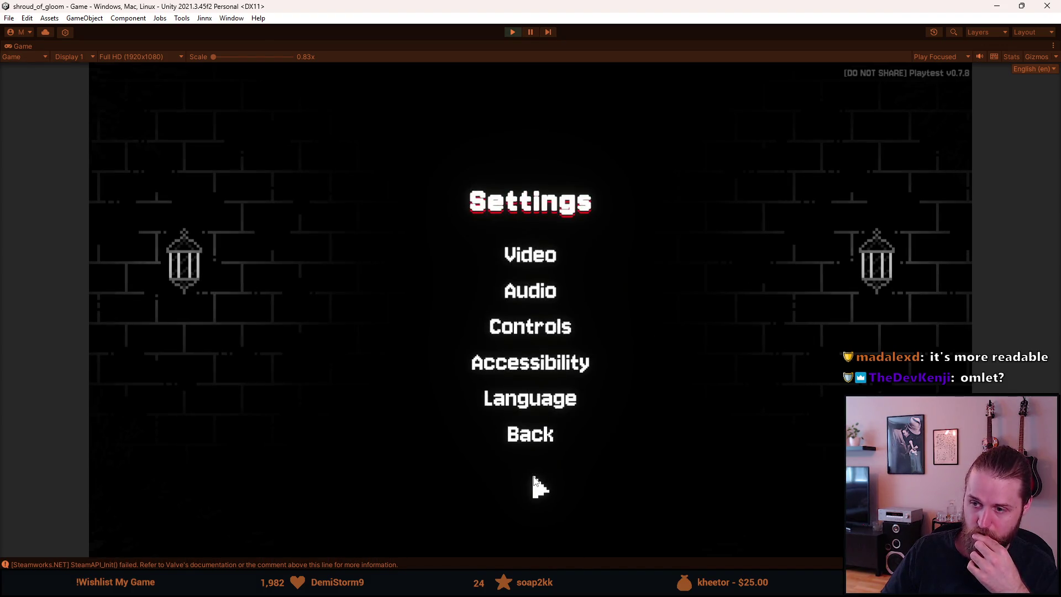
click(535, 449)
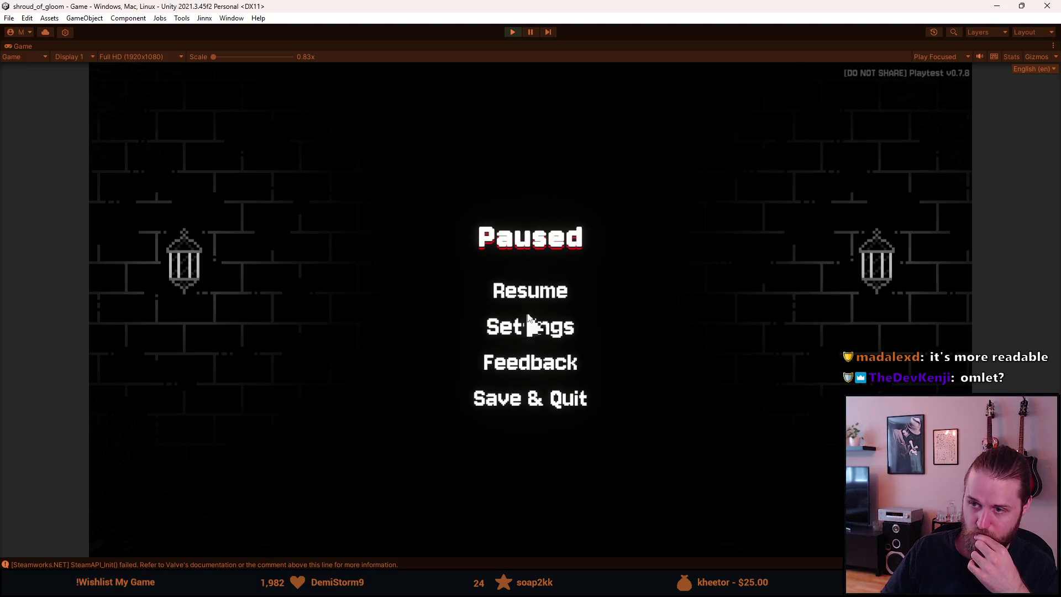
click(531, 305)
Reopen the A Brother's Concern letter from the inventory.
click(142, 371)
click(331, 341)
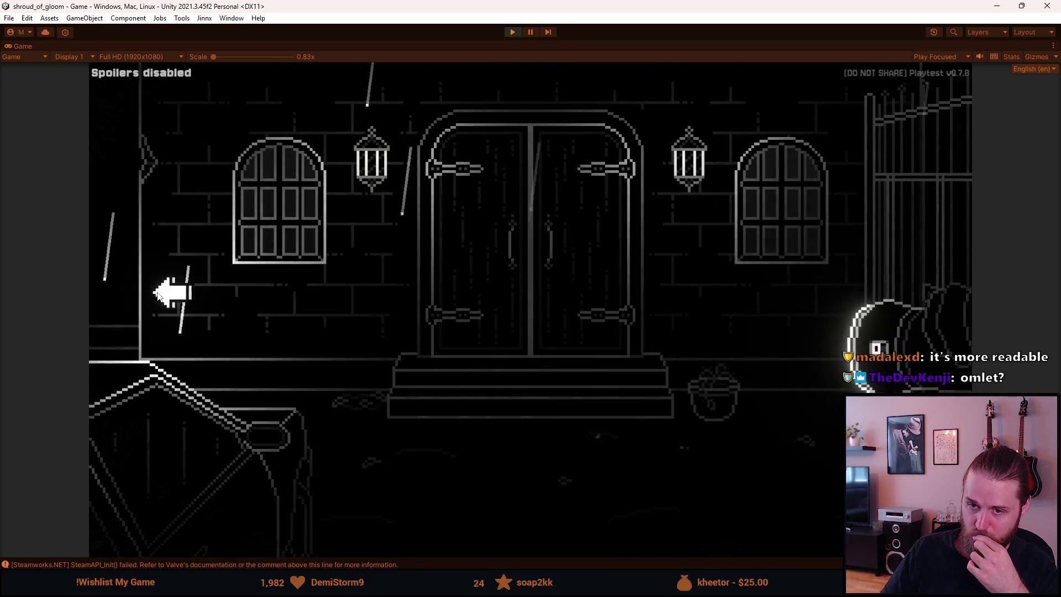
click(128, 360)
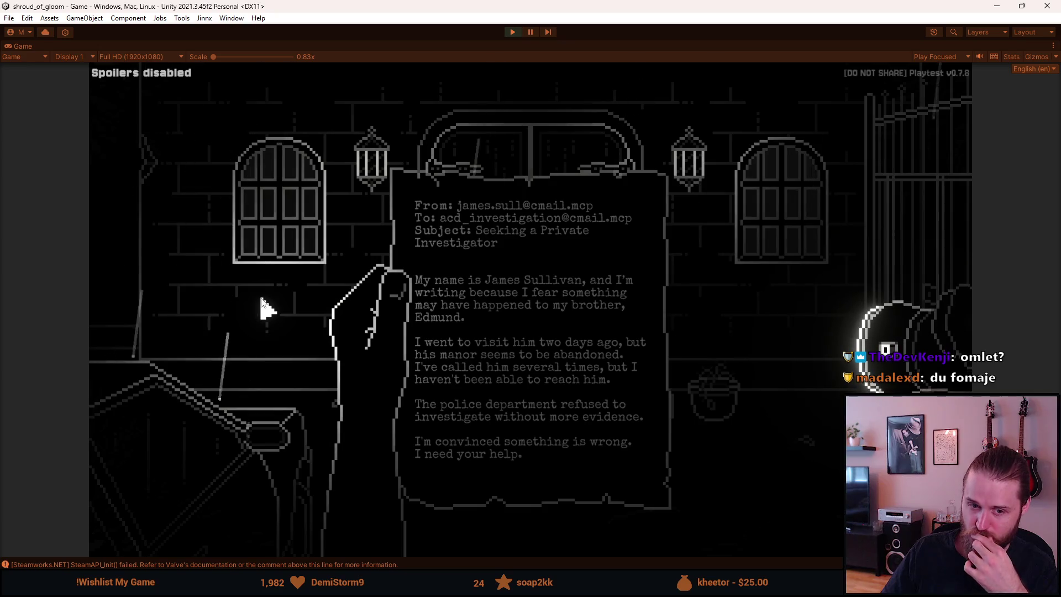
Close the letter, move to the next room, and use the held item on the window.
click(252, 293)
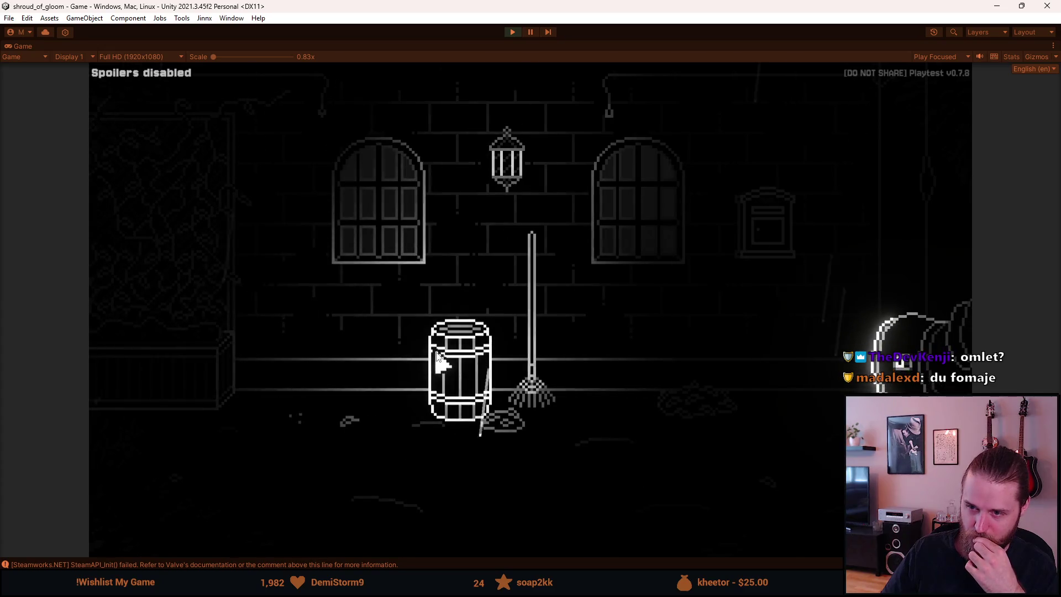
click(237, 526)
click(350, 198)
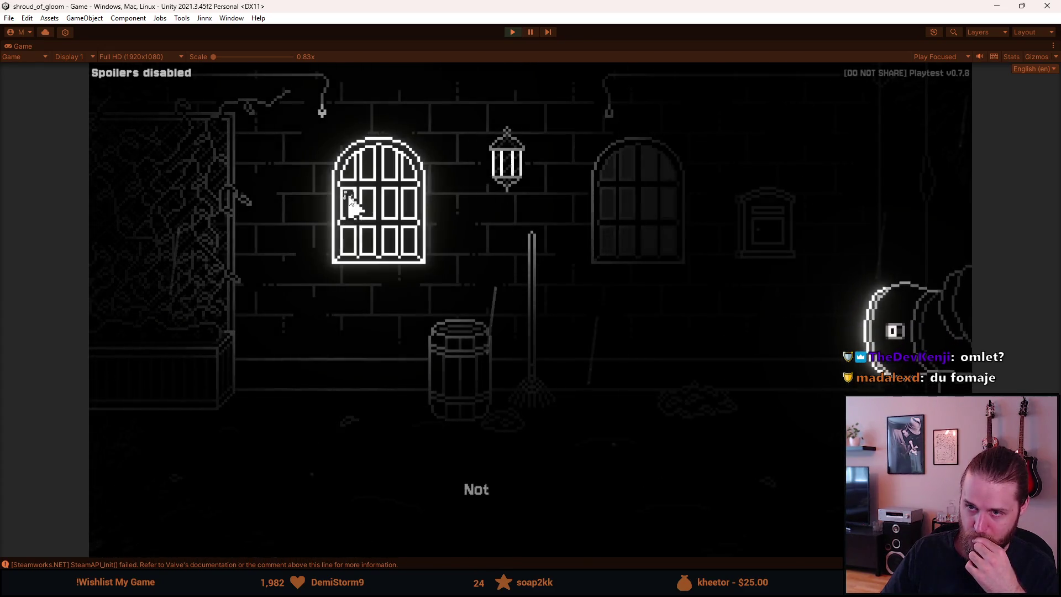
click(201, 493)
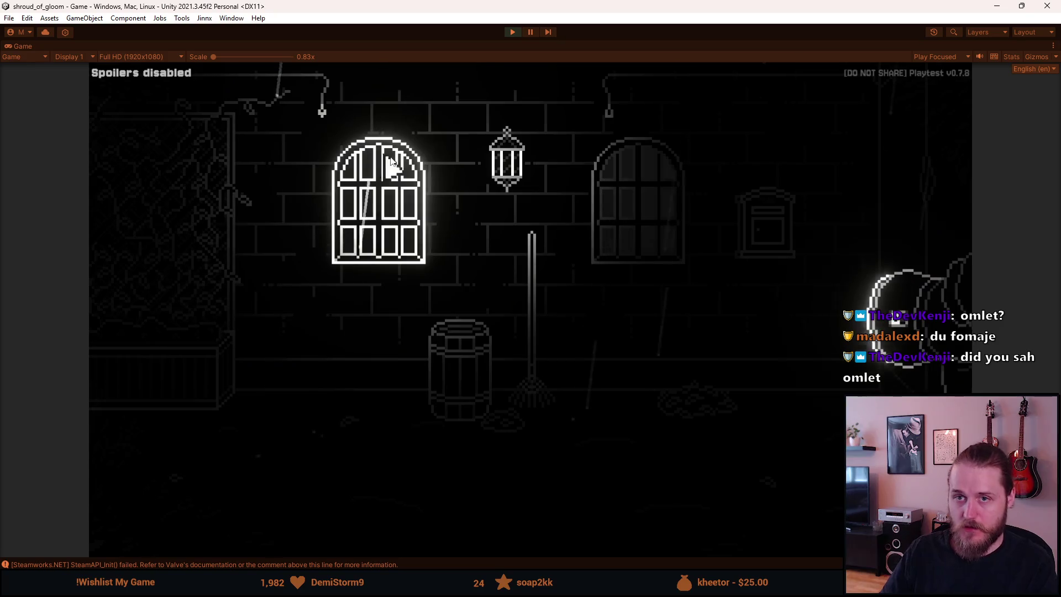
Pause and stop the play session, then switch to the FontManager script.
key(Escape)
click(513, 32)
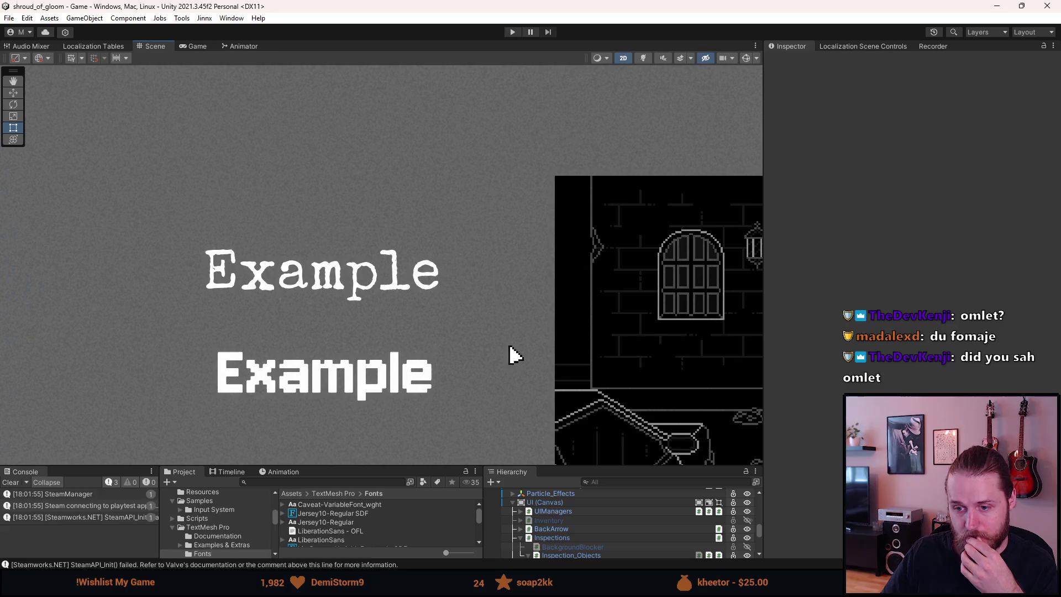
key(alt+Tab)
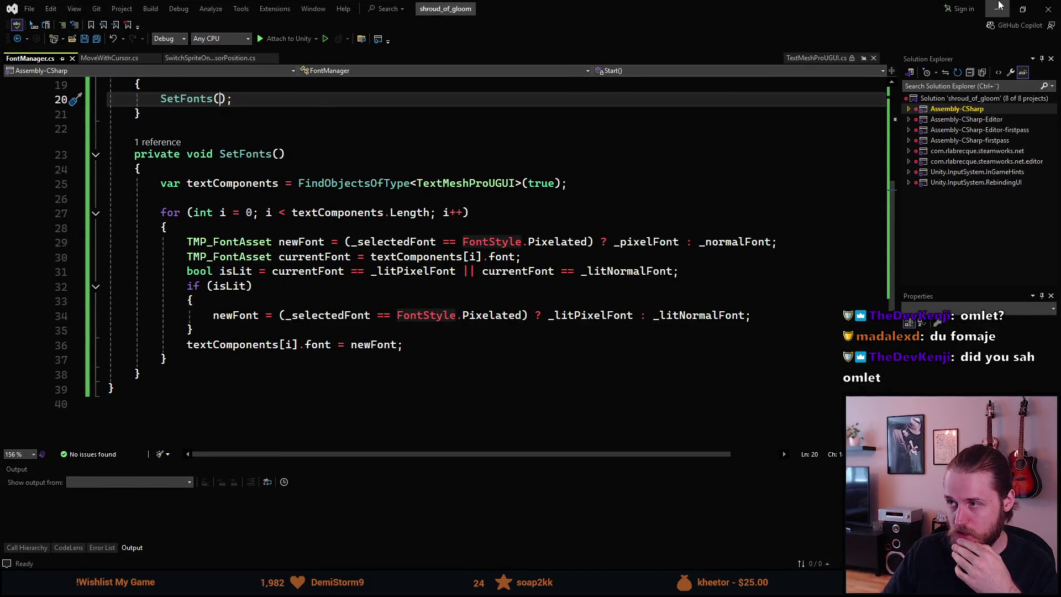
Add an OnEnable method below Start containing SceneManager.sceneLoaded += OnSceneLoaded.
scroll(341, 247, up, 3)
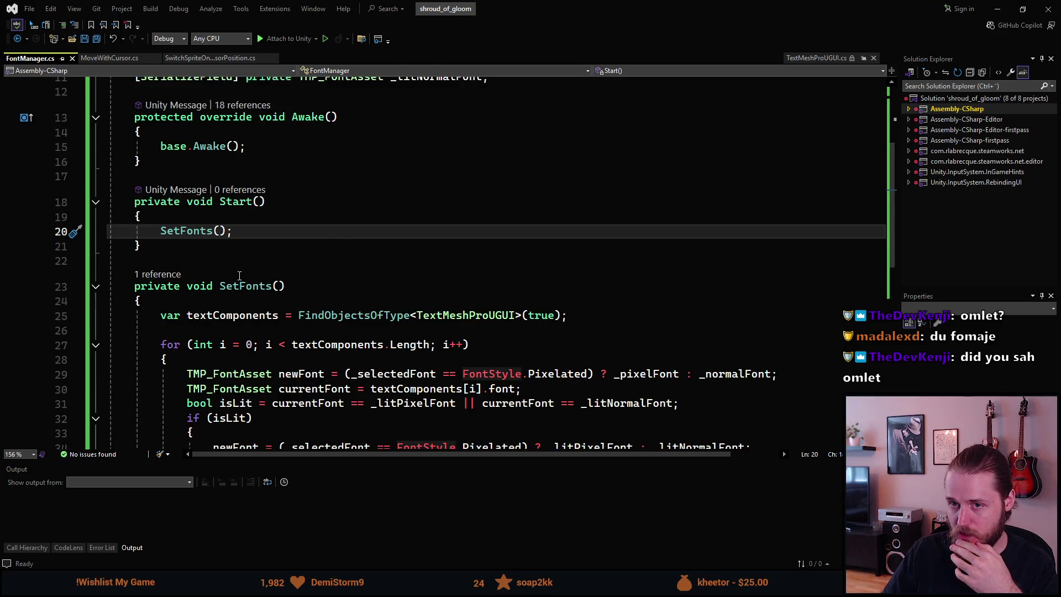
click(194, 253)
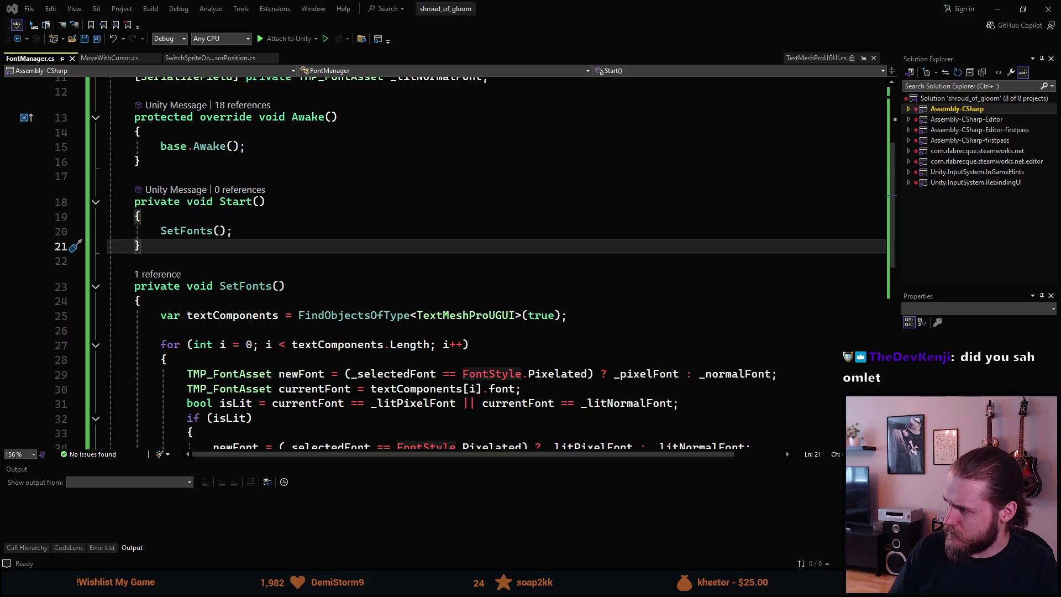
click(255, 231)
click(246, 244)
key(Return)
key(Return)
text(en)
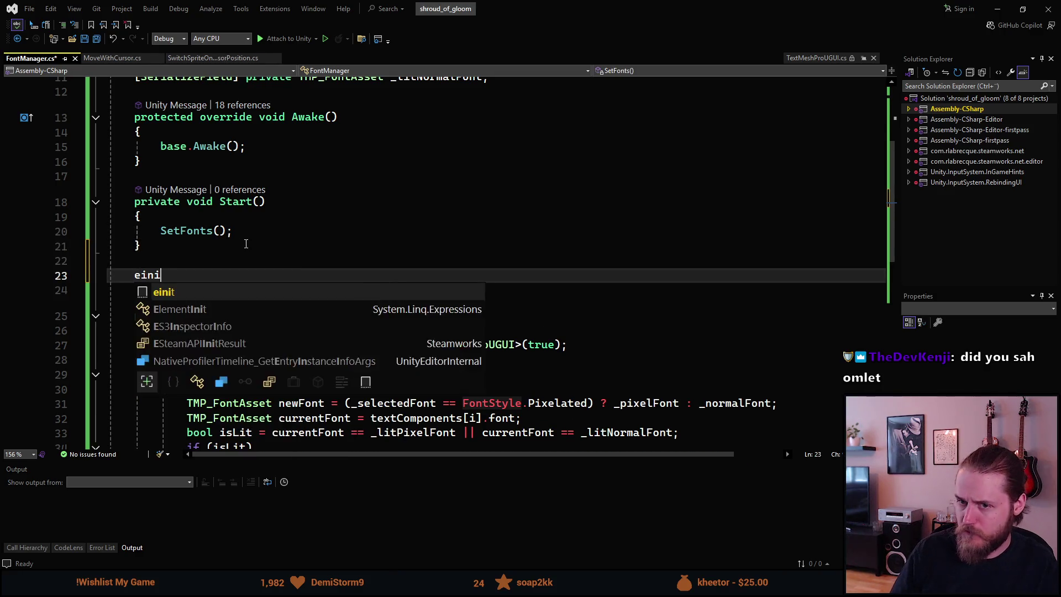
key(Tab)
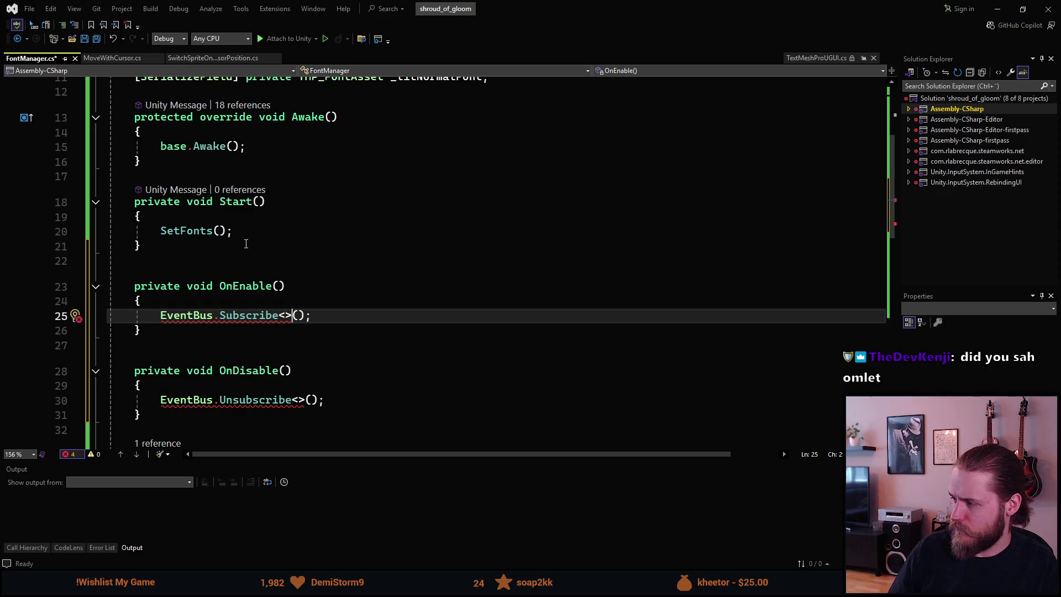
key(ctrl+BackSpace)
key(ctrl+BackSpace)
key(ctrl+BackSpace)
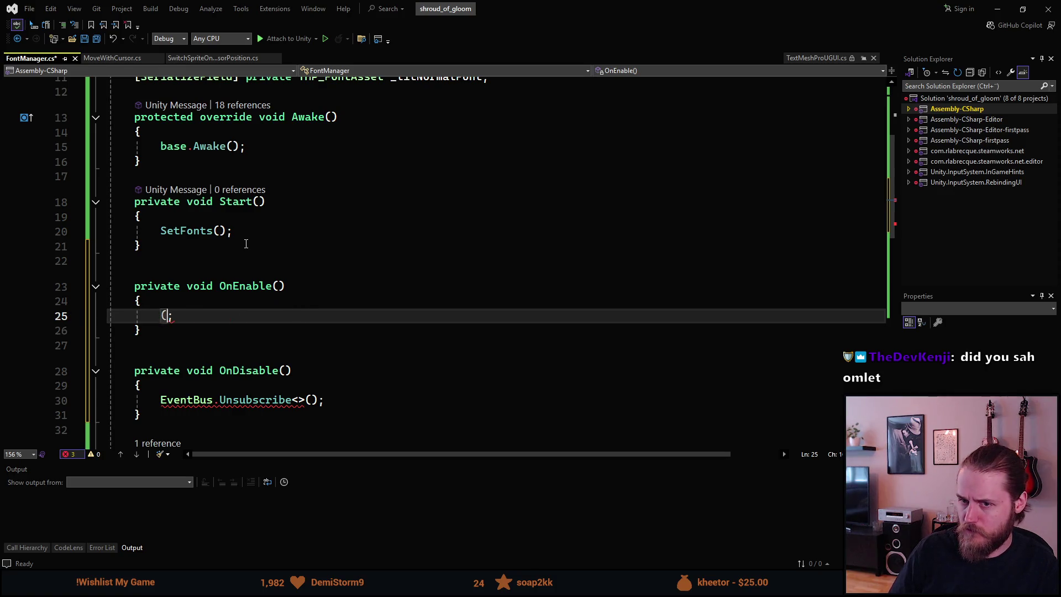
key(BackSpace)
text(Scen;a)
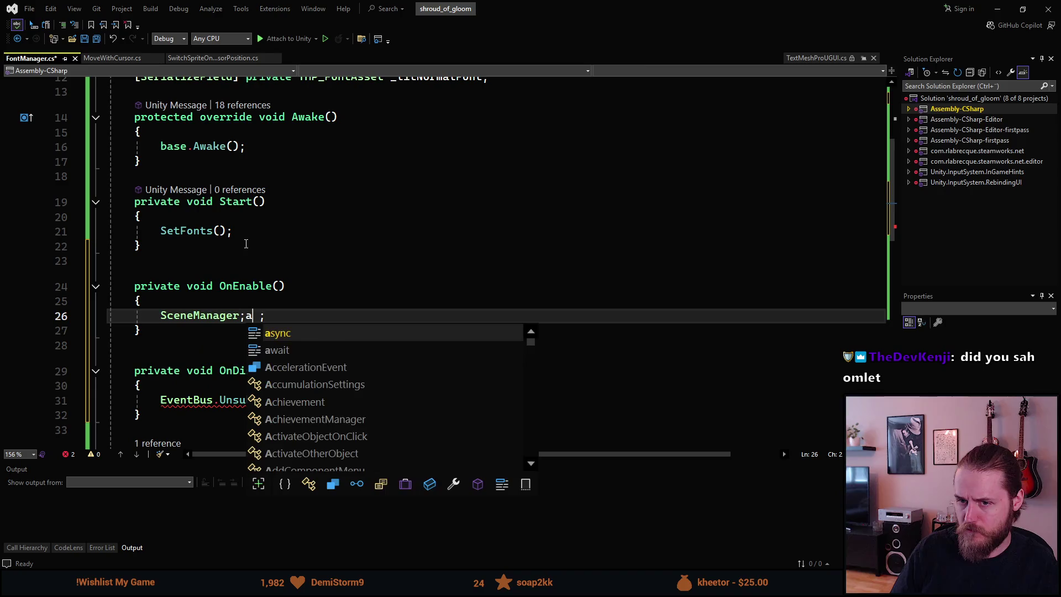
key(BackSpace)
key(BackSpace)
text(.)
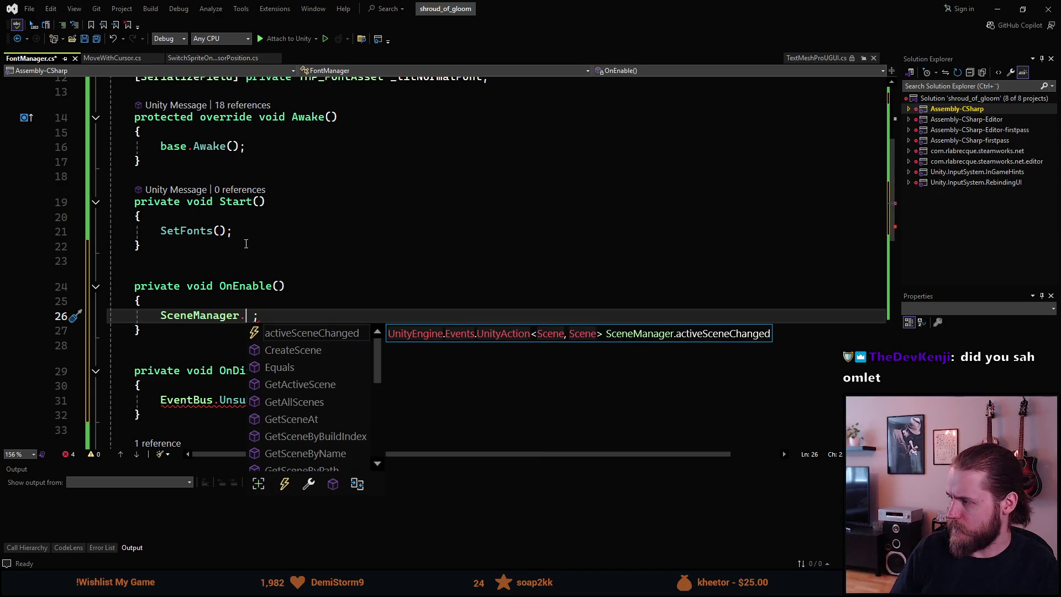
text(scene)
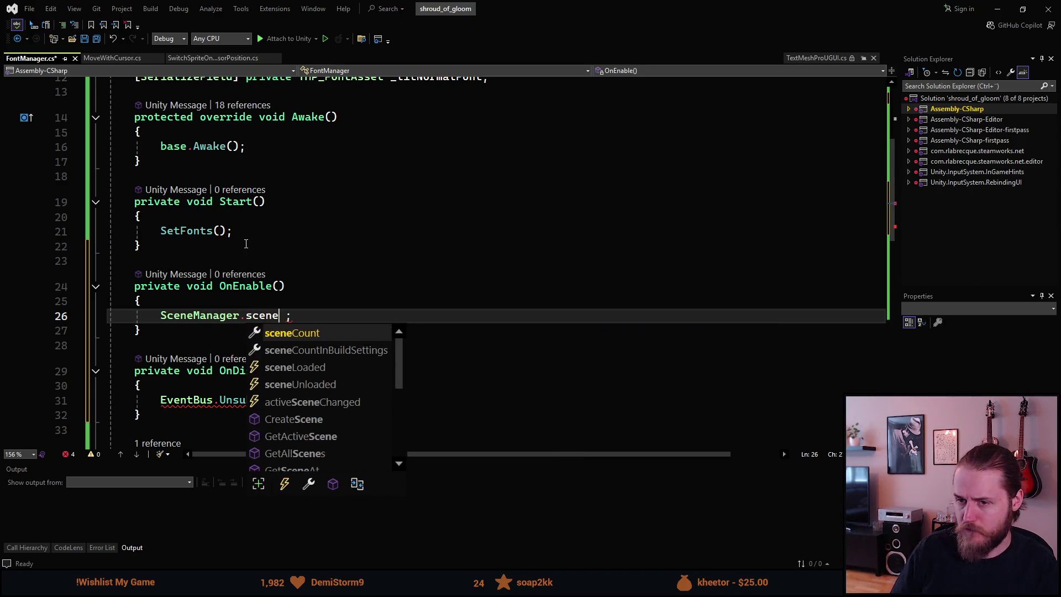
text(Loaded )
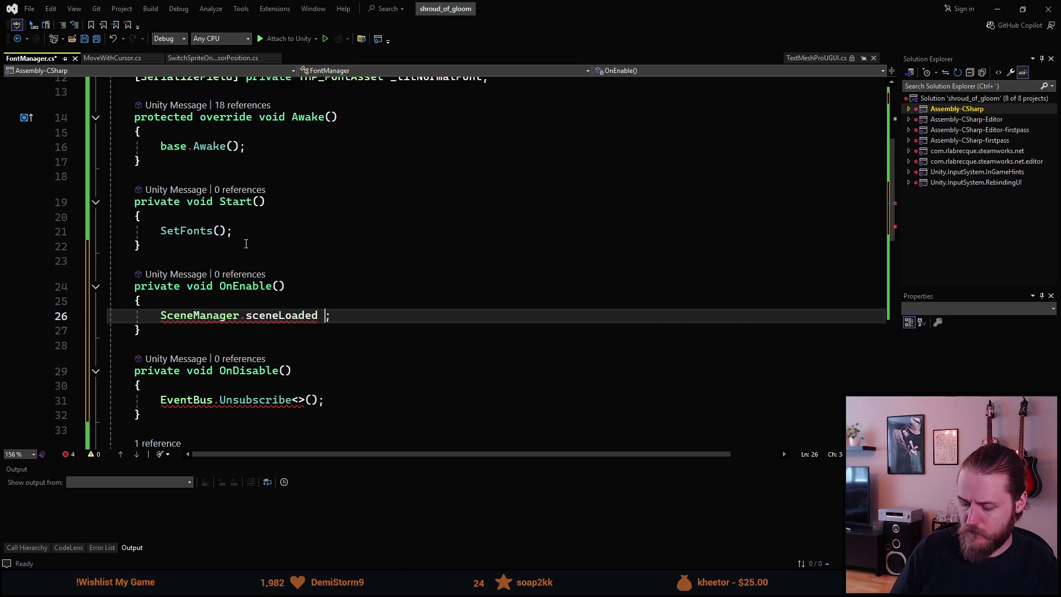
text(+= OnSceneL)
key(BackSpace)
key(BackSpace)
text(oaded)
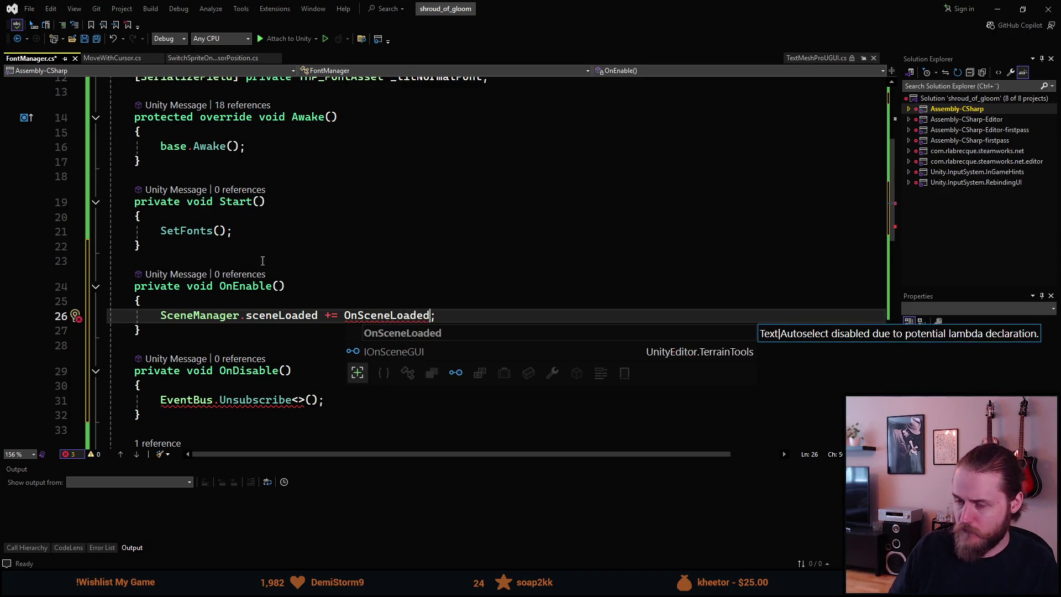
Copy that line into OnDisable as SceneManager.sceneLoaded -= OnSceneLoaded, replacing the EventBus unsubscribe.
key(ctrl+d)
key(alt+Down)
key(alt+Down)
key(alt+Down)
key(alt+Down)
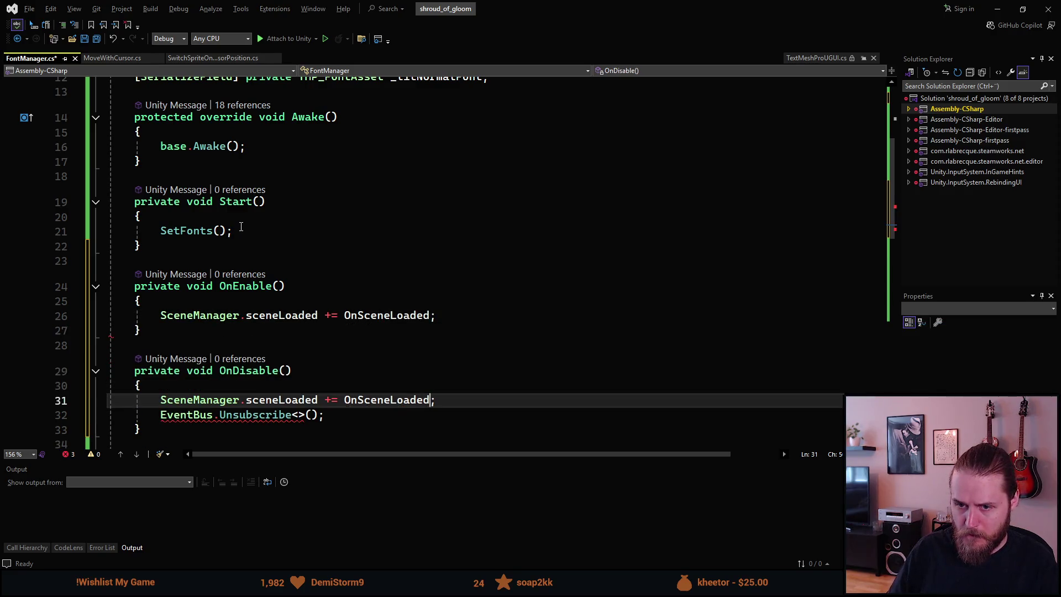
key(Down)
key(ctrl+shift+l)
key(Up)
key(Up)
key(Down)
key(Home)
key(ctrl+Right)
key(ctrl+Right)
key(ctrl+Right)
key(Left)
key(Left)
key(BackSpace)
text(-)
Add blank lines after the OnDisable method for a new method.
key(ctrl+Right)
key(ctrl+Right)
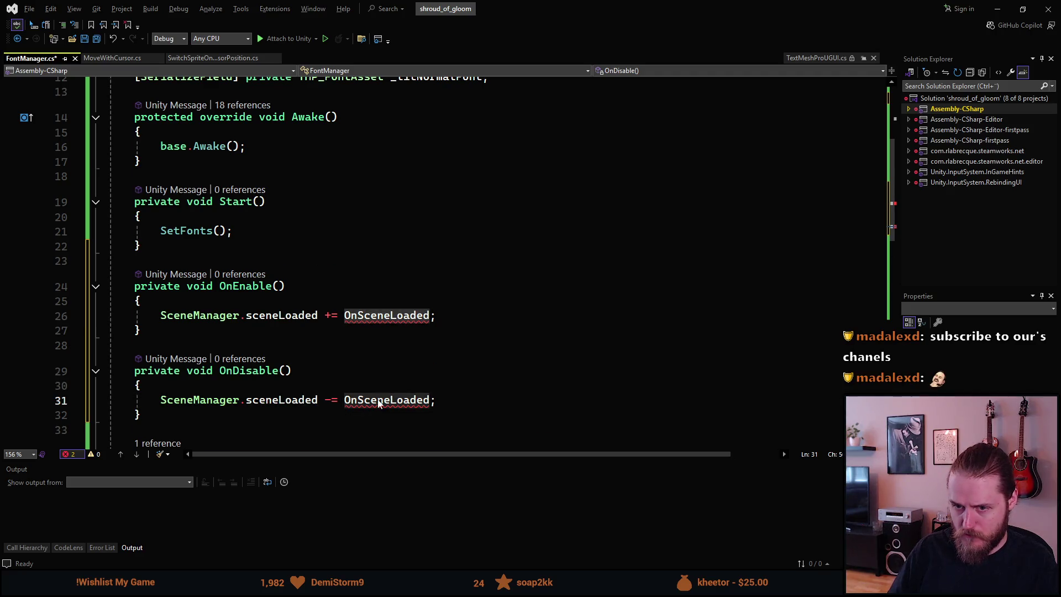
scroll(379, 403, down, 8)
scroll(184, 270, up, 4)
click(164, 198)
key(Return)
key(Return)
Write a private void OnSceneLoaded(Scene scene, LoadSceneMode mode) method, fixing the typos.
text(private void OnSceneLoaded())
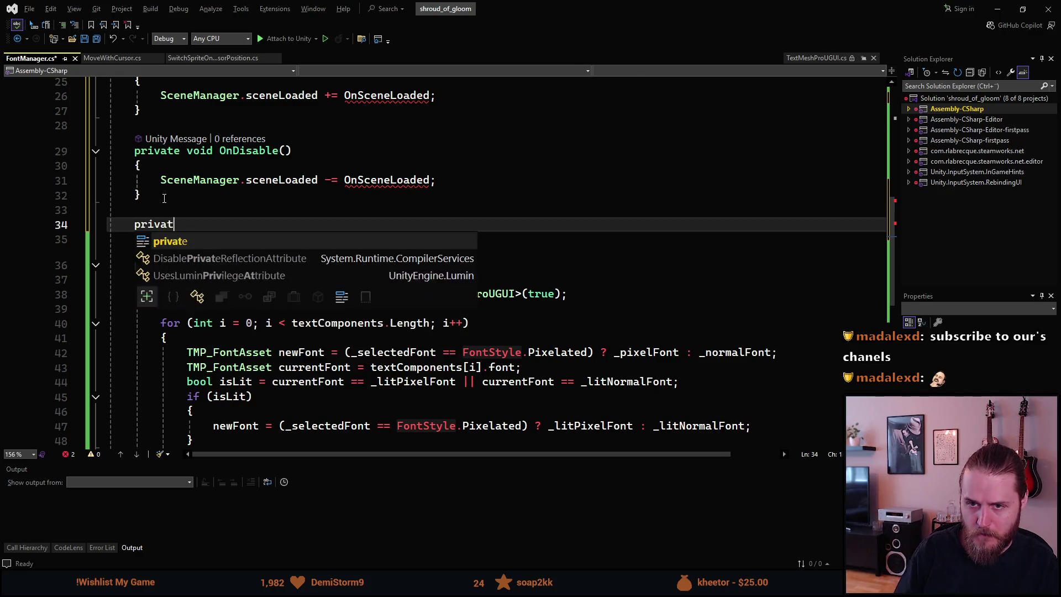
key(Return)
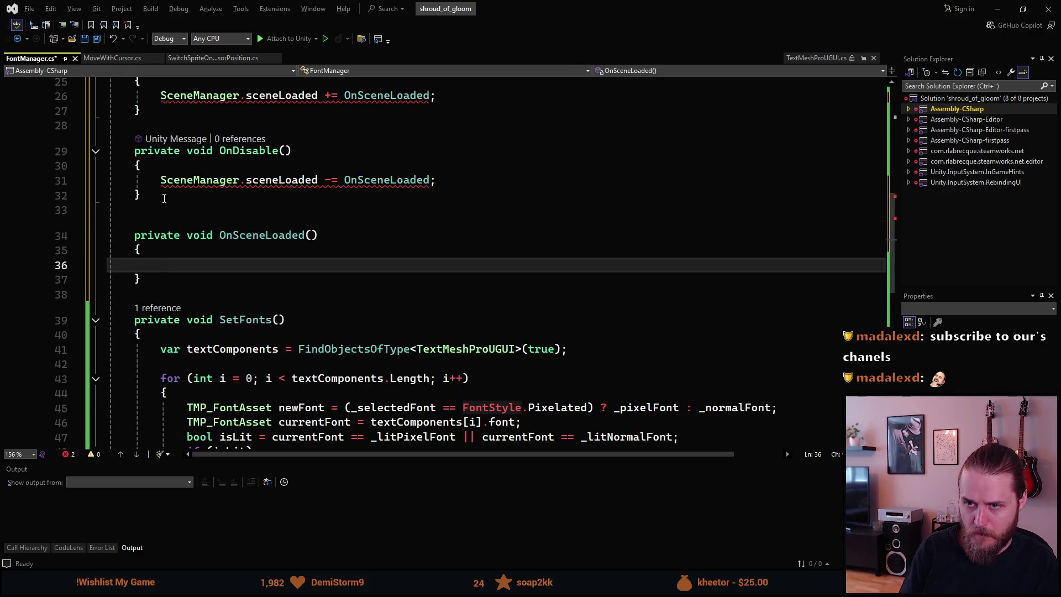
mouse_move(245, 177)
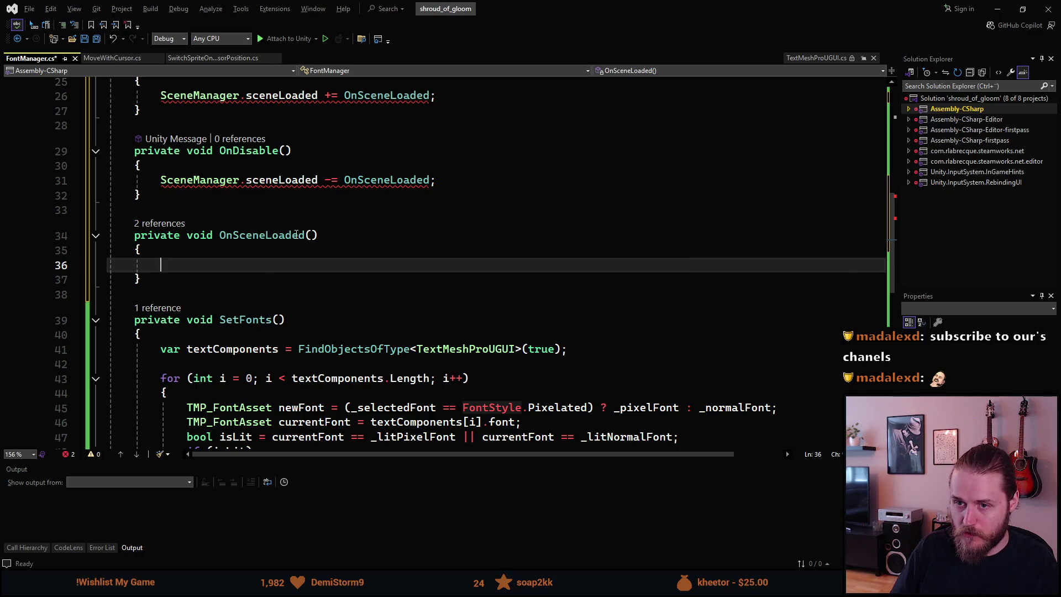
click(311, 235)
text(Scene scnene)
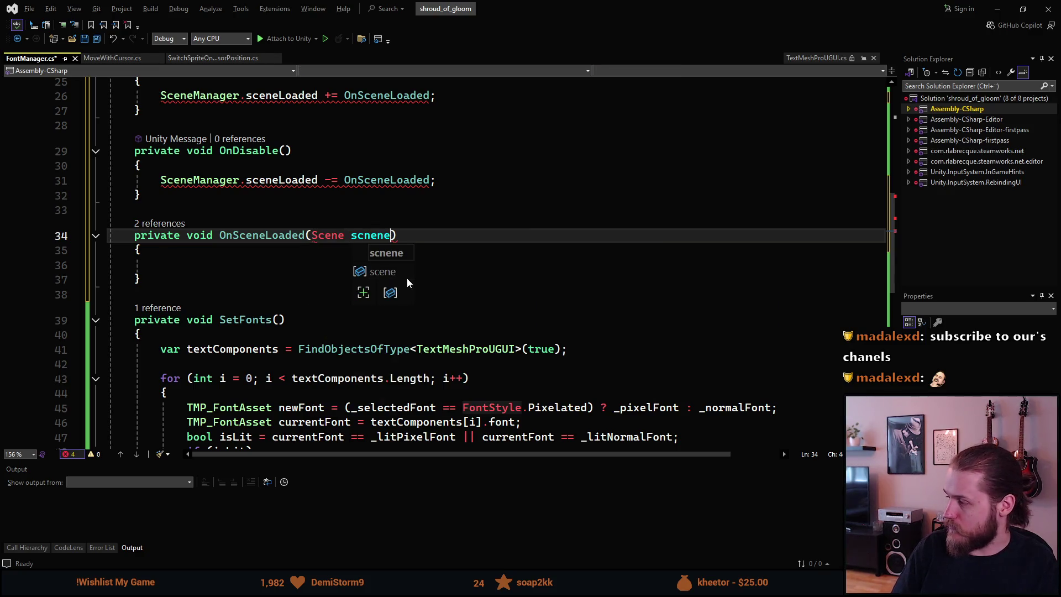
key(BackSpace)
key(BackSpace)
key(BackSpace)
text(ene, )
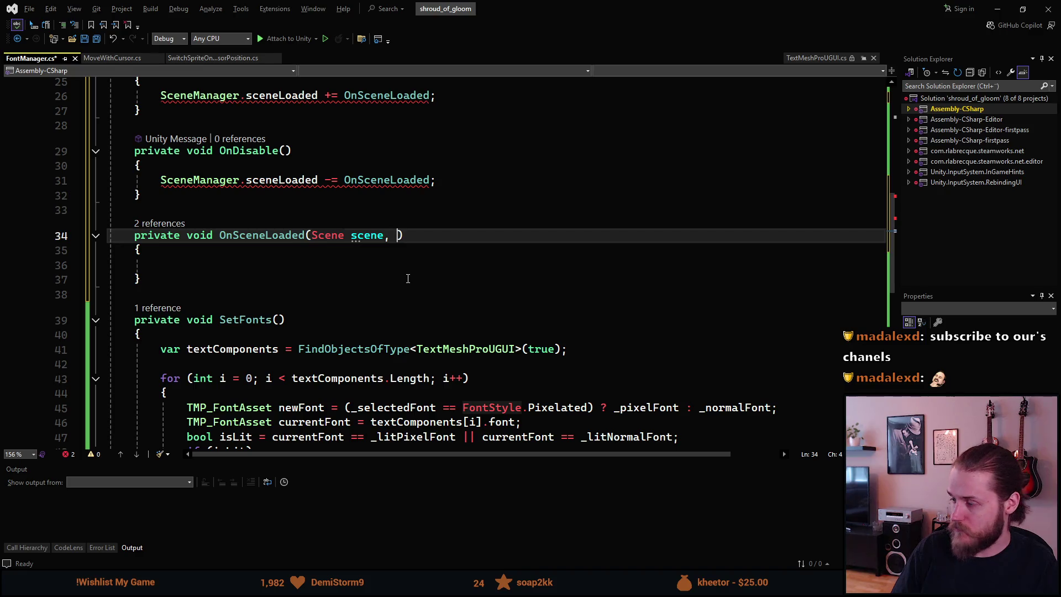
text(LaodSceneMo)
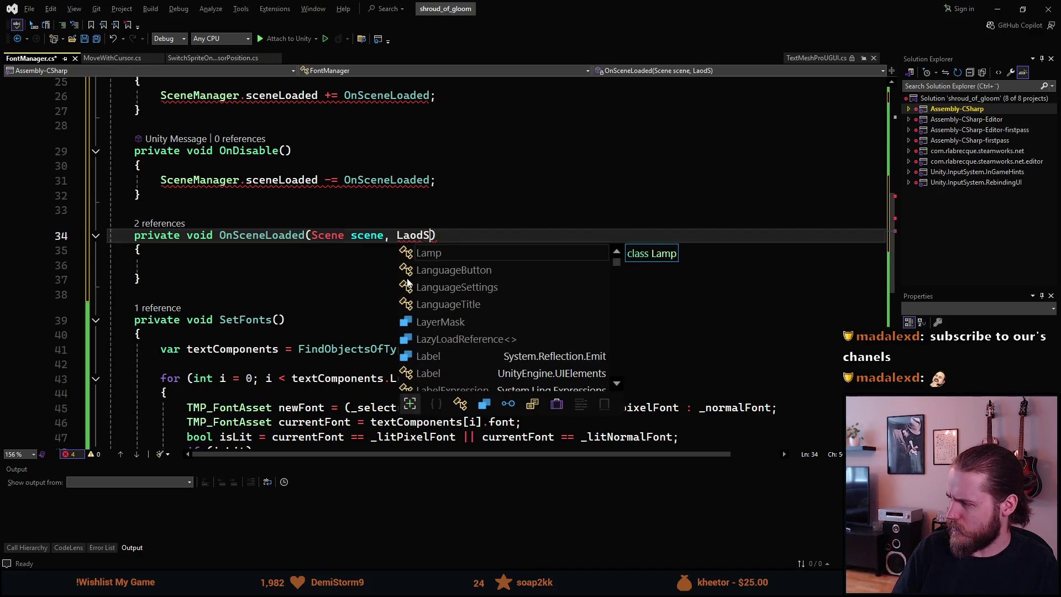
text(de mode)
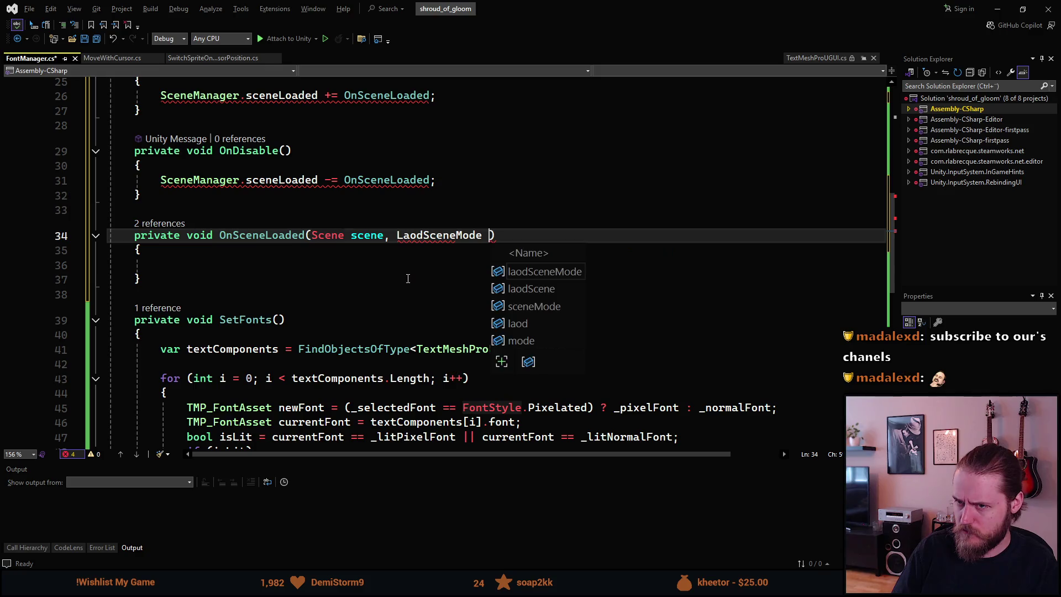
key(ctrl+Left)
key(ctrl+Left)
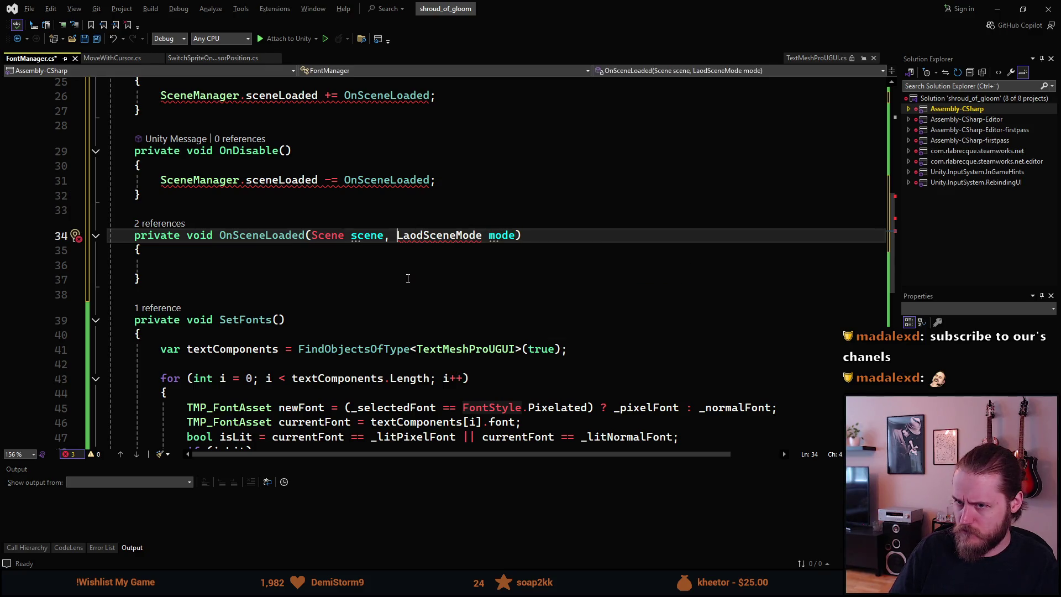
key(BackSpace)
key(Right)
text(a)
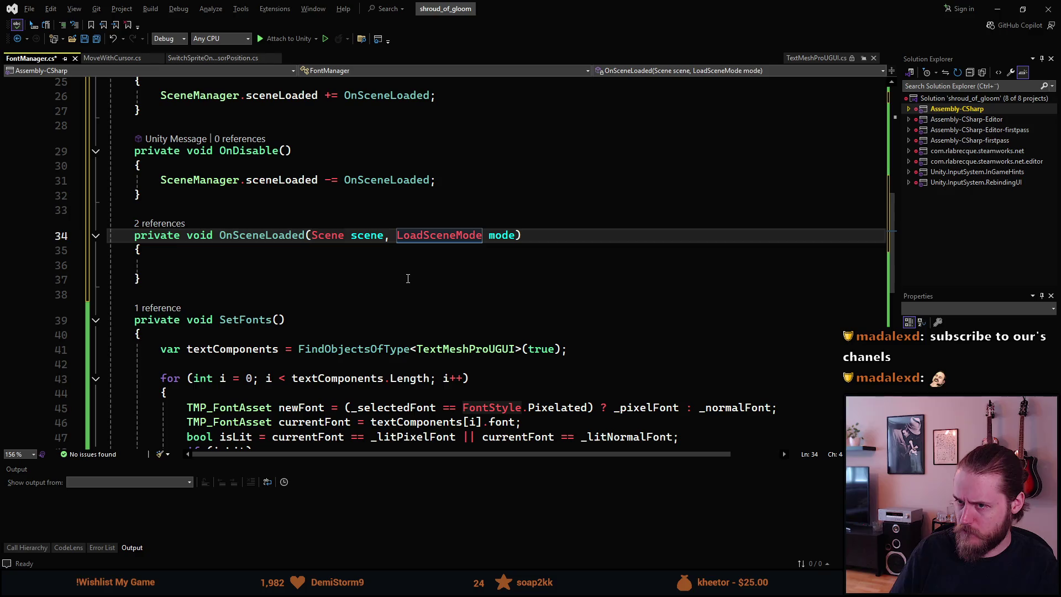
Call SetFonts(); inside OnSceneLoaded, save FontManager.cs and return to Unity.
click(350, 264)
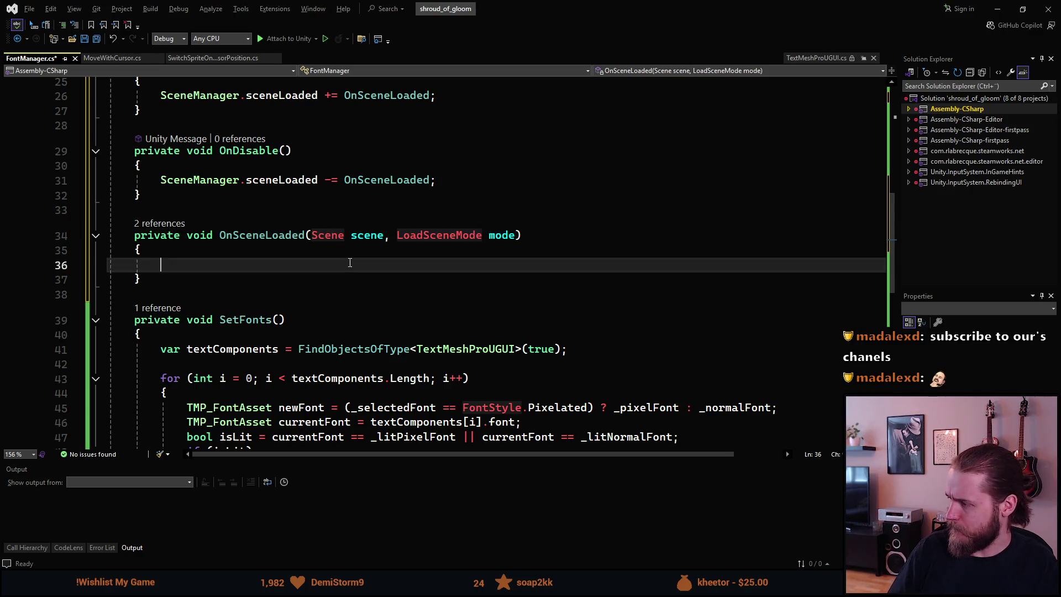
text(Se)
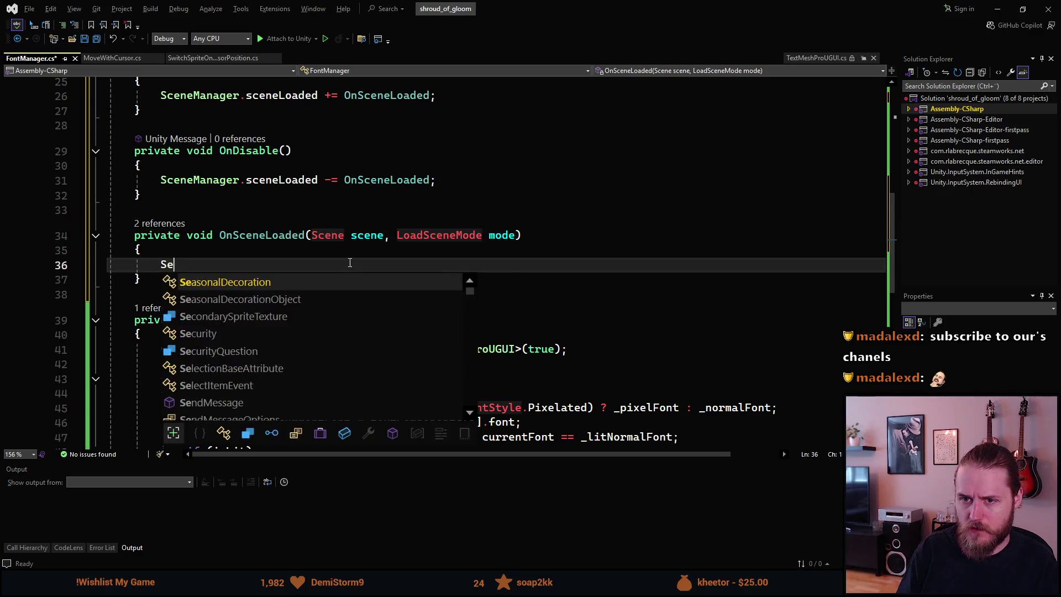
text(tFonts();)
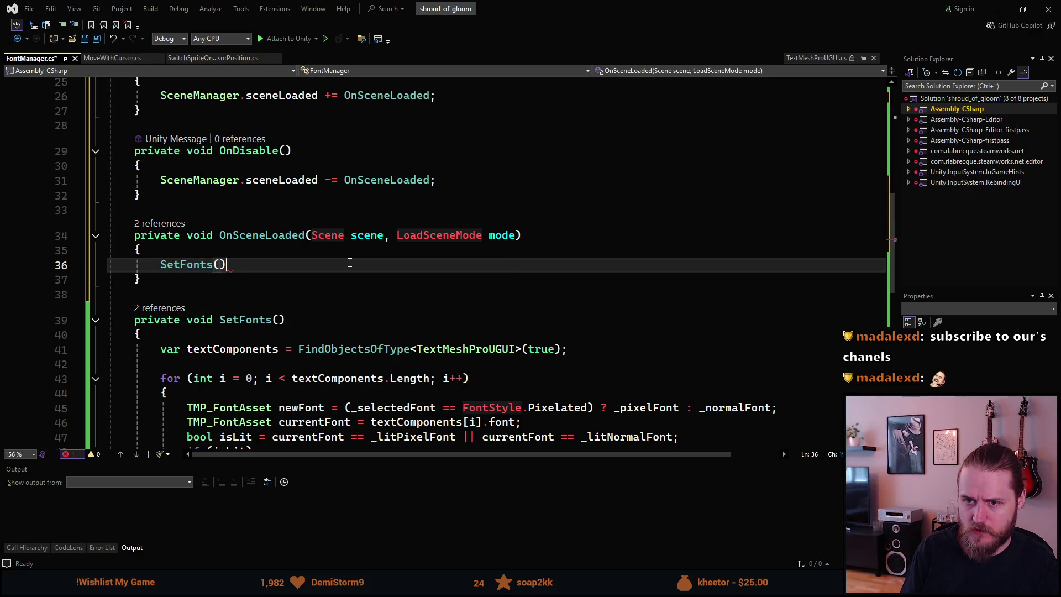
scroll(350, 262, up, 3)
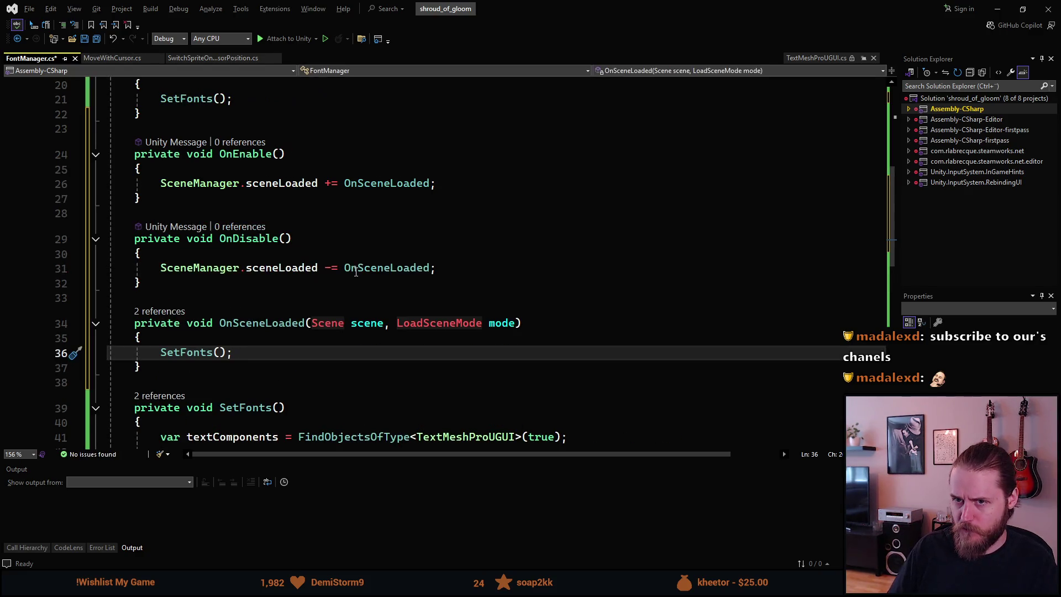
key(ctrl+s)
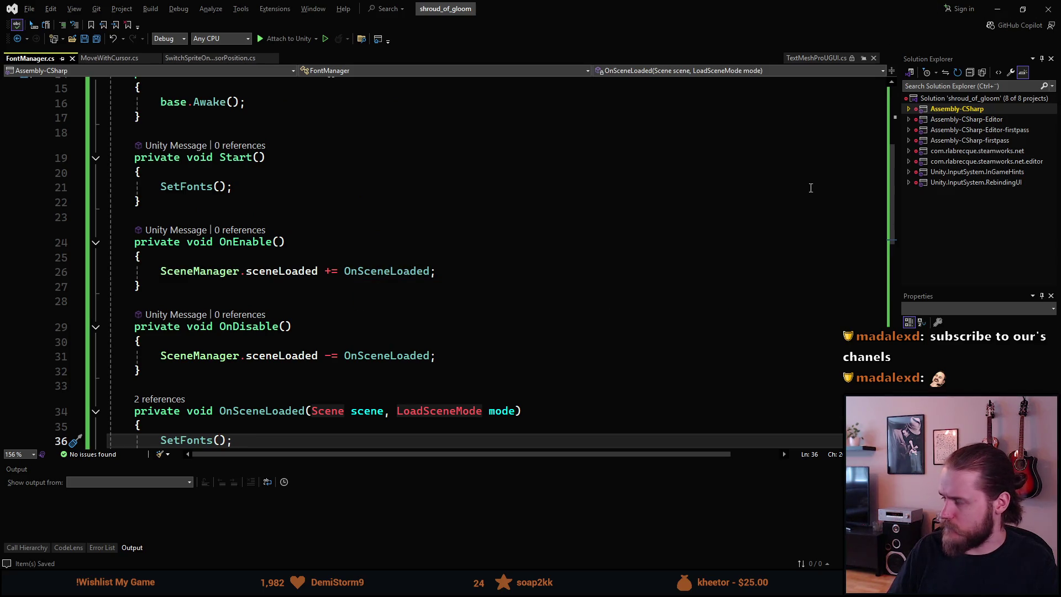
click(998, 8)
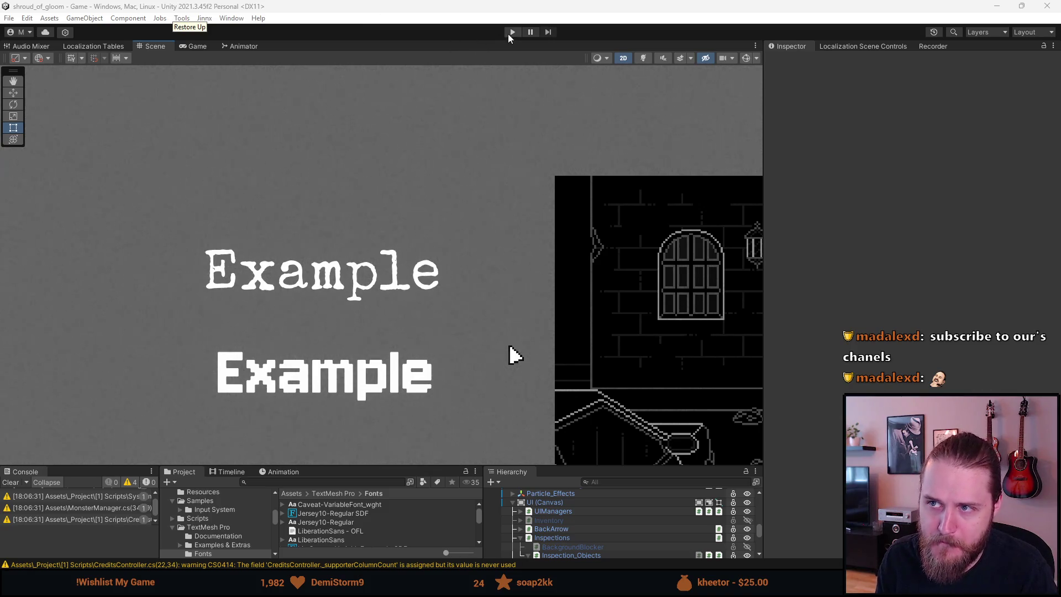
Play the game, enlarge the Game view, then Save & Quit from the pause menu to the main menu.
click(512, 32)
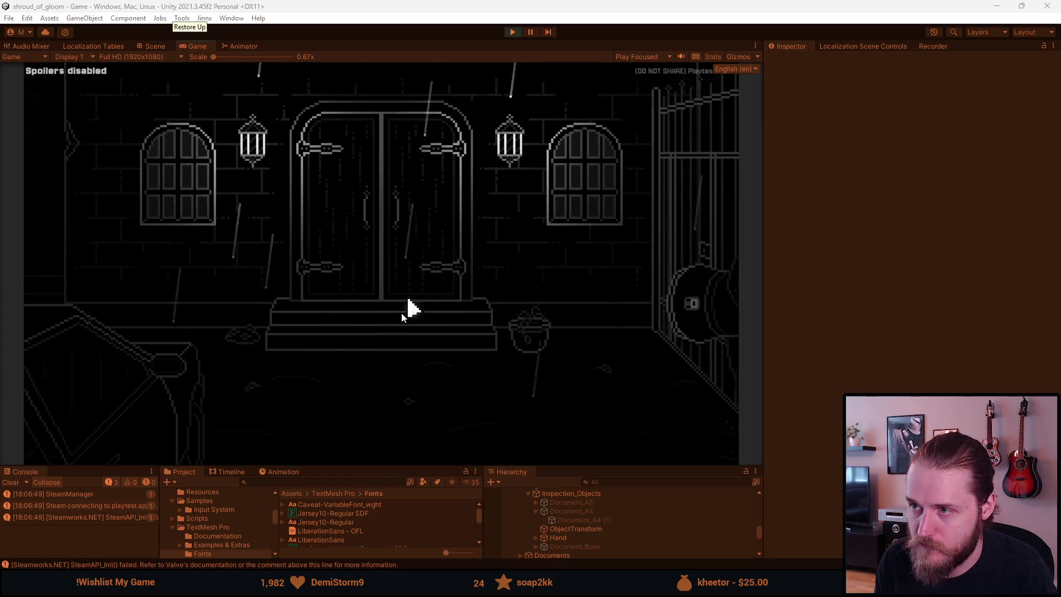
drag(354, 467, 354, 505)
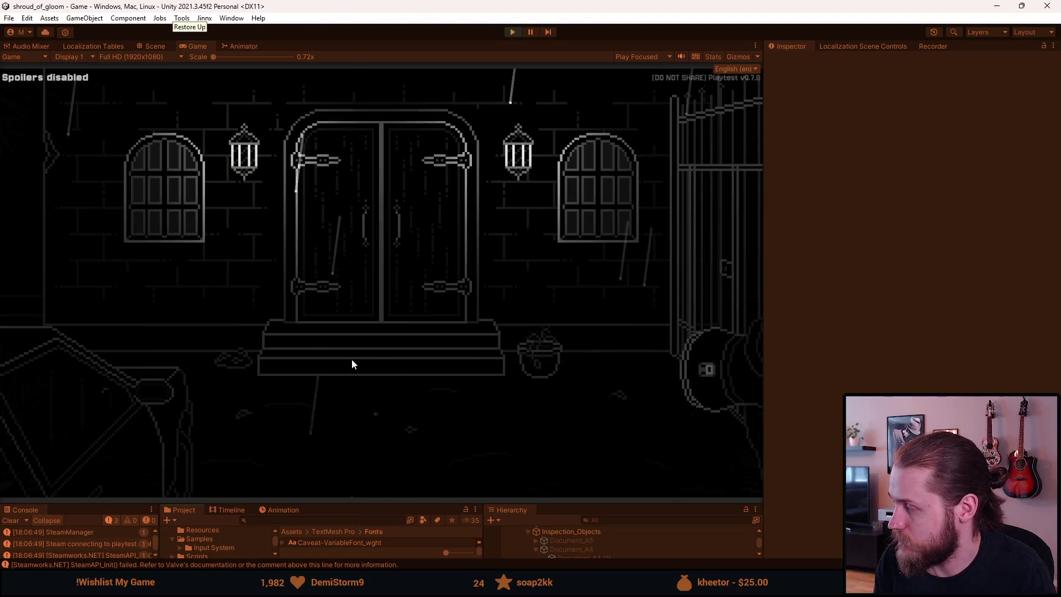
key(Escape)
click(409, 356)
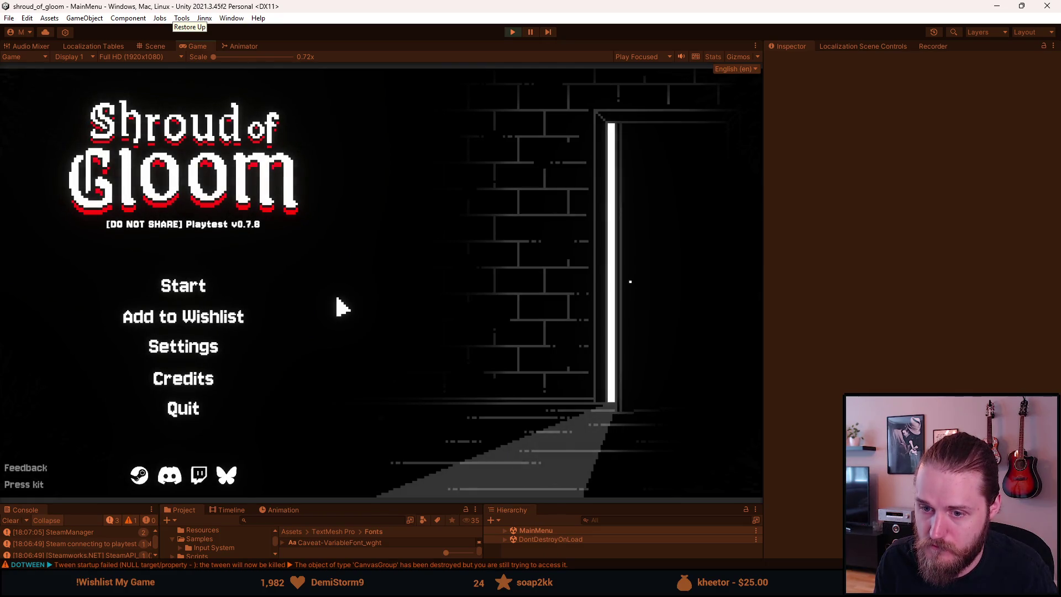
Check the Video settings' Frame rate dropdown (144 FPS), then return to the main menu.
click(221, 357)
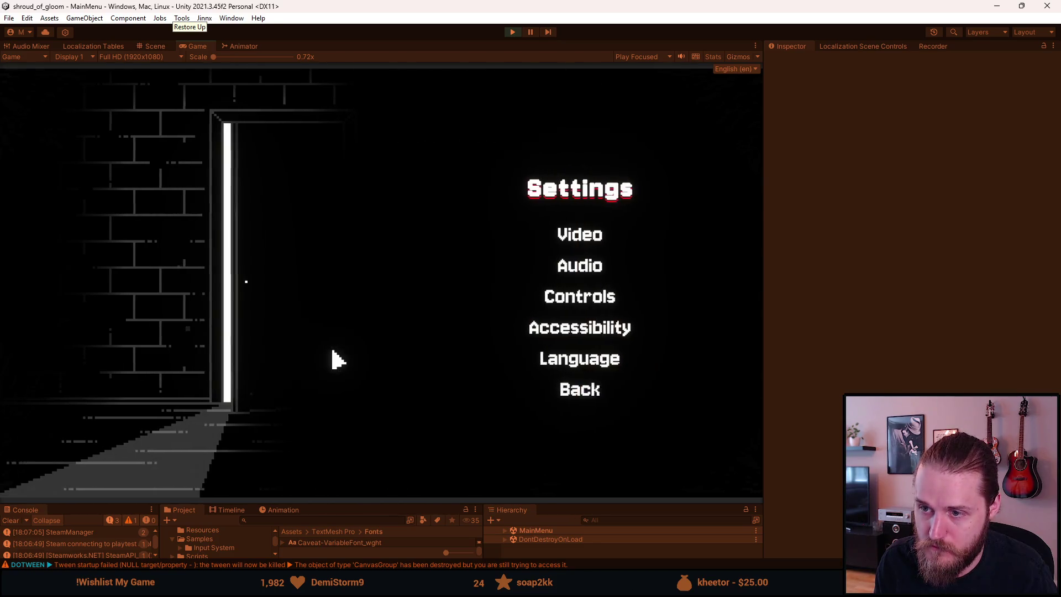
click(565, 398)
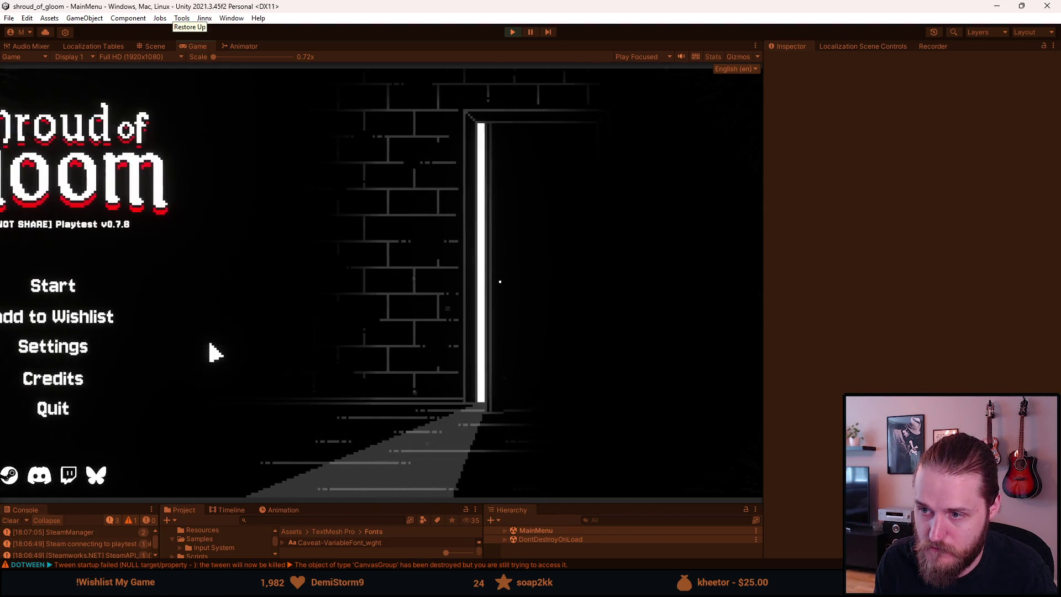
click(215, 353)
click(553, 243)
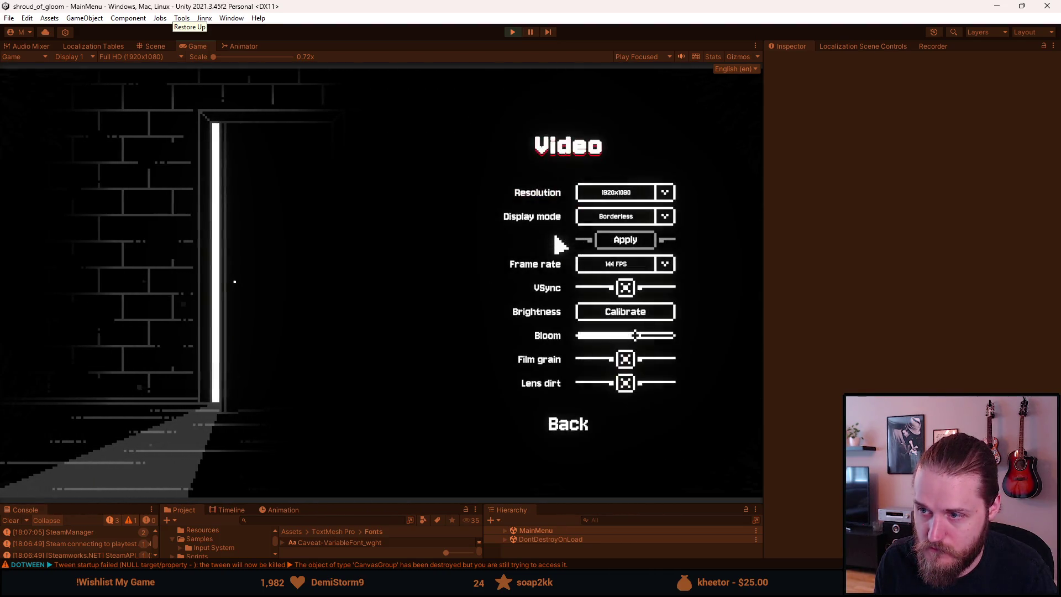
click(612, 268)
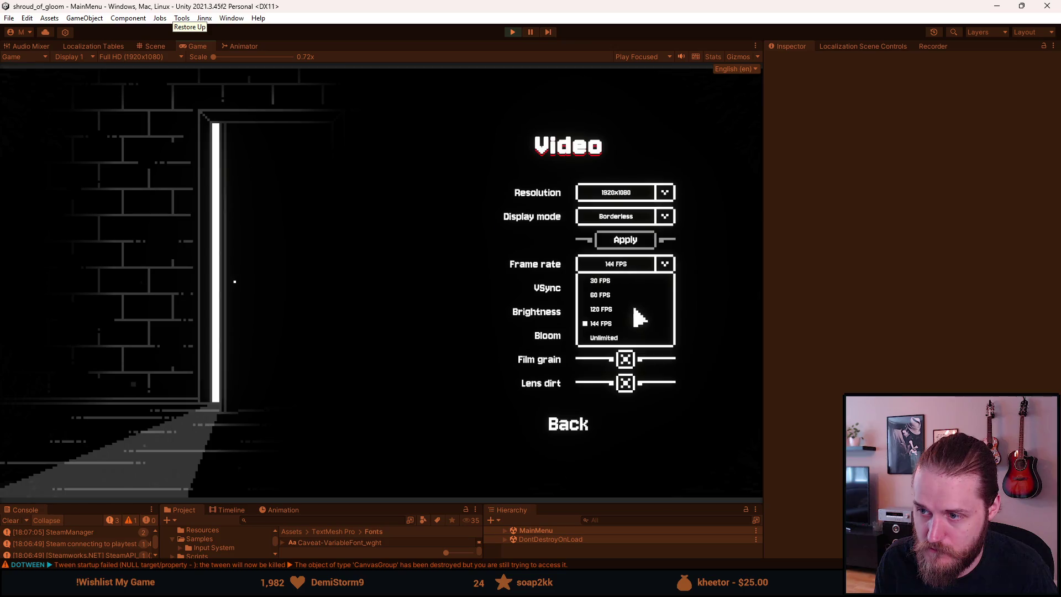
click(610, 325)
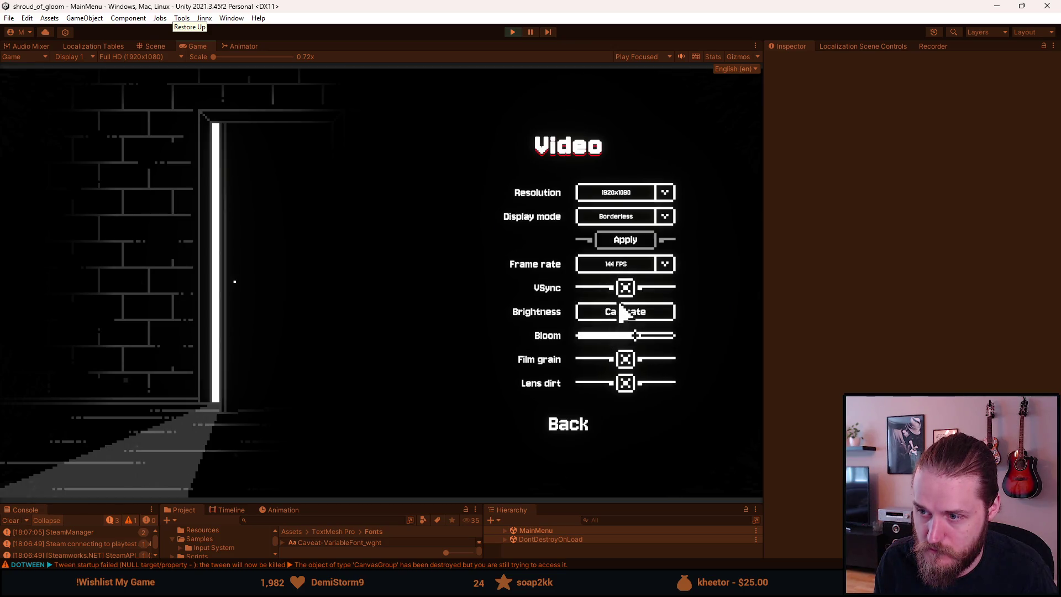
click(636, 270)
click(614, 338)
click(583, 427)
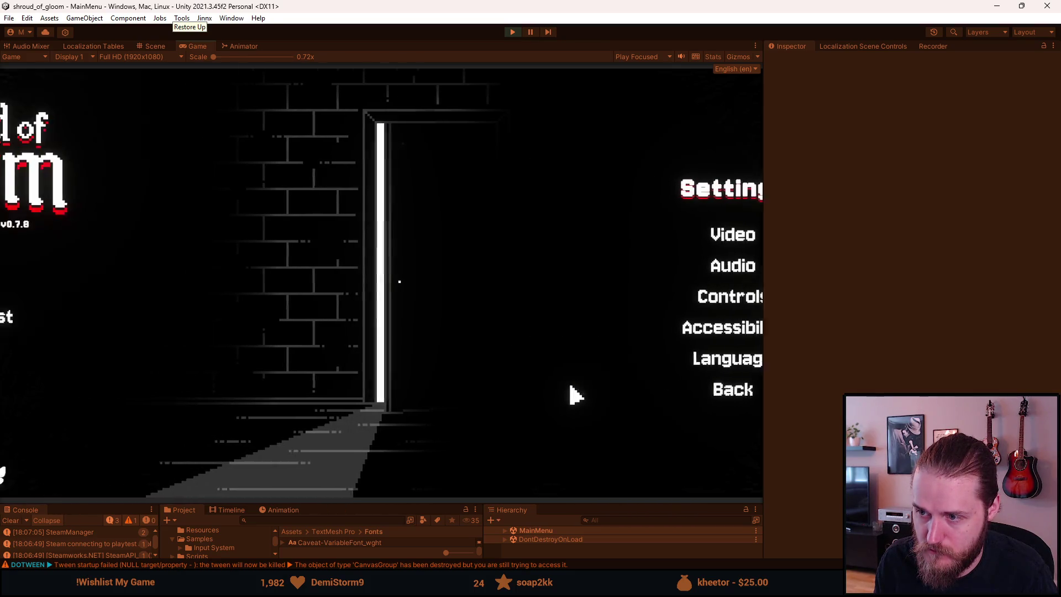
click(574, 394)
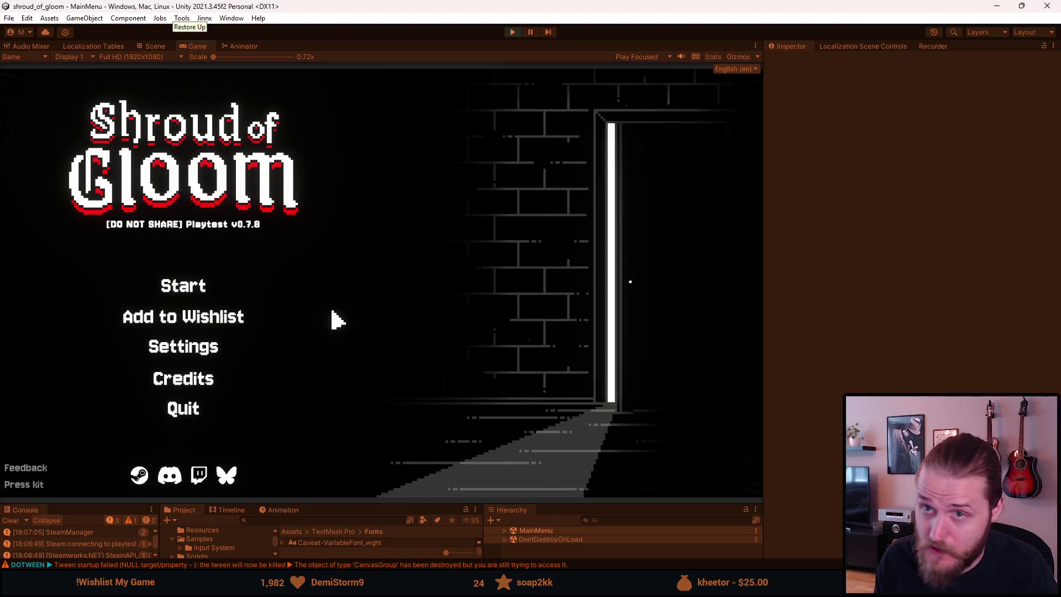
Turn Music volume to minimum and raise Voice volume slightly in Audio, then reopen Settings.
click(209, 348)
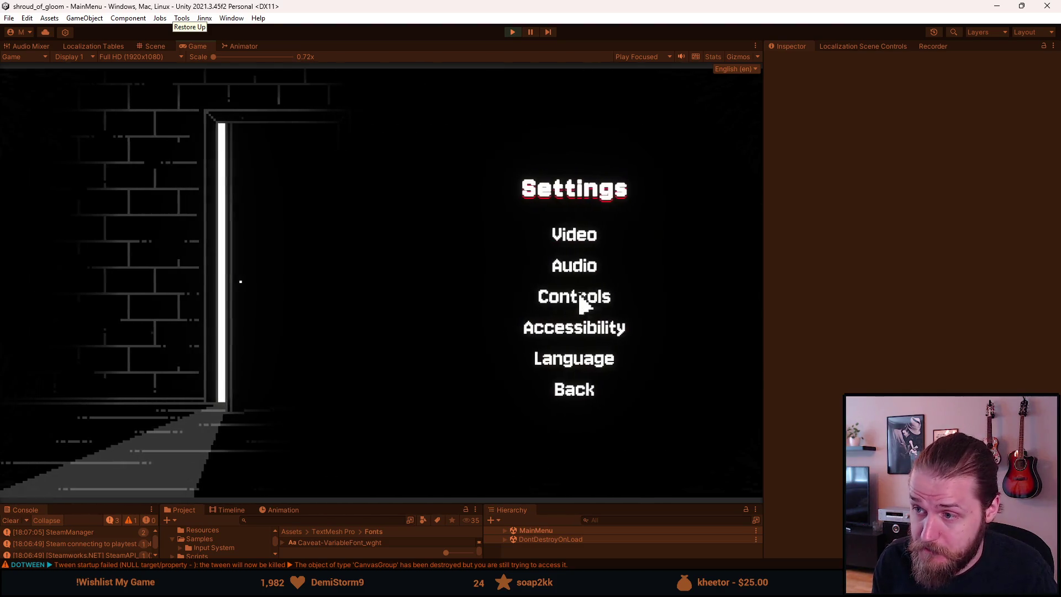
click(577, 266)
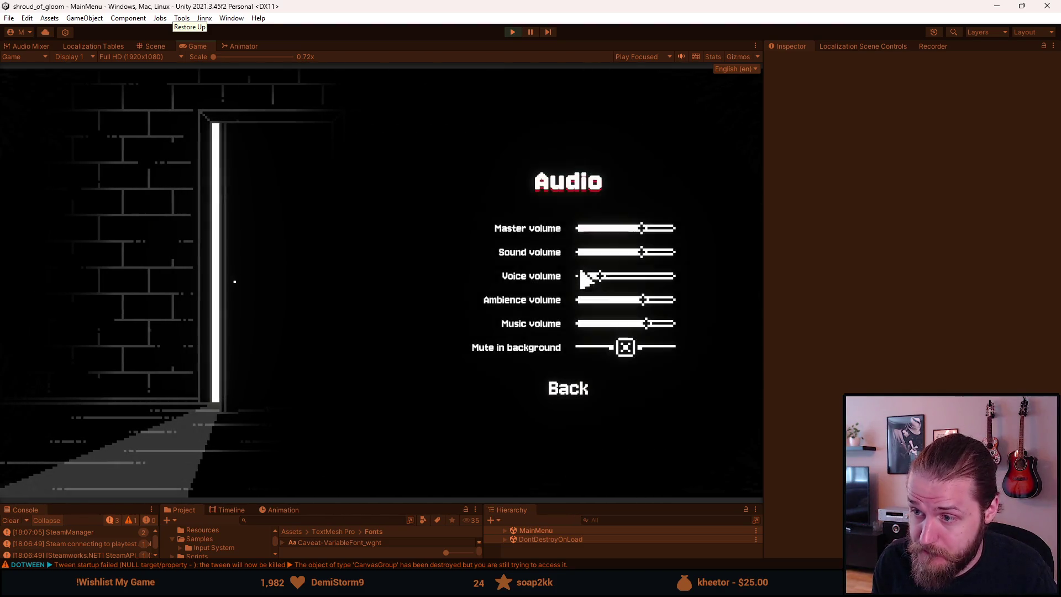
click(579, 325)
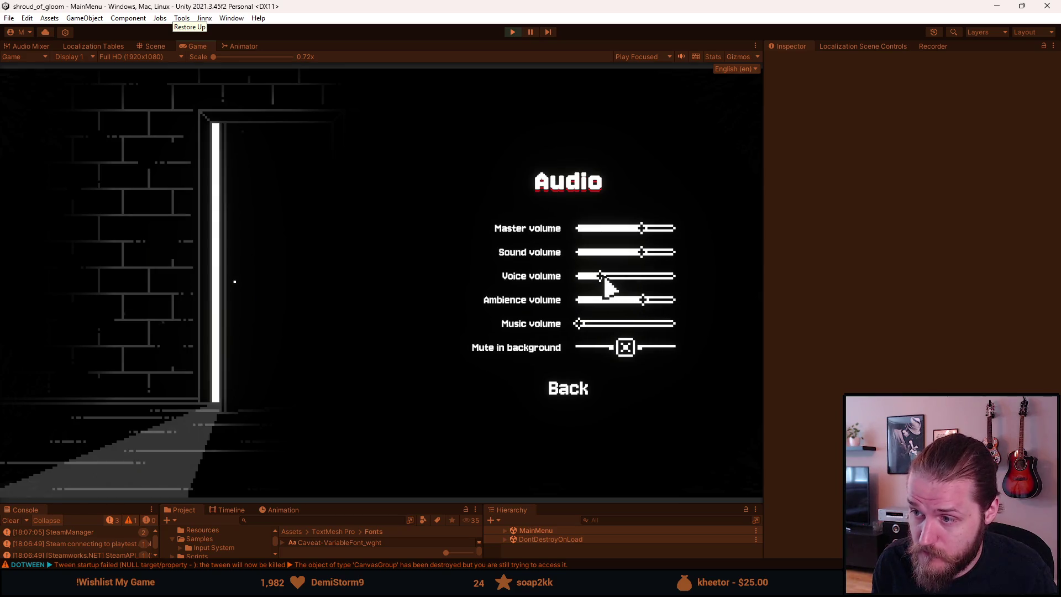
drag(608, 274, 617, 276)
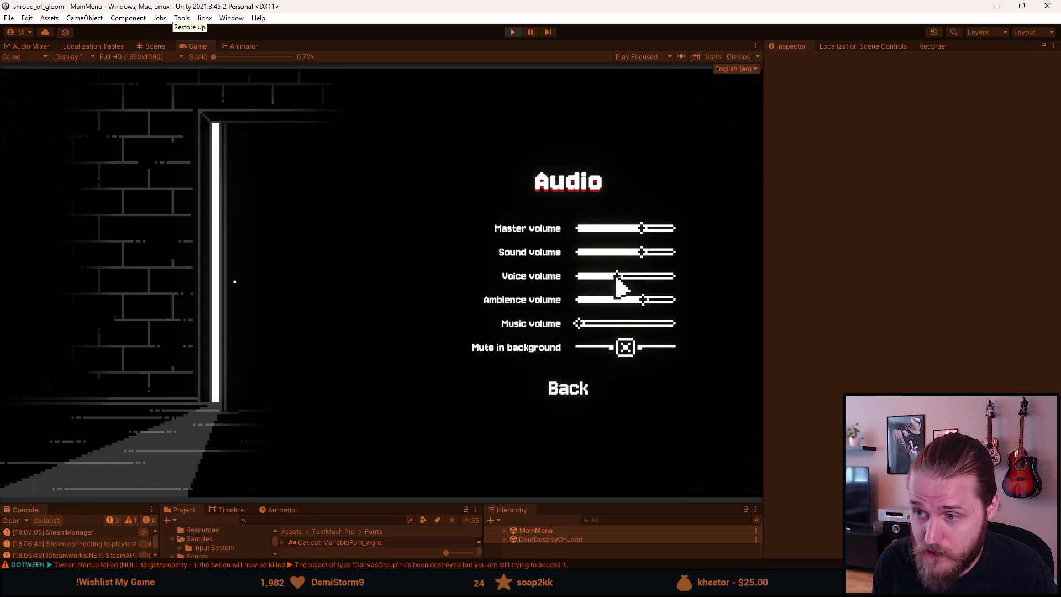
click(568, 392)
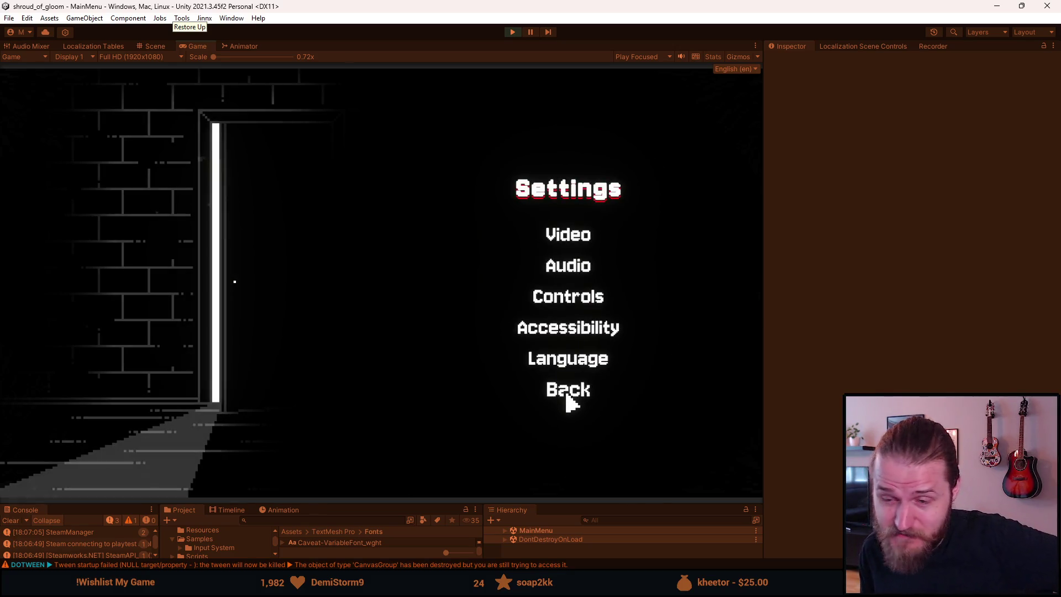
click(567, 395)
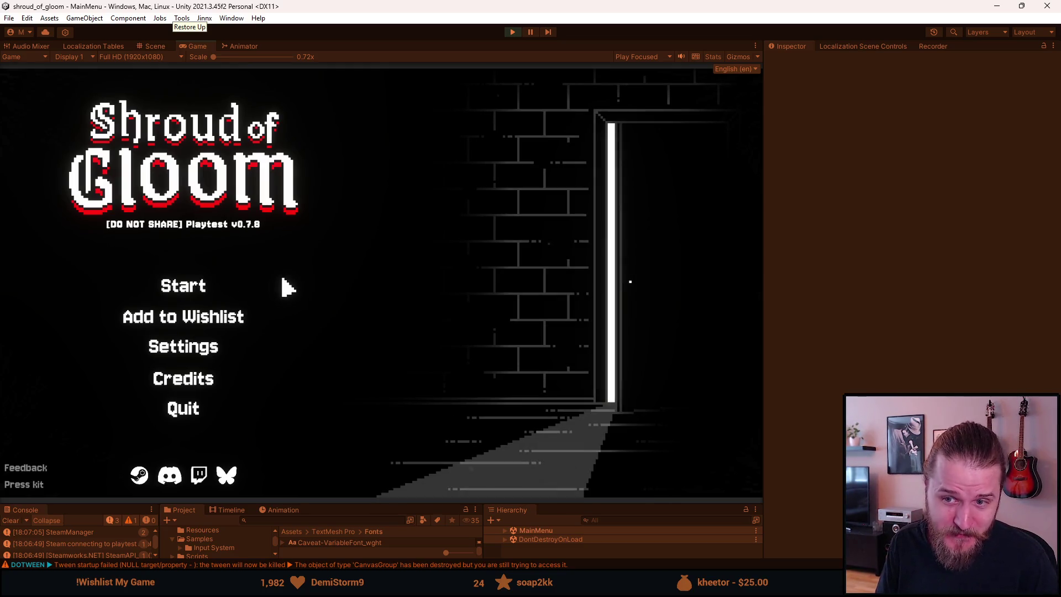
click(208, 349)
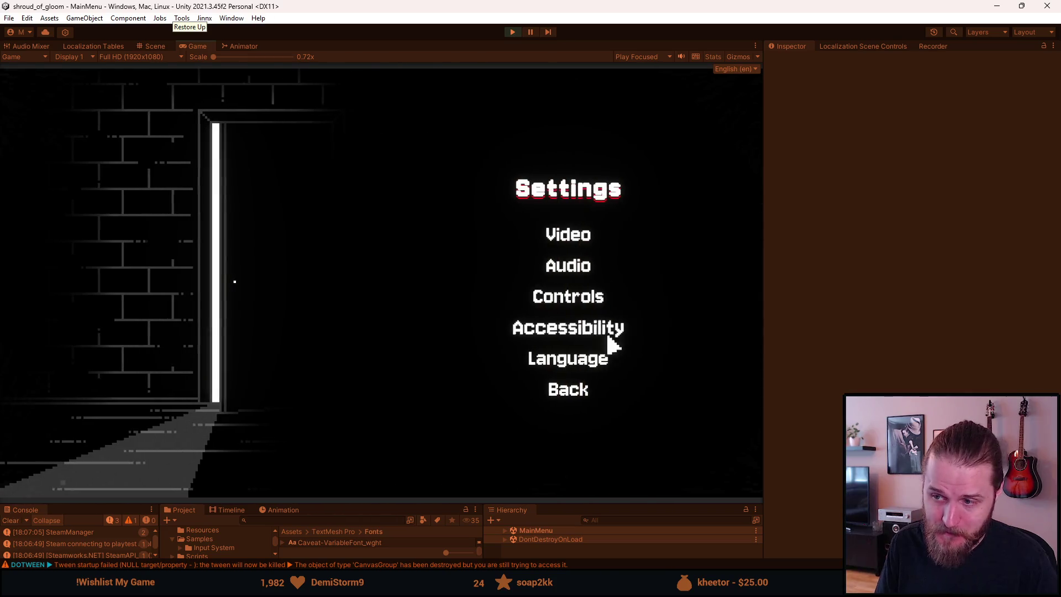
Switch the game language to Svenska and return to the main menu.
click(581, 358)
click(642, 231)
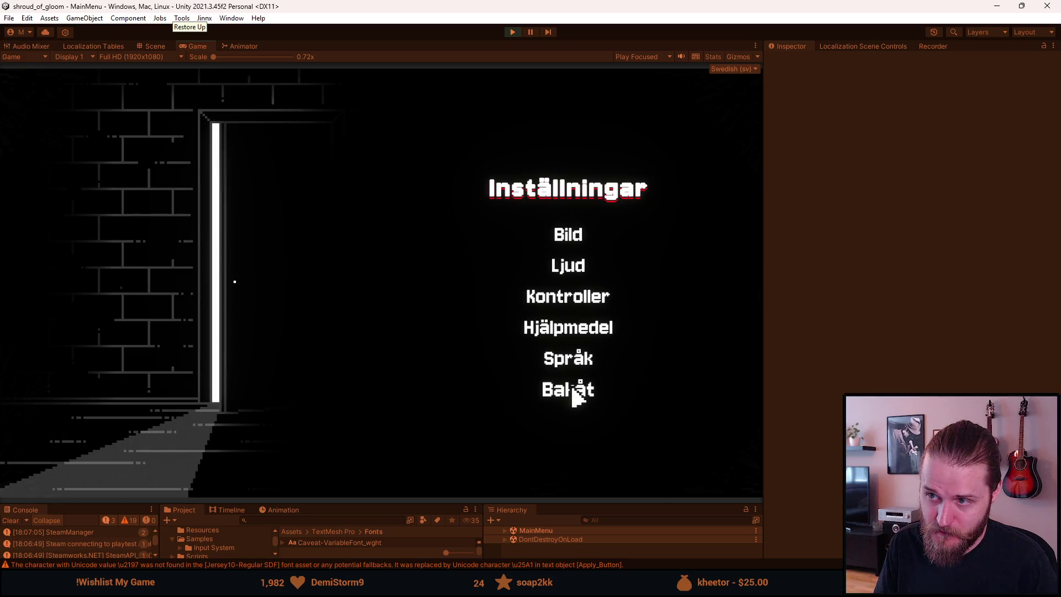
click(575, 393)
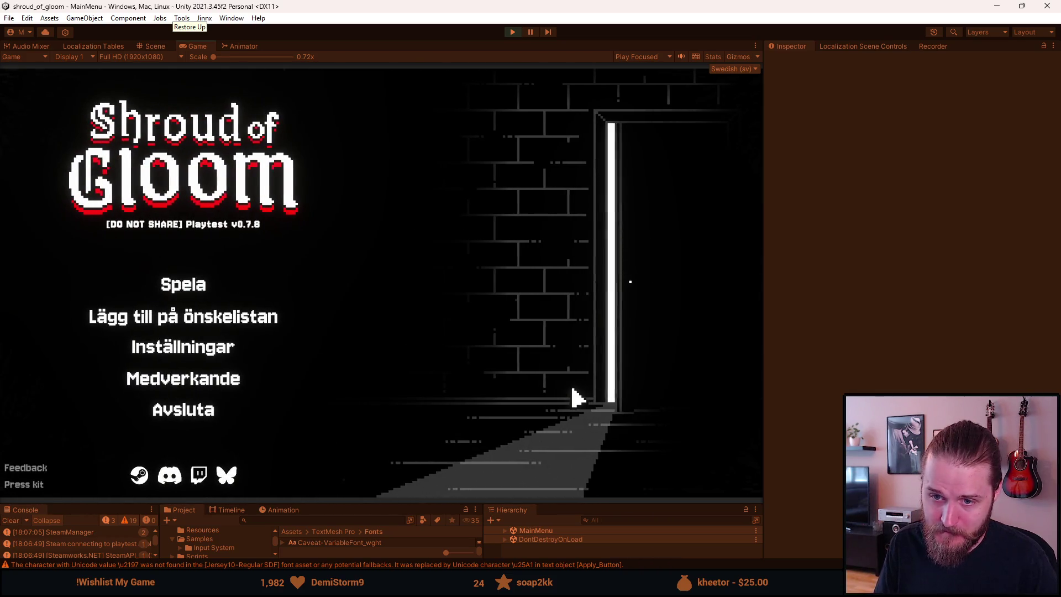
Switch the language back to English via Inställningar > Språk, then open the Credits screen.
click(144, 353)
click(578, 360)
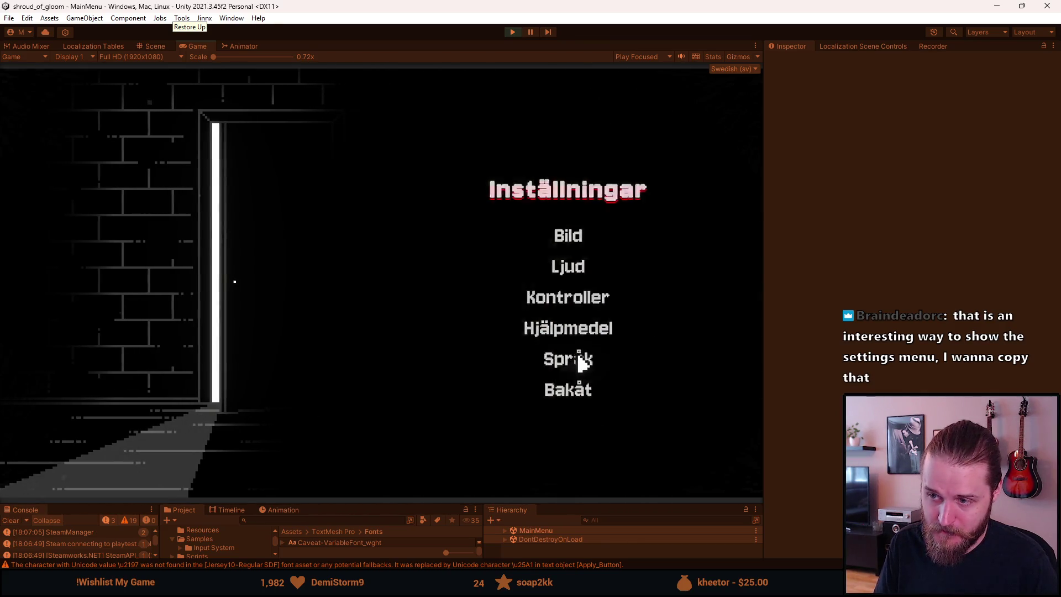
click(525, 168)
click(566, 394)
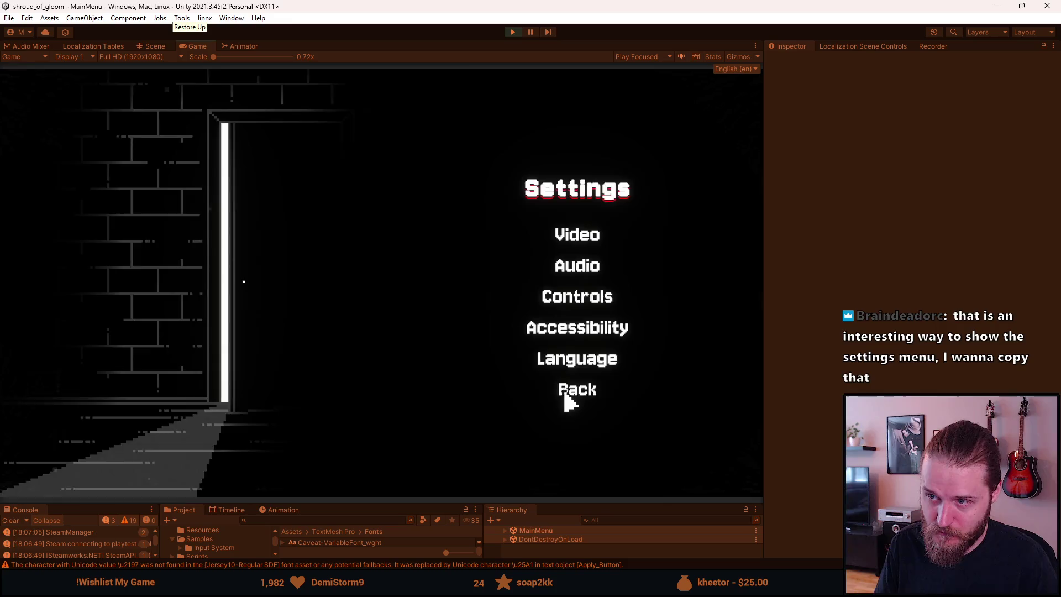
click(205, 348)
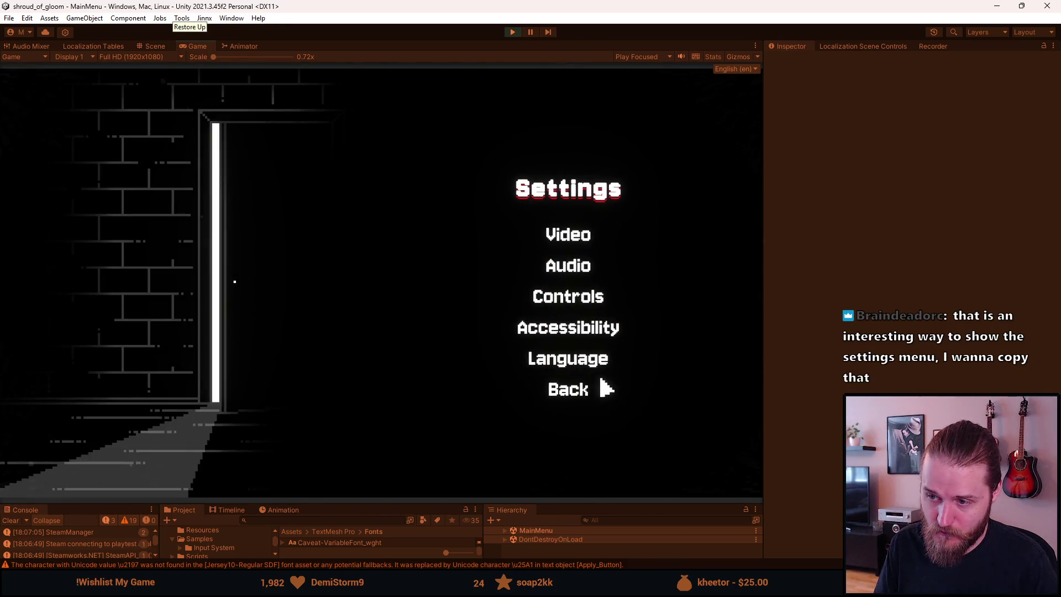
click(580, 389)
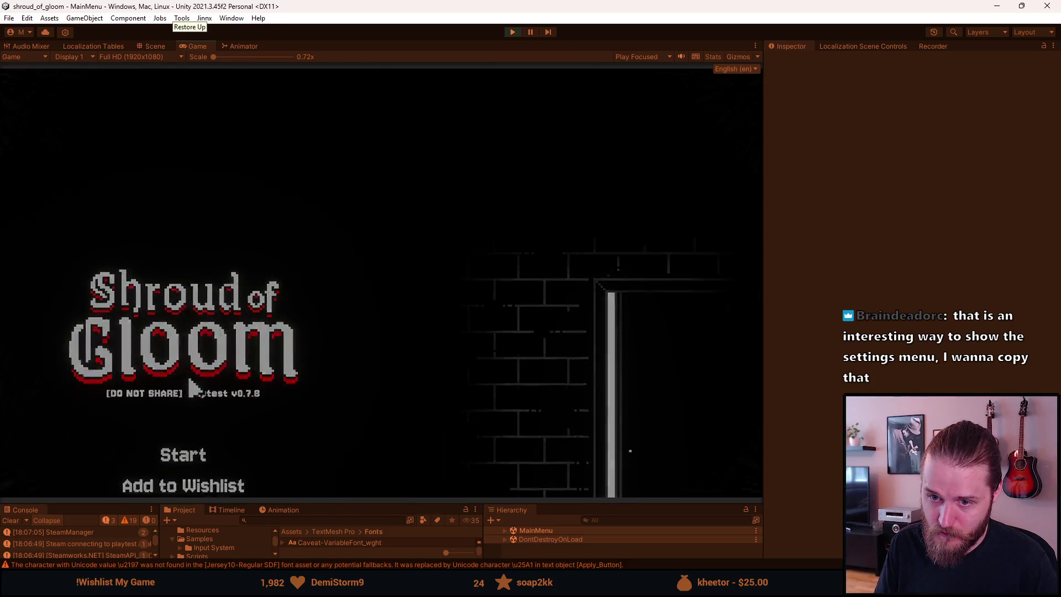
click(191, 387)
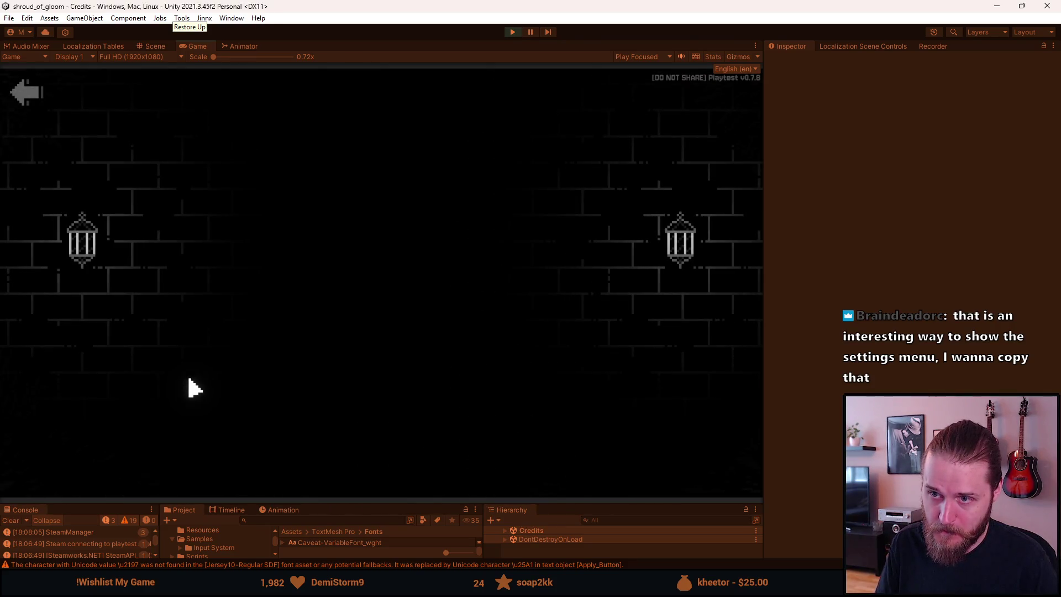
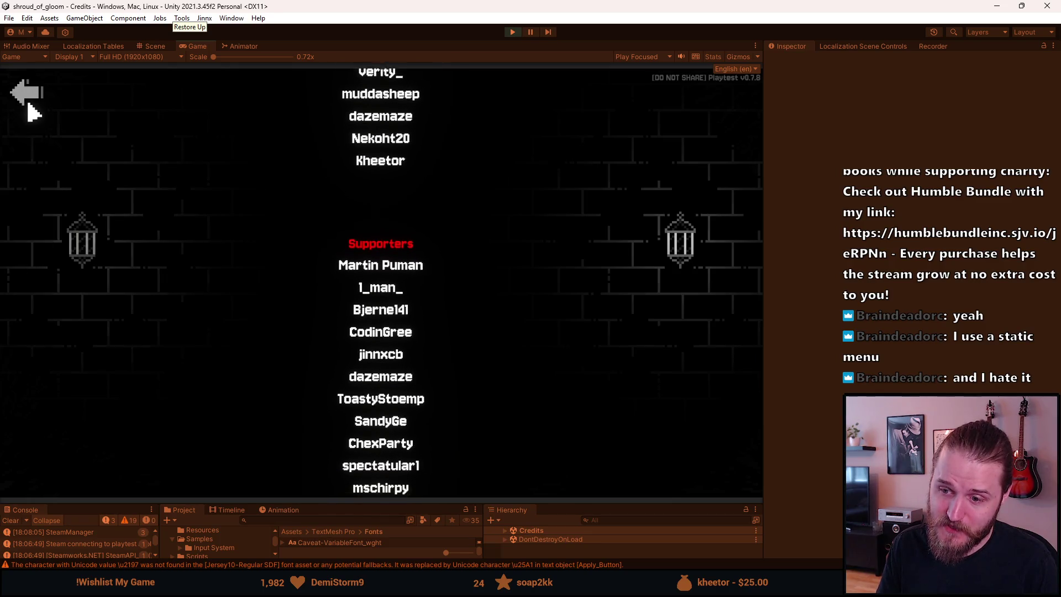
Leave the credits, cancel the quit prompt, and press Start to reach the save slots.
click(30, 108)
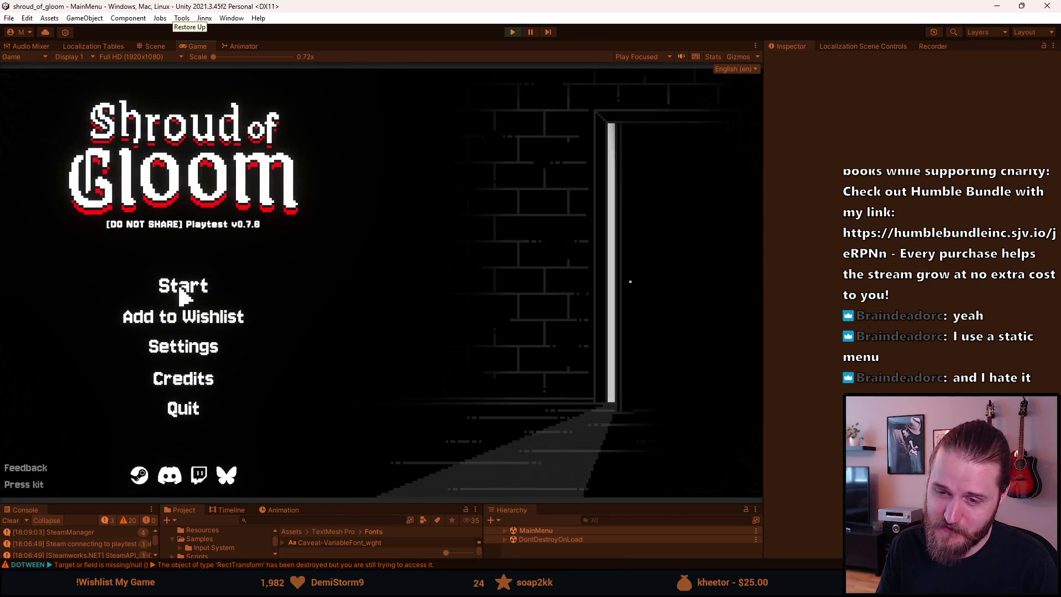
click(193, 411)
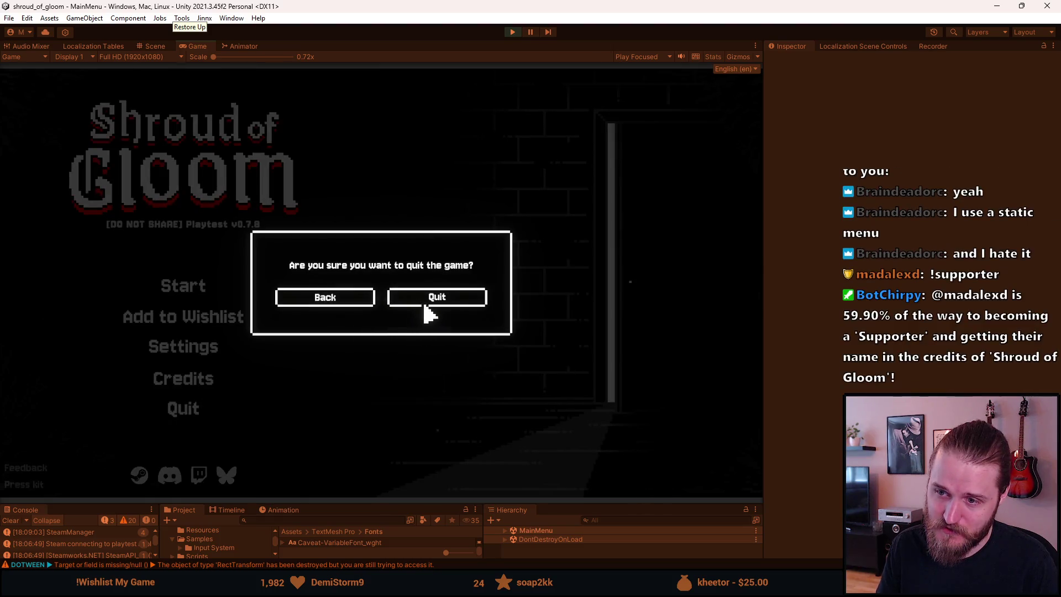
click(331, 303)
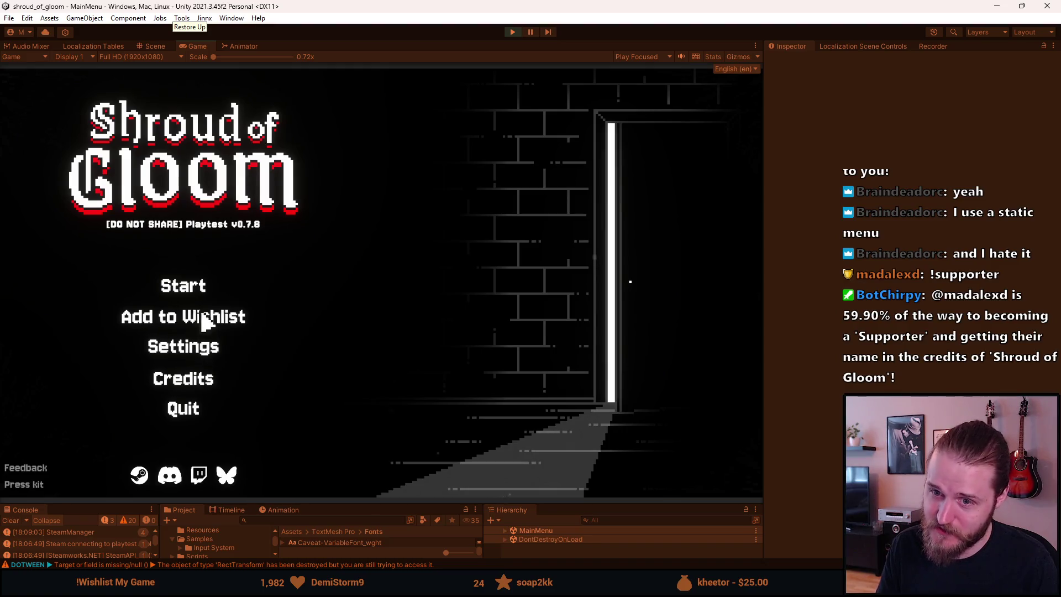
click(196, 294)
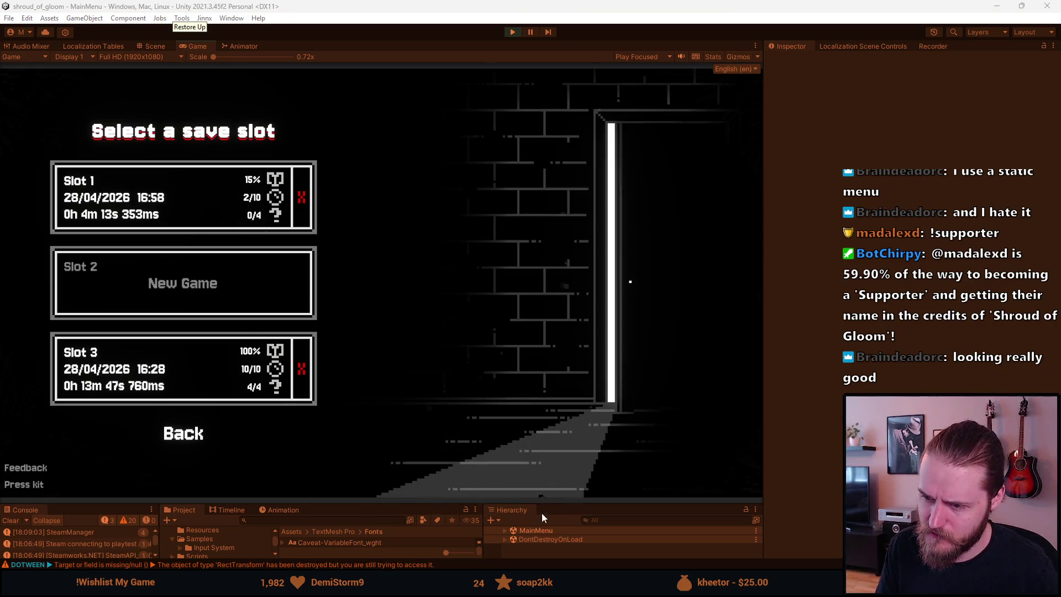
Expand the hierarchy through MenuCanvas > Menu > MainMenu > SaveSlots > Buttons_and_Title > SettingsTitle.
drag(548, 505, 549, 442)
click(505, 466)
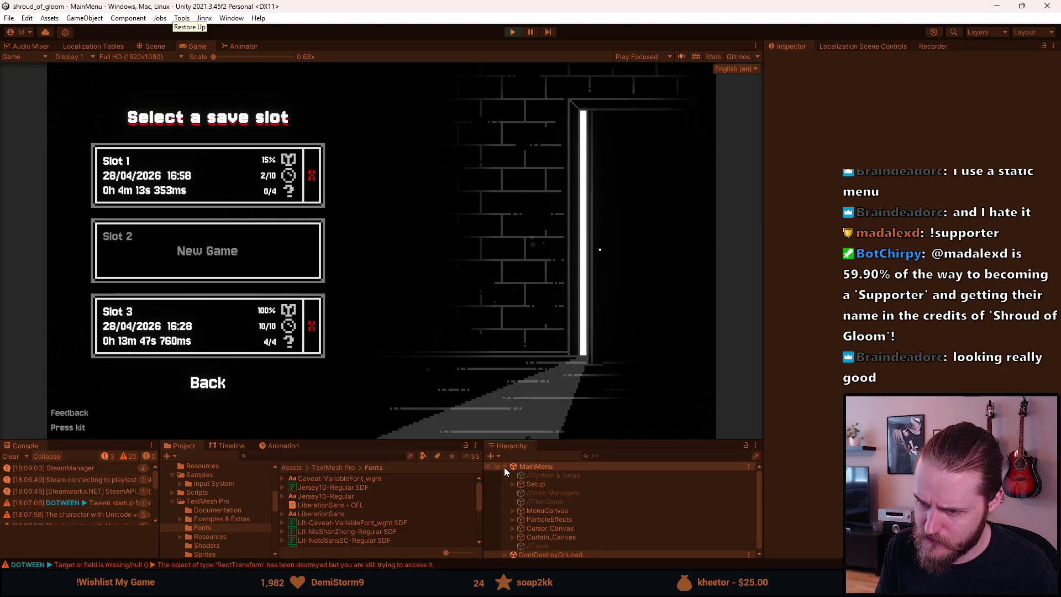
click(513, 510)
click(521, 528)
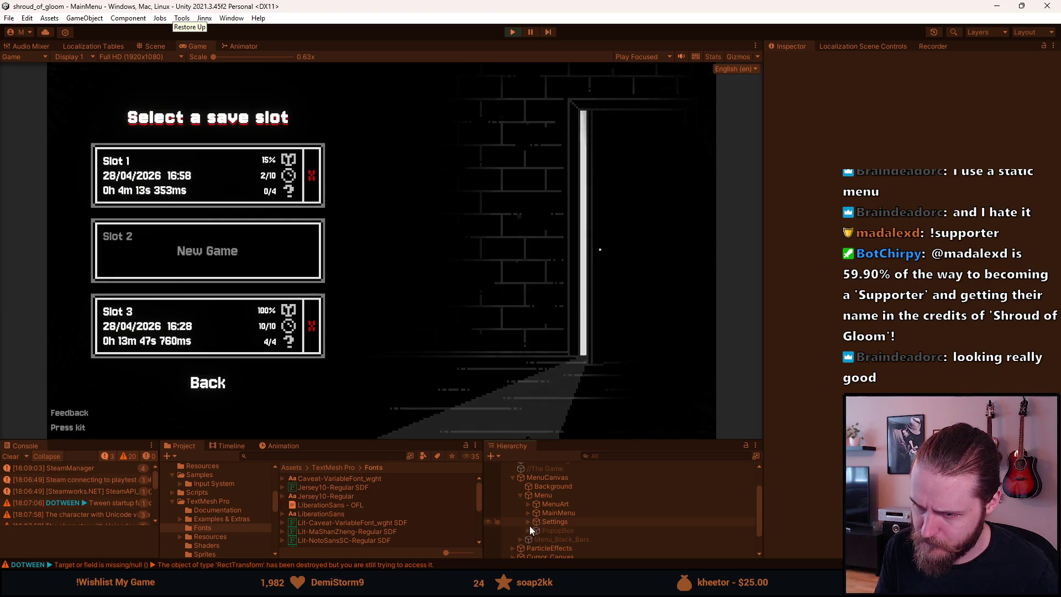
click(528, 513)
click(536, 546)
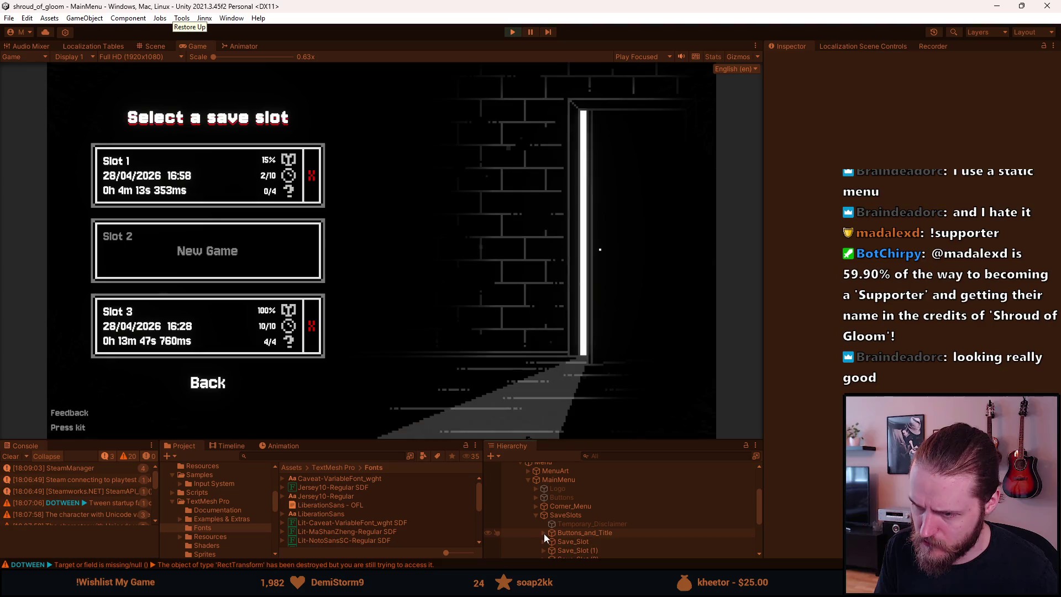
click(545, 532)
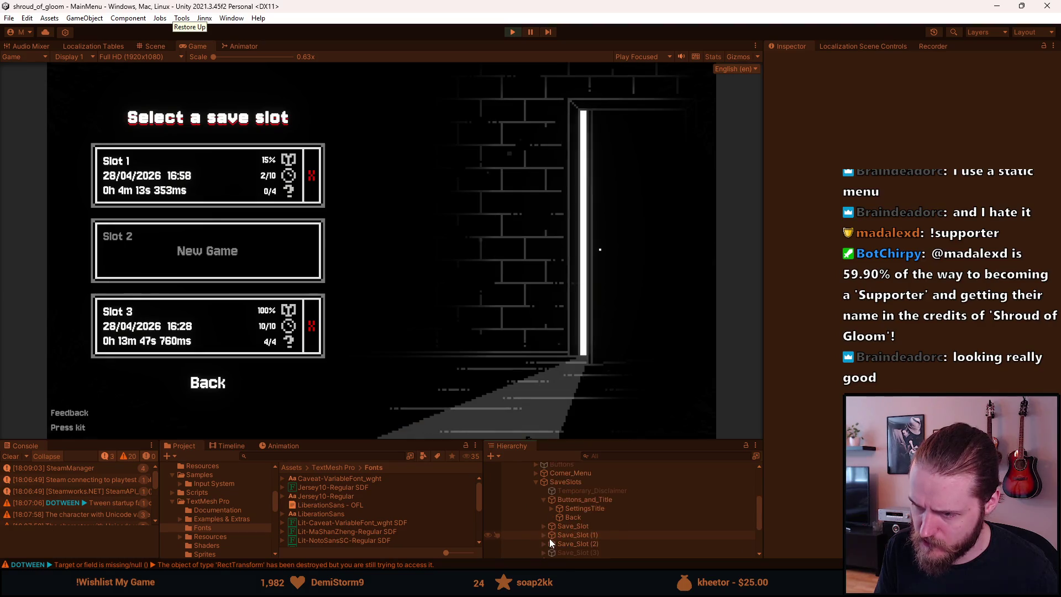
click(552, 508)
Select SettingsTitle and its children and turn off Bold in the TextMeshPro Font Style.
click(577, 511)
shift+click(586, 528)
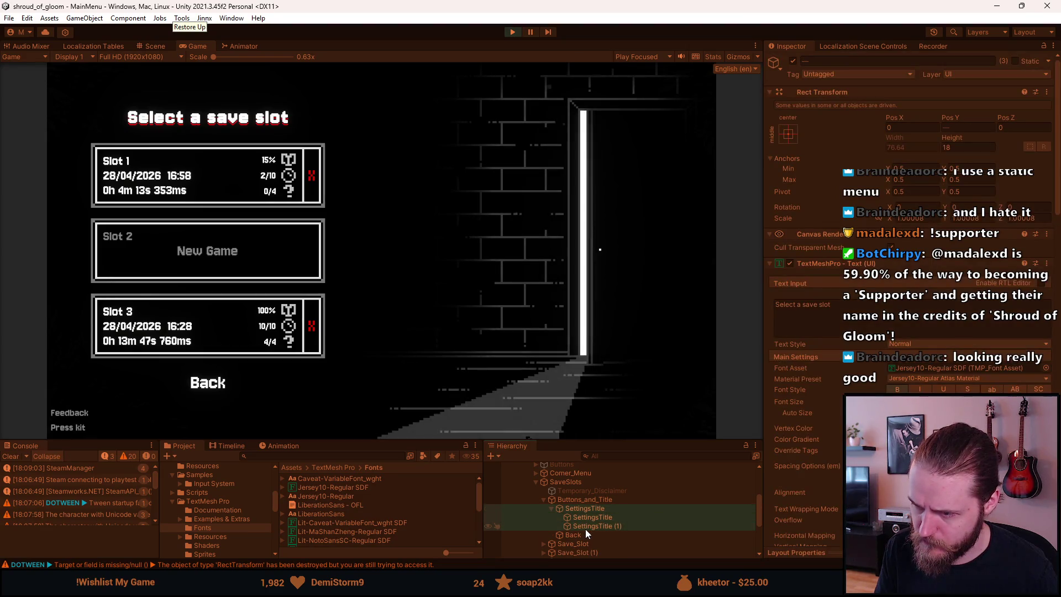
click(902, 389)
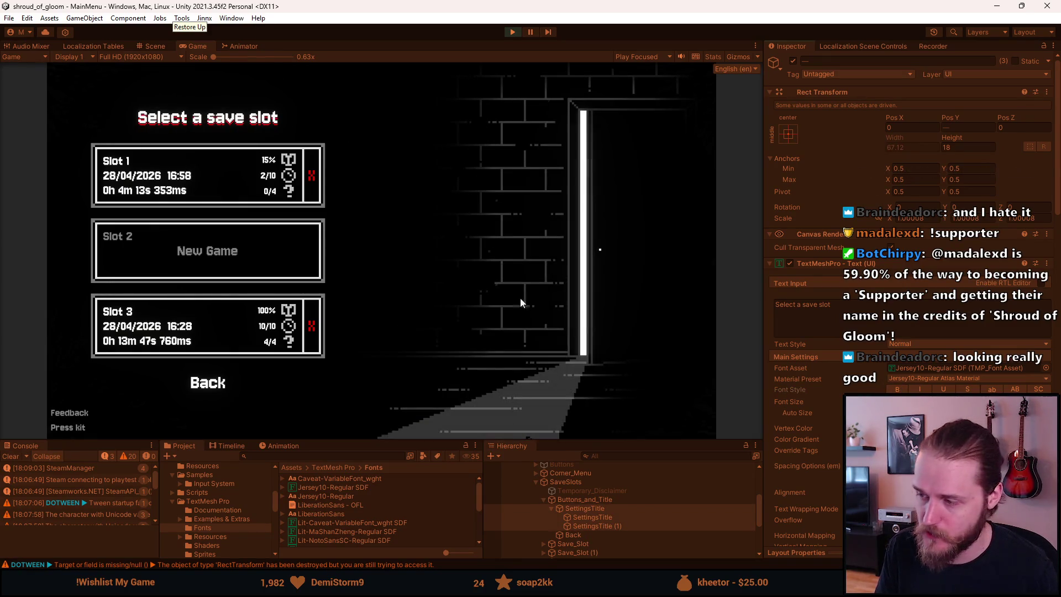
mouse_move(376, 440)
mouse_down()
mouse_move(343, 502)
mouse_move(351, 484)
mouse_up()
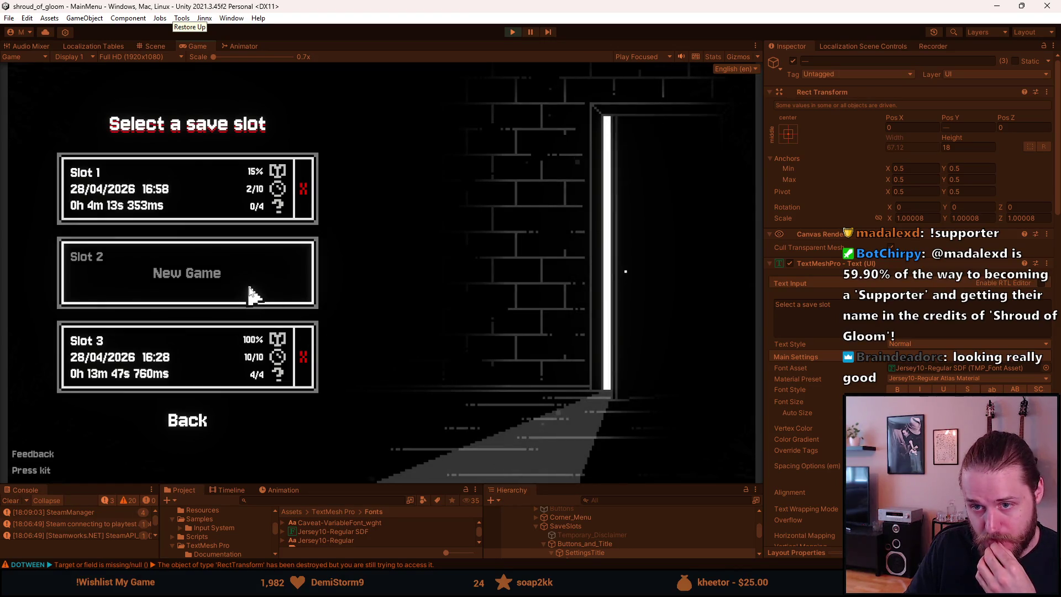
Cancel deleting Slot 1's save, then begin a New Game in the empty Slot 2.
click(304, 192)
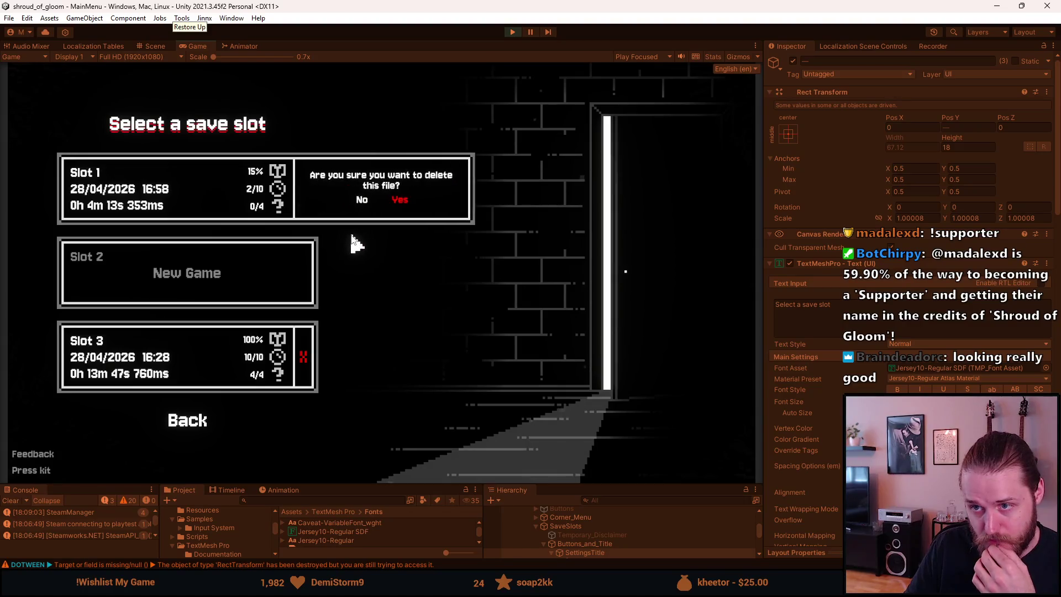
click(360, 199)
click(272, 268)
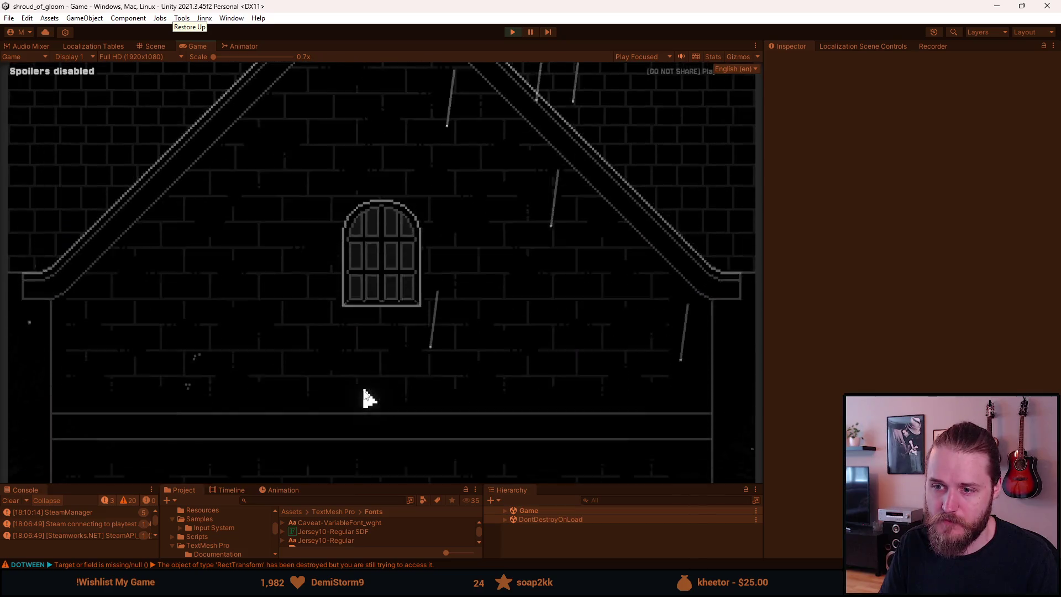
Delete the editor save file from the dev tools and maximize the Game view.
drag(353, 484, 362, 384)
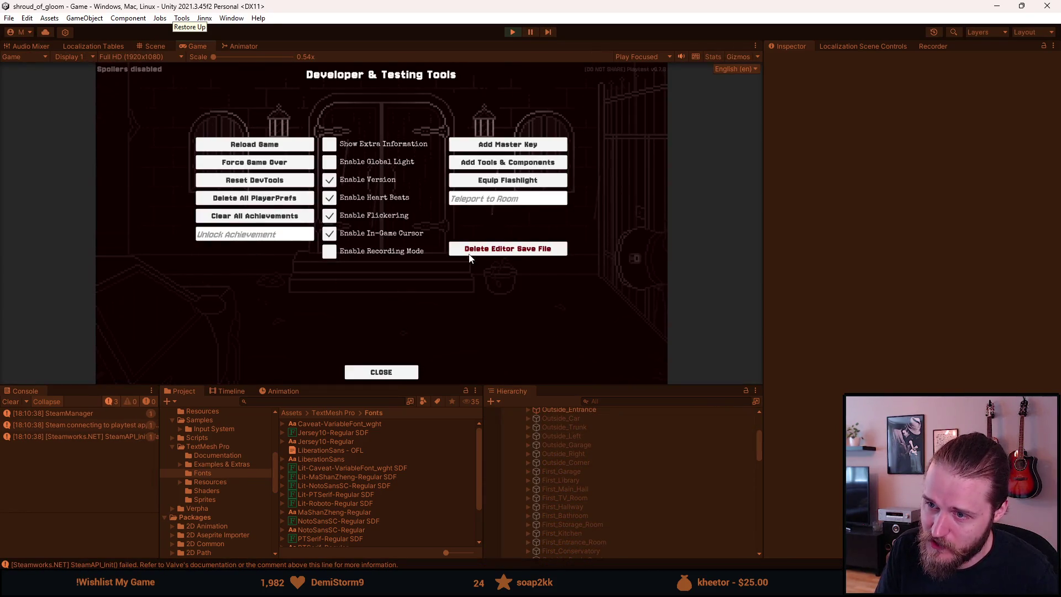
click(471, 250)
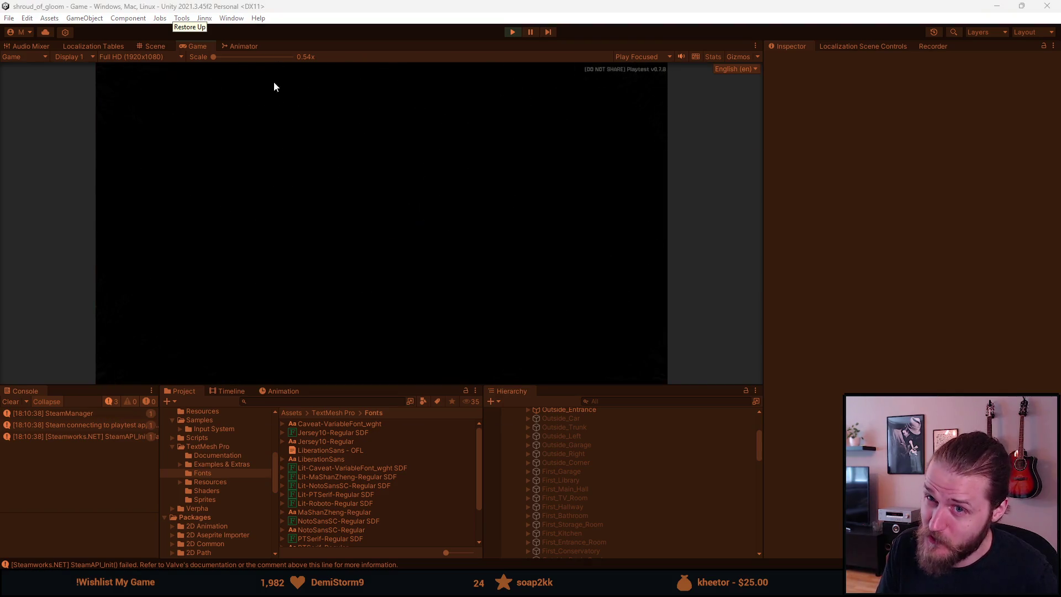
double_click(195, 45)
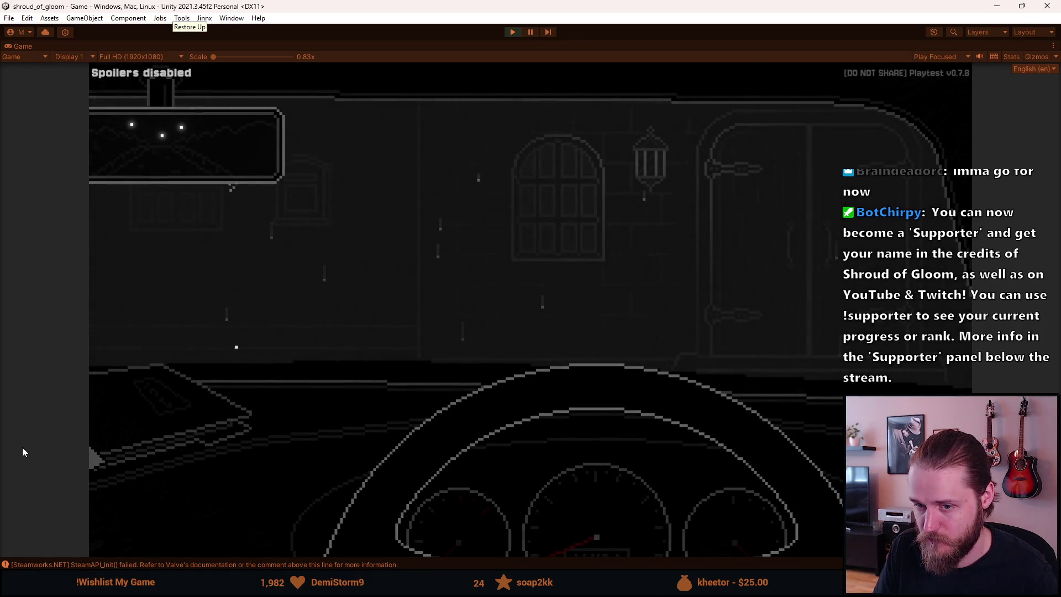
Read and put away the glovebox email, skip the cutscene, and view the journal objective.
click(139, 423)
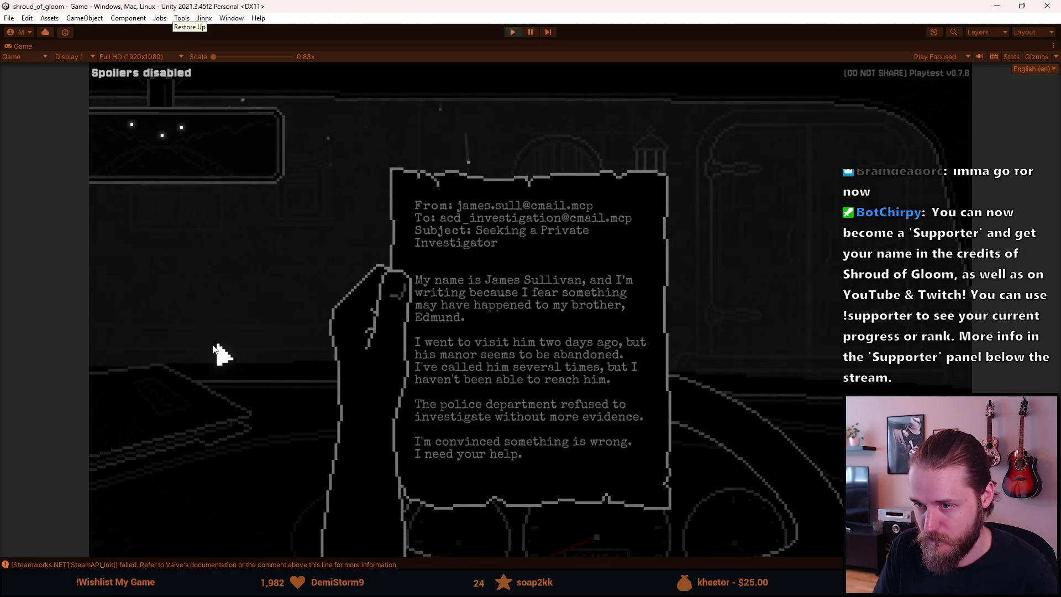
click(209, 347)
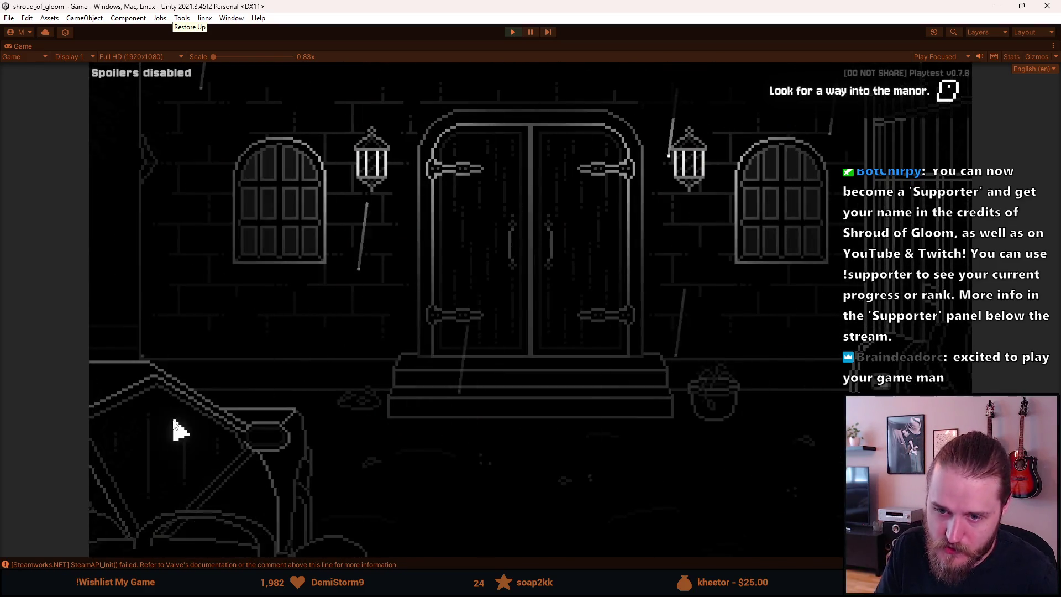
click(173, 429)
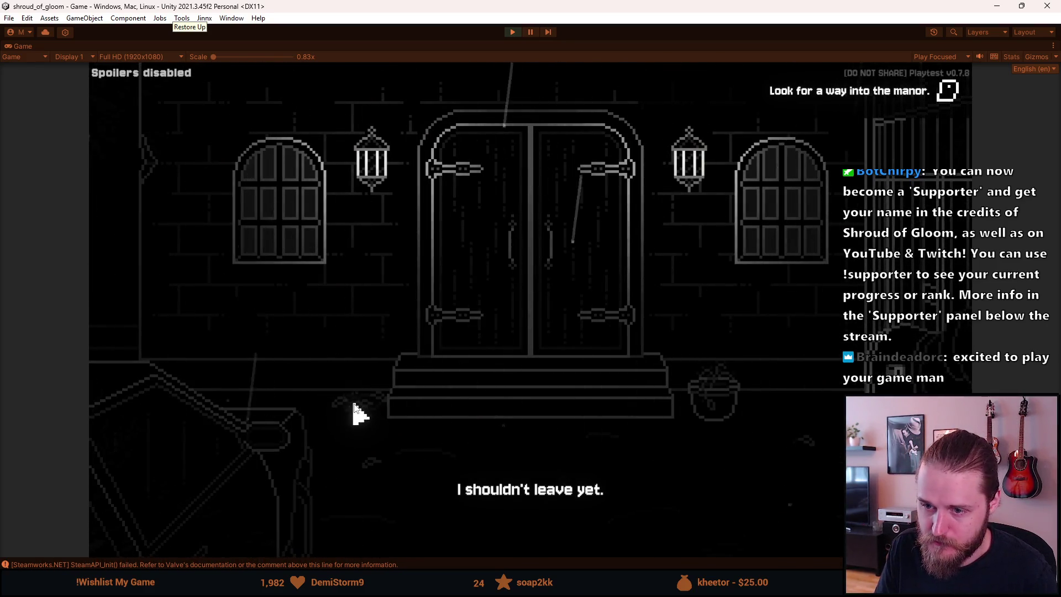
click(801, 530)
click(332, 269)
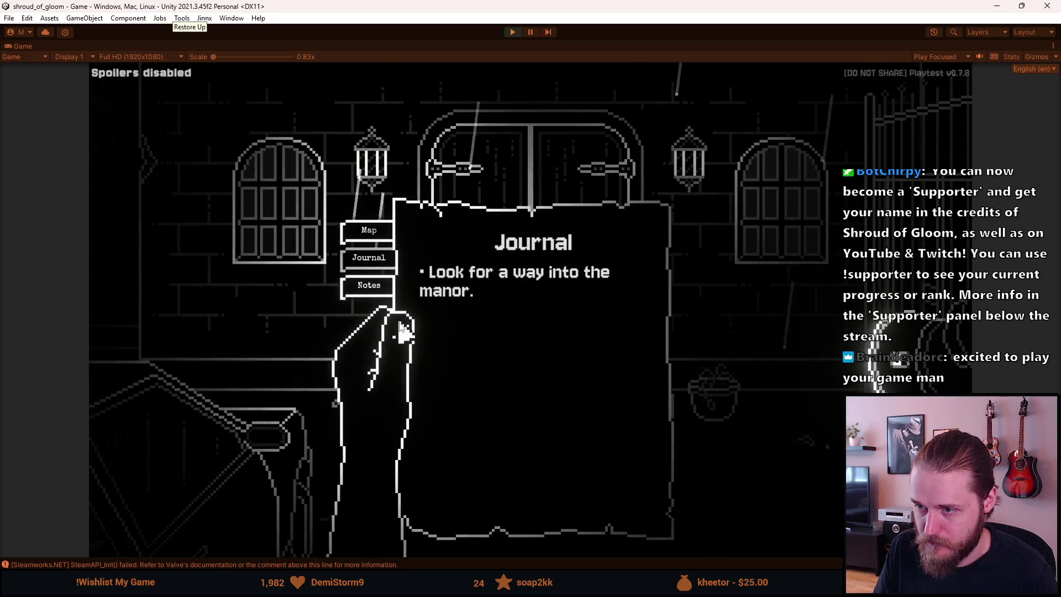
Erase the test text on the Notes page, go back through Journal to Map, and close the overlay.
click(369, 288)
text(asdasdasd)
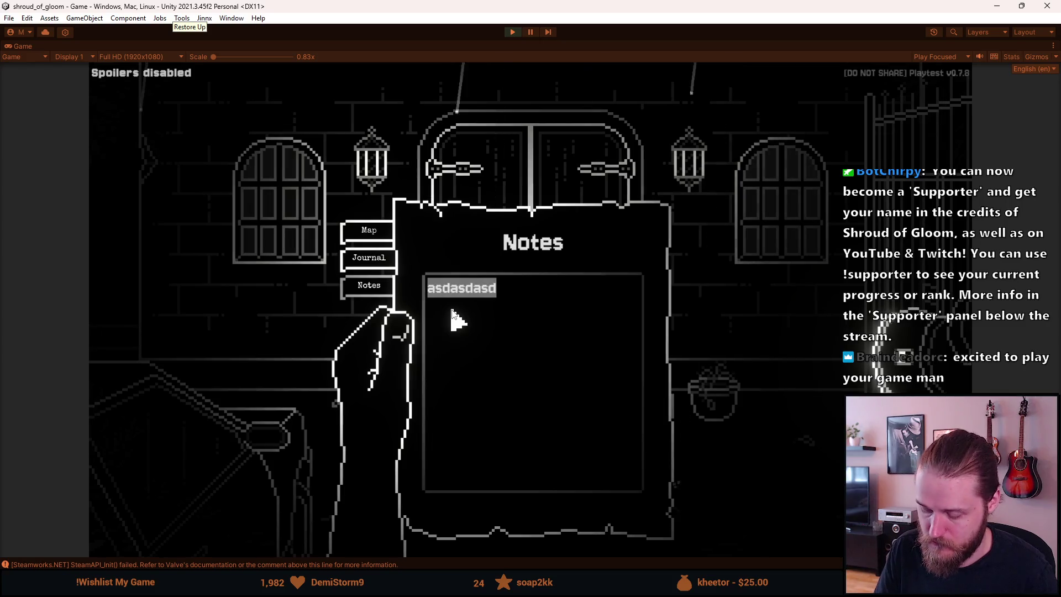
key(BackSpace)
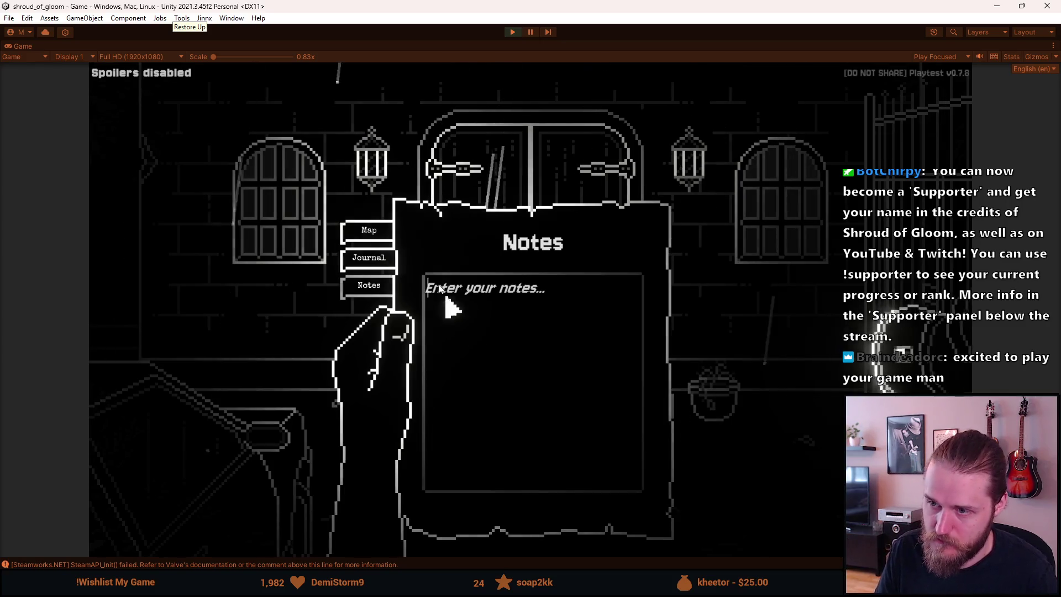
click(368, 259)
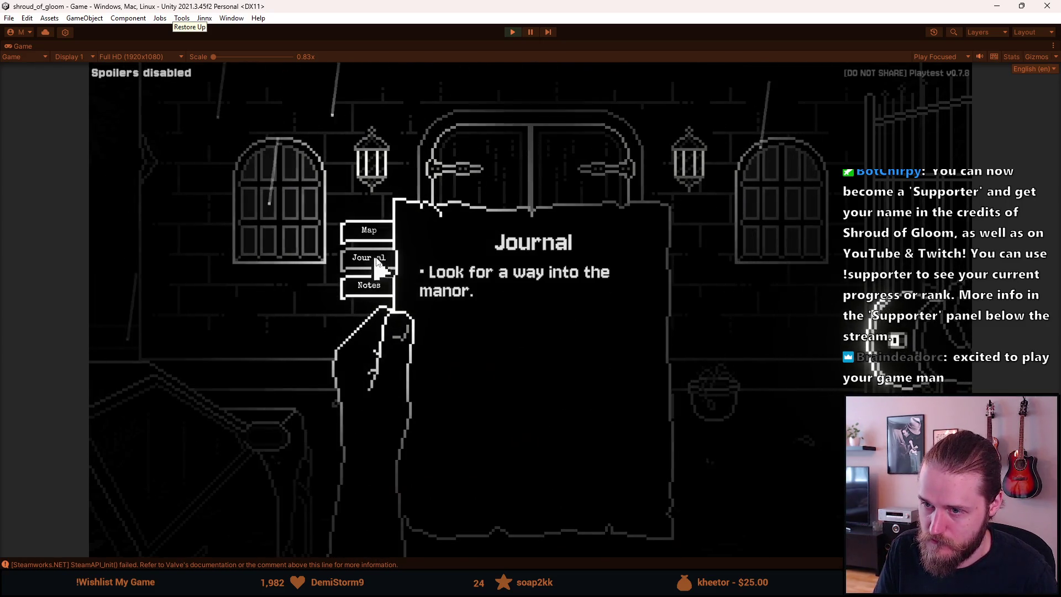
click(369, 230)
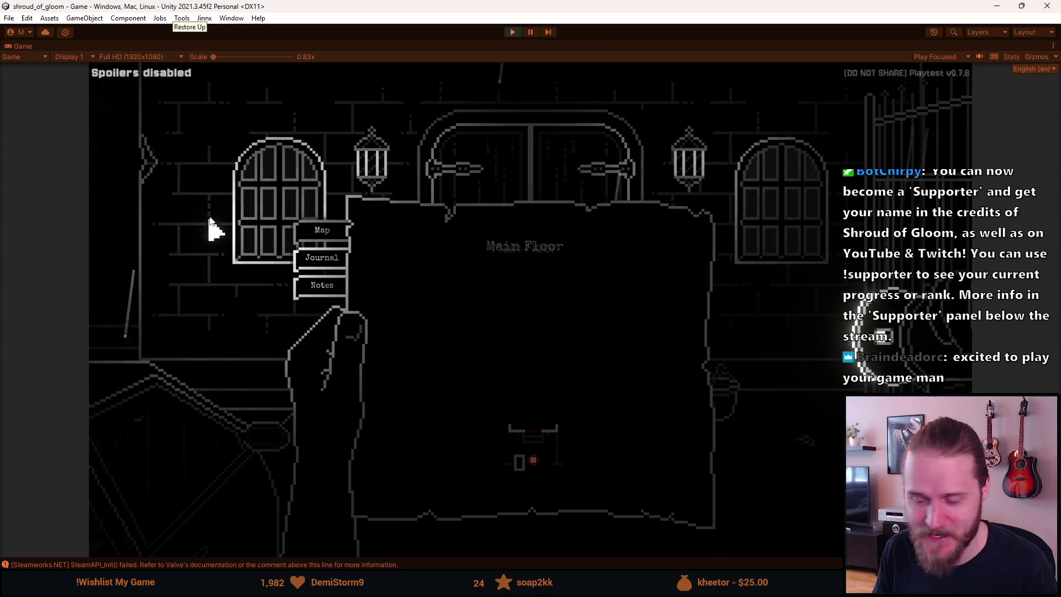
click(214, 232)
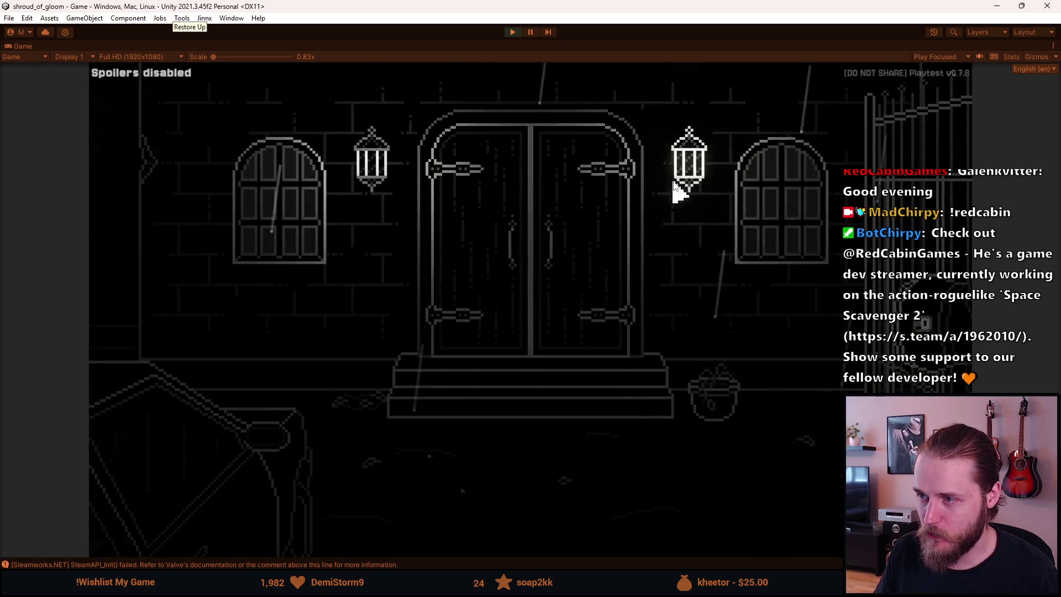
Interact with the manor door, close the item box, and pause with Esc.
click(501, 292)
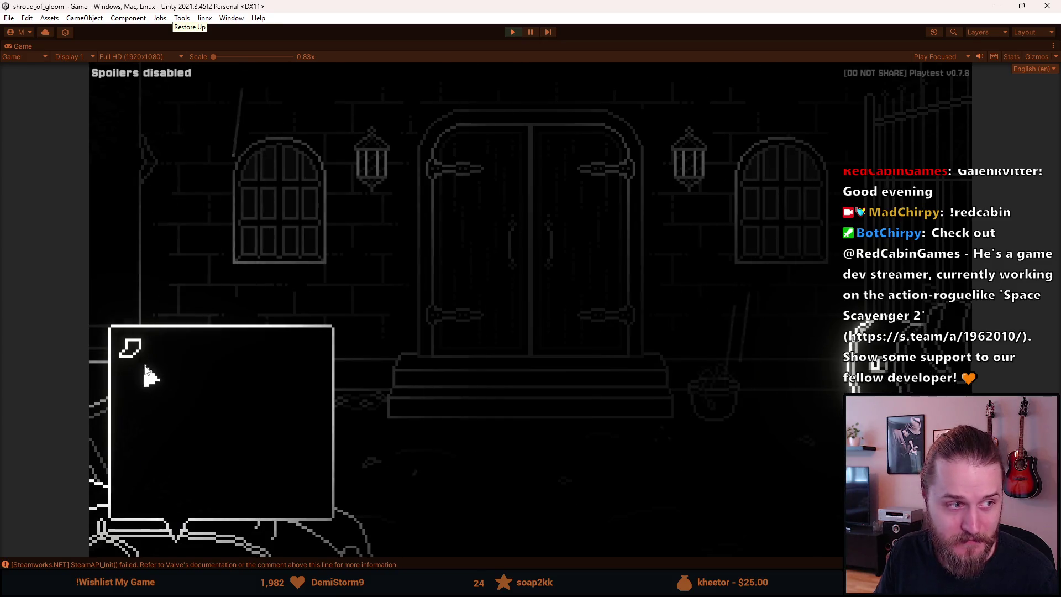
click(208, 526)
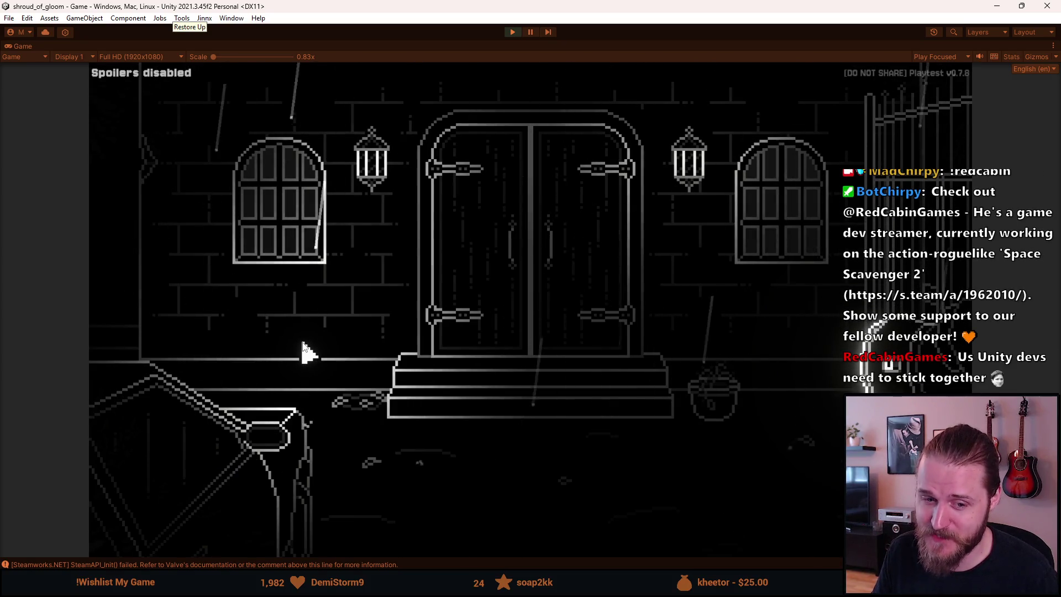
key(Escape)
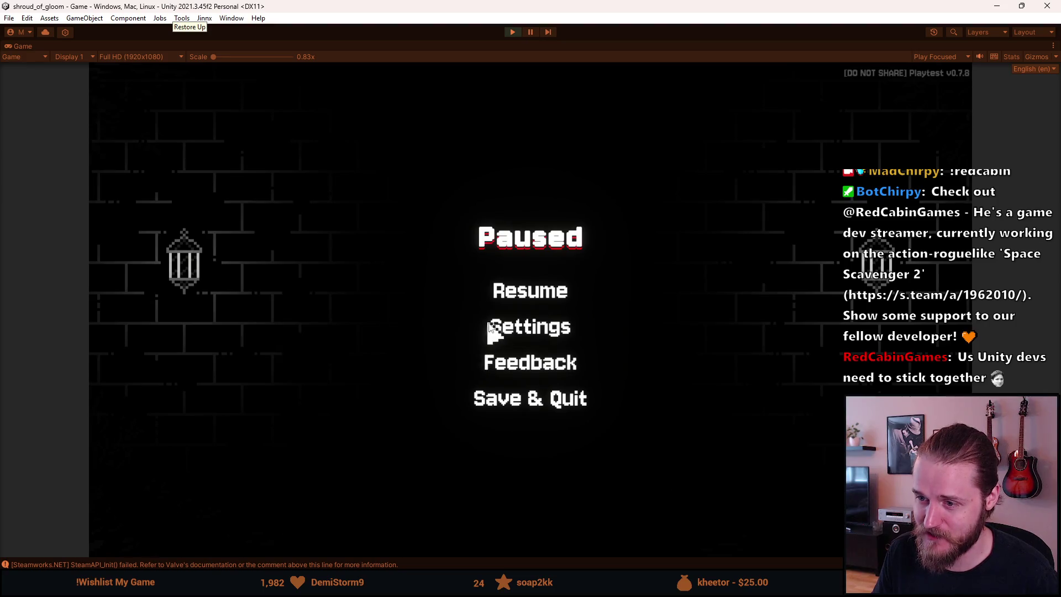
Look through Settings and Controls, back out, and choose Resume on the Paused menu.
click(487, 328)
click(518, 328)
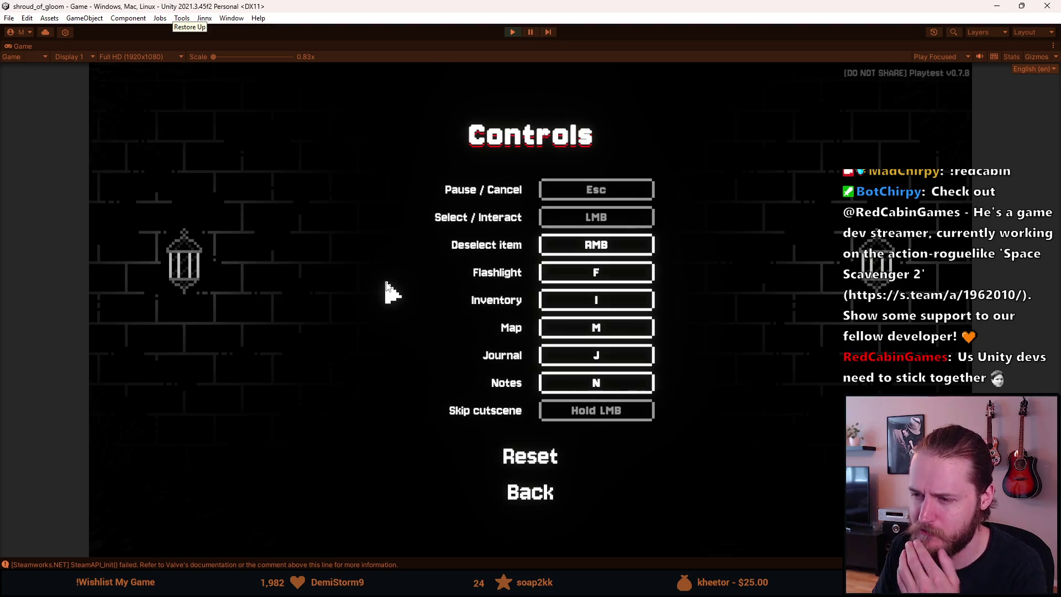
click(528, 495)
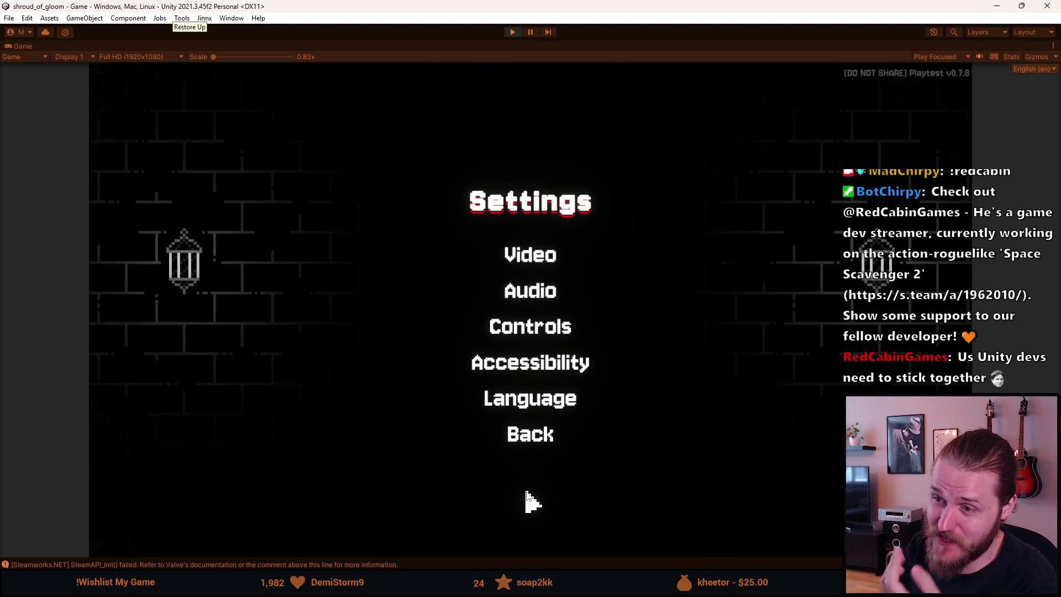
click(522, 439)
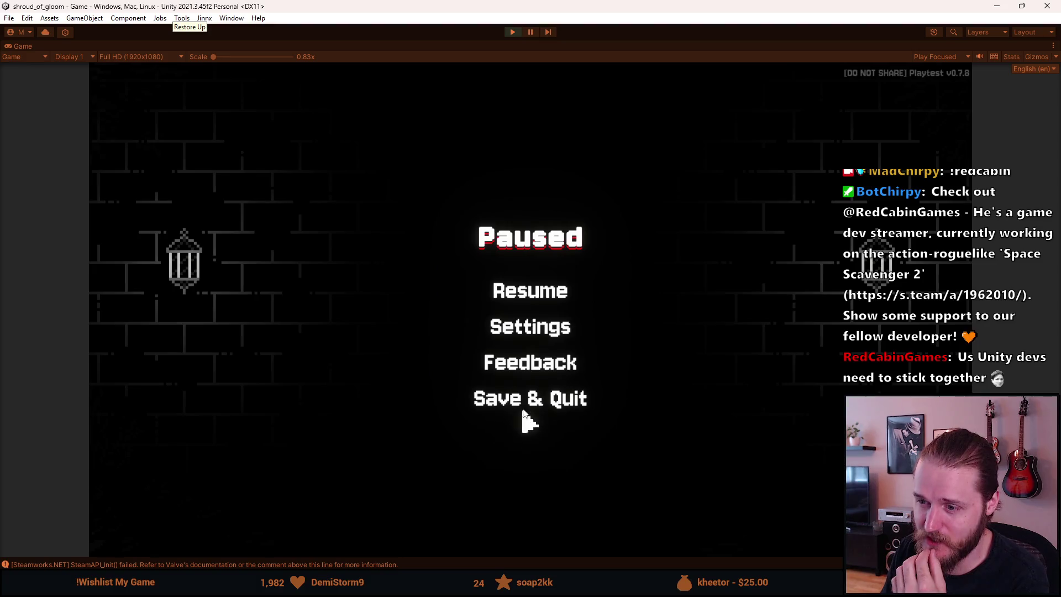
click(534, 298)
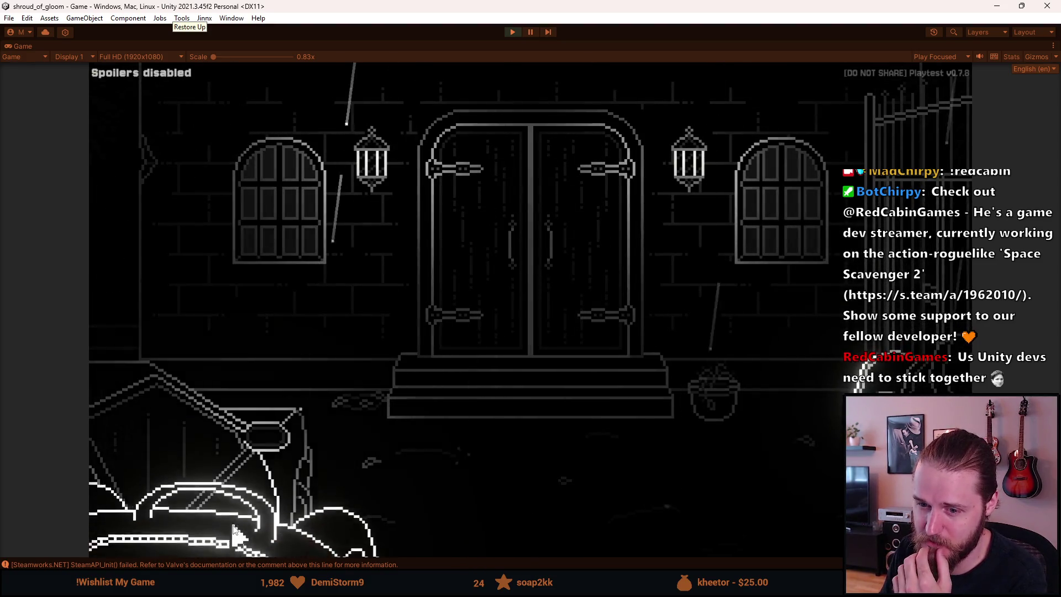
Try the carriage, enter the barrel room, add the Master Key via F1 dev tools, and use it on the window.
click(208, 428)
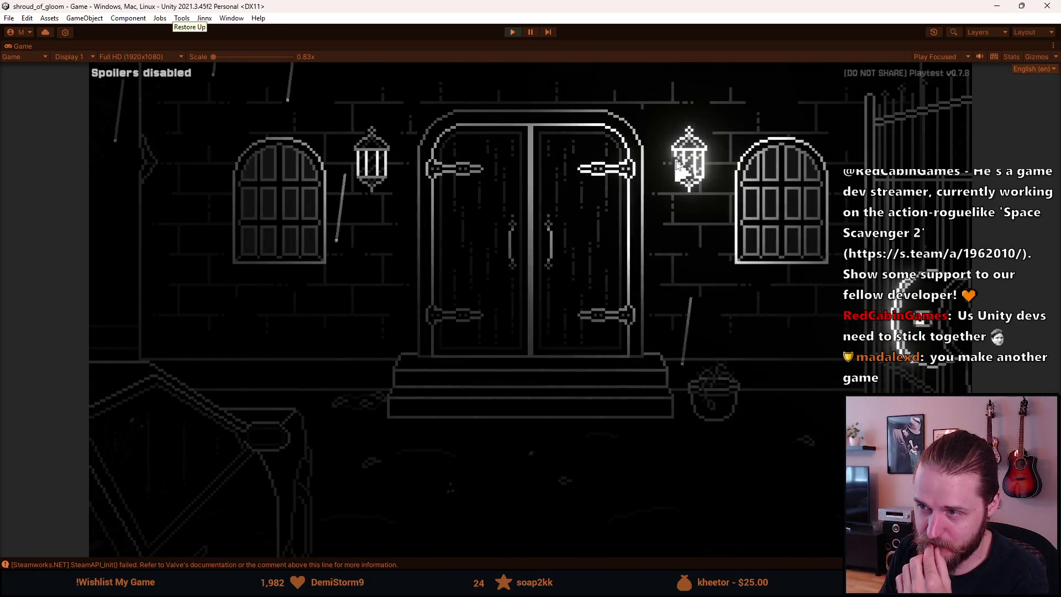
click(91, 229)
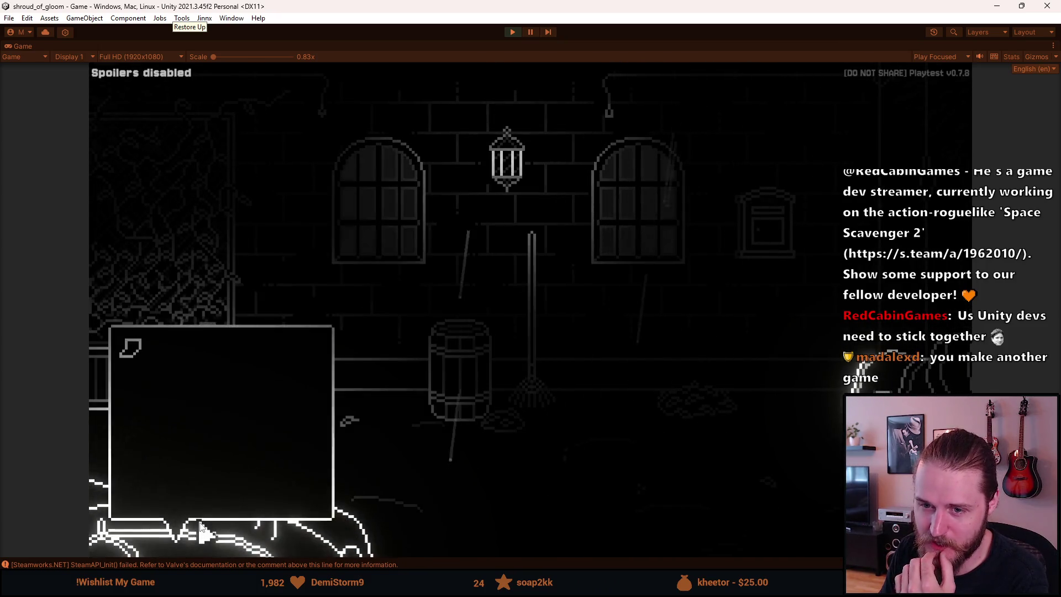
key(F1)
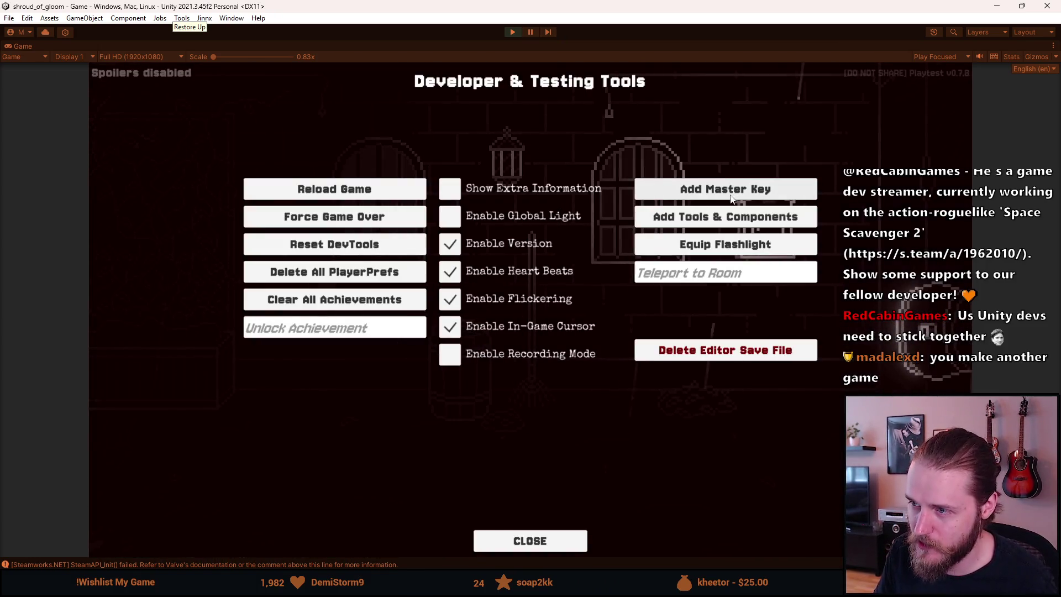
key(F1)
click(210, 514)
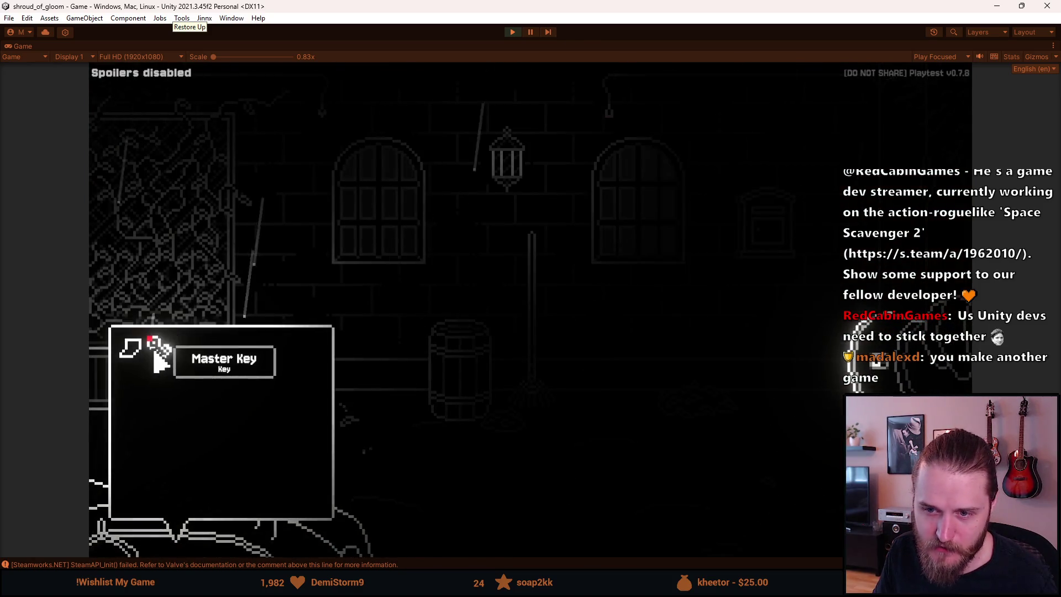
click(159, 348)
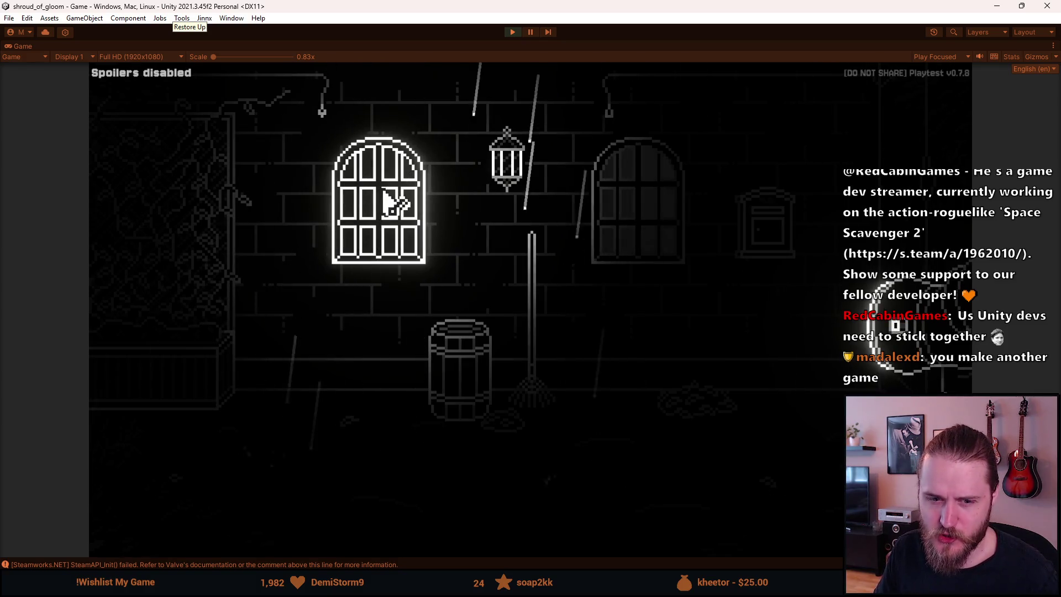
click(383, 197)
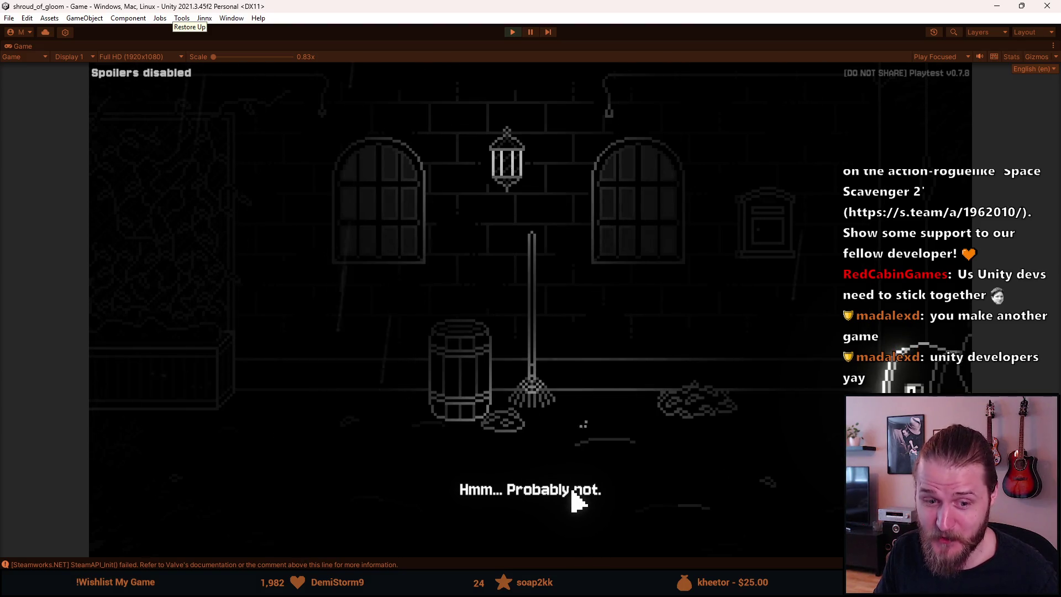
Use an inventory item near the barrel and read the letter 'A Brother's Concern'.
click(211, 549)
click(166, 355)
click(500, 458)
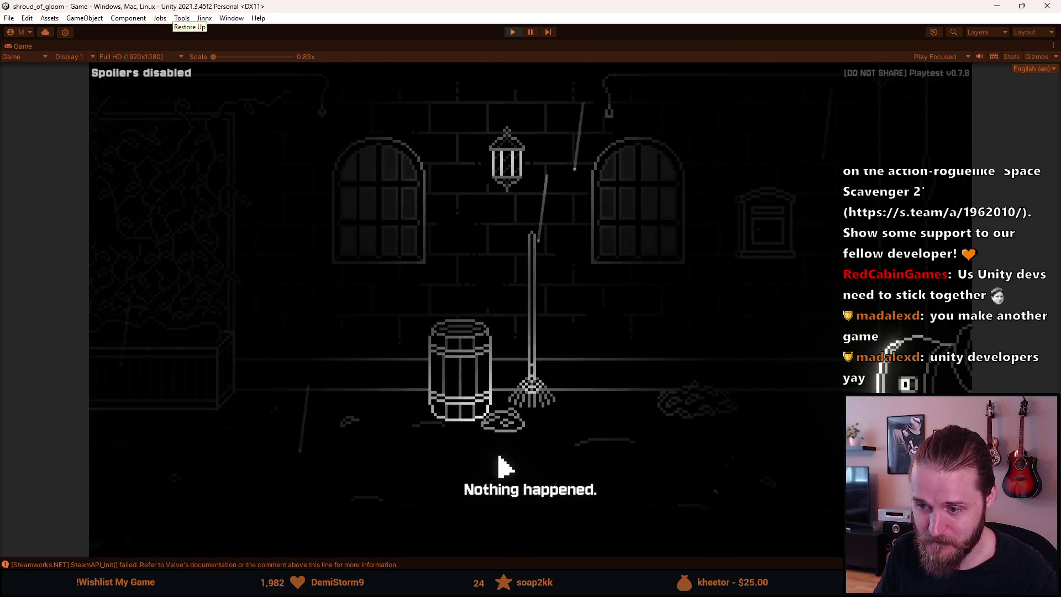
click(200, 543)
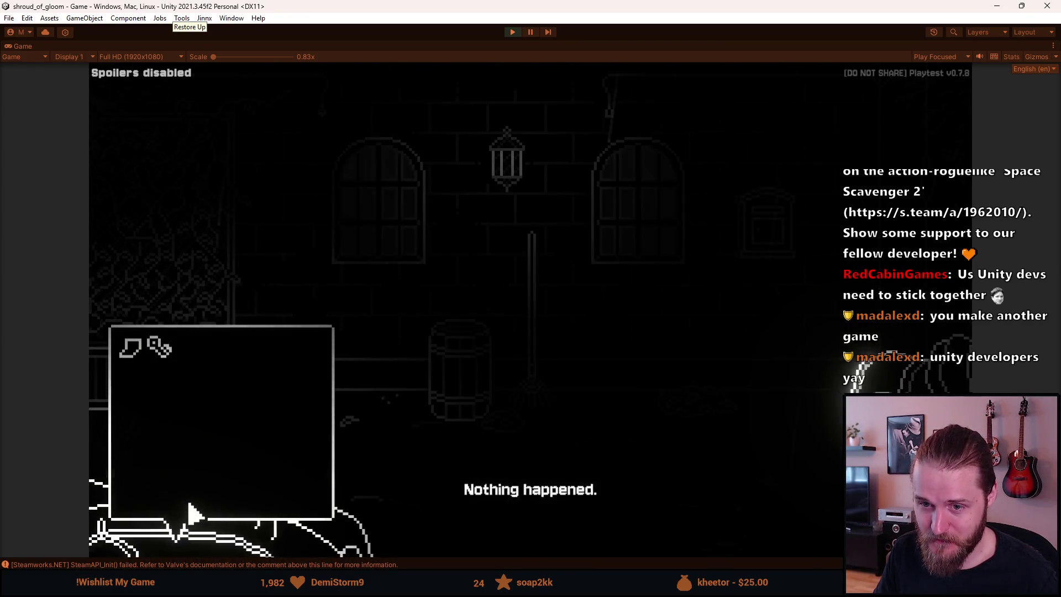
click(132, 348)
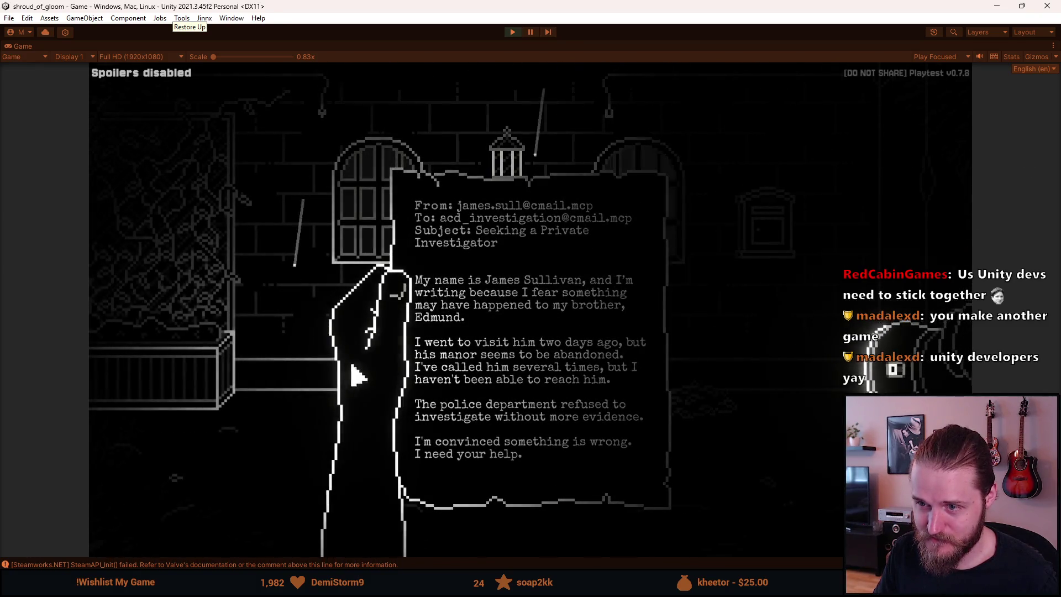
click(296, 349)
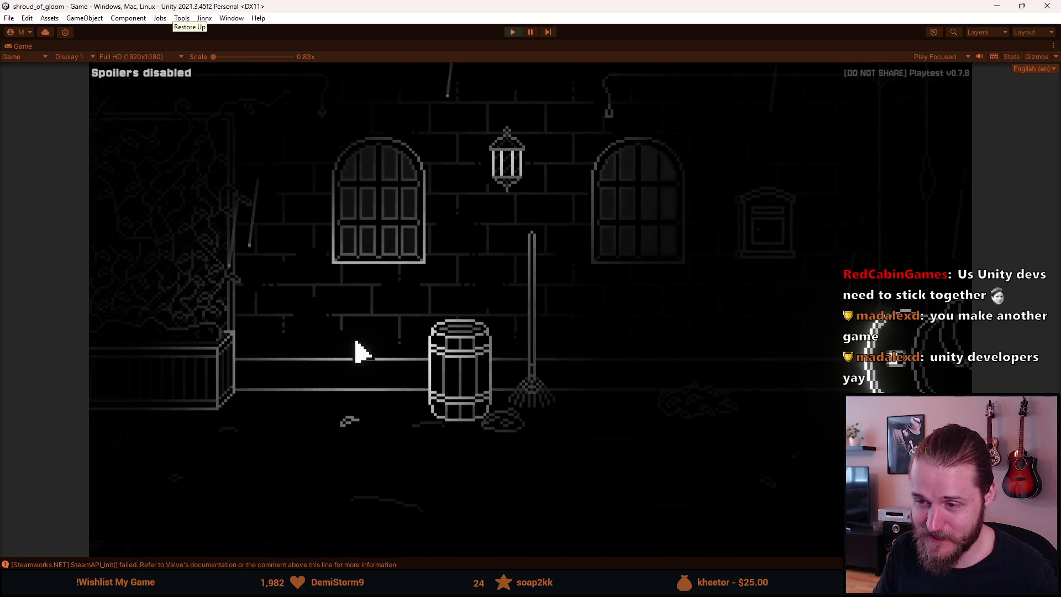
Pause and resume, retry the Master Key on the window, then enter the shutter-door room.
key(Escape)
key(Escape)
click(237, 521)
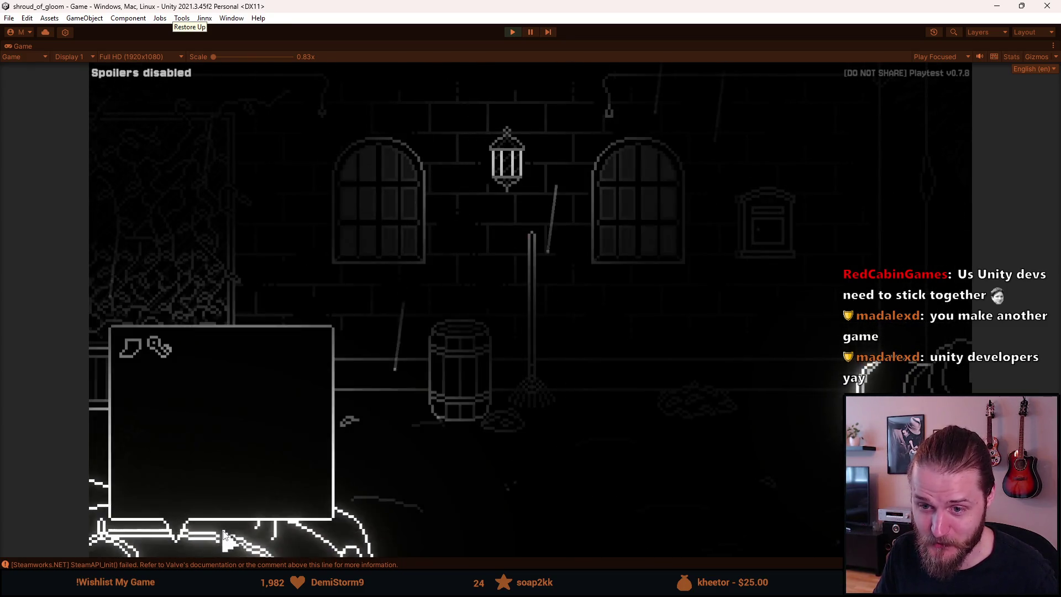
click(154, 355)
click(396, 224)
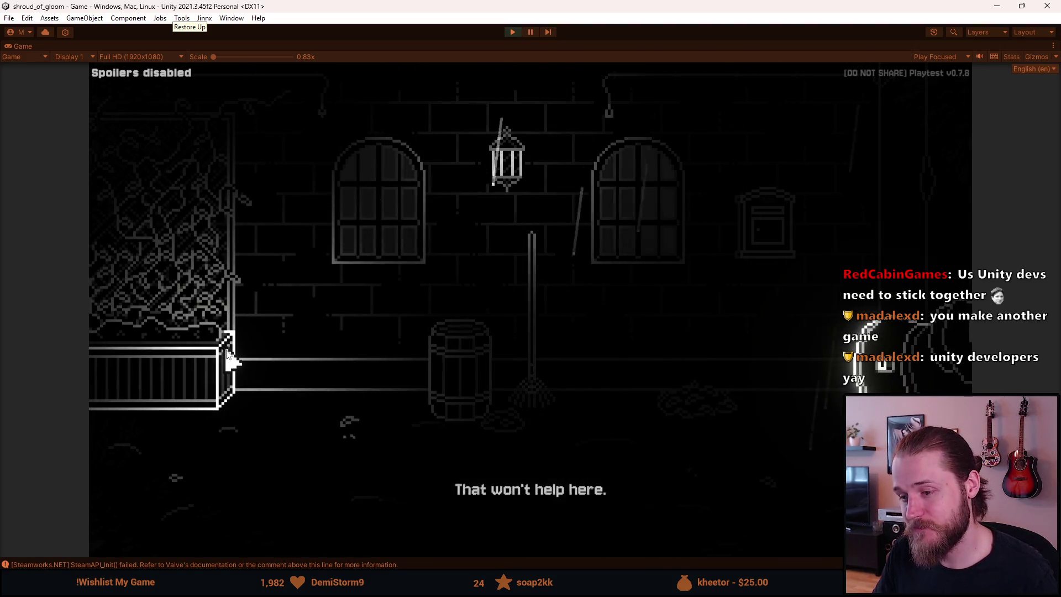
click(219, 306)
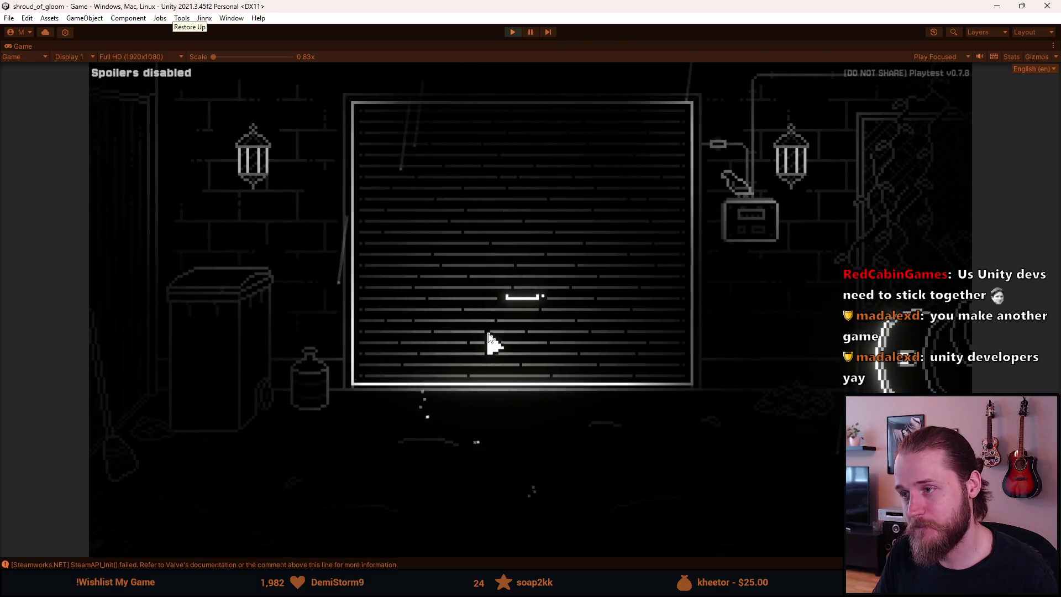
click(260, 509)
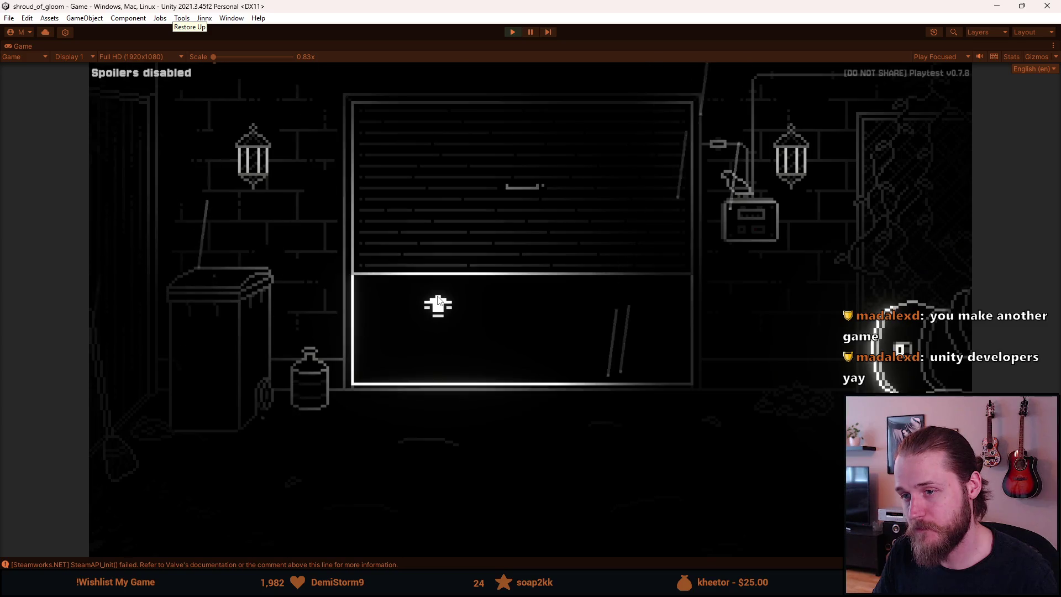
click(438, 304)
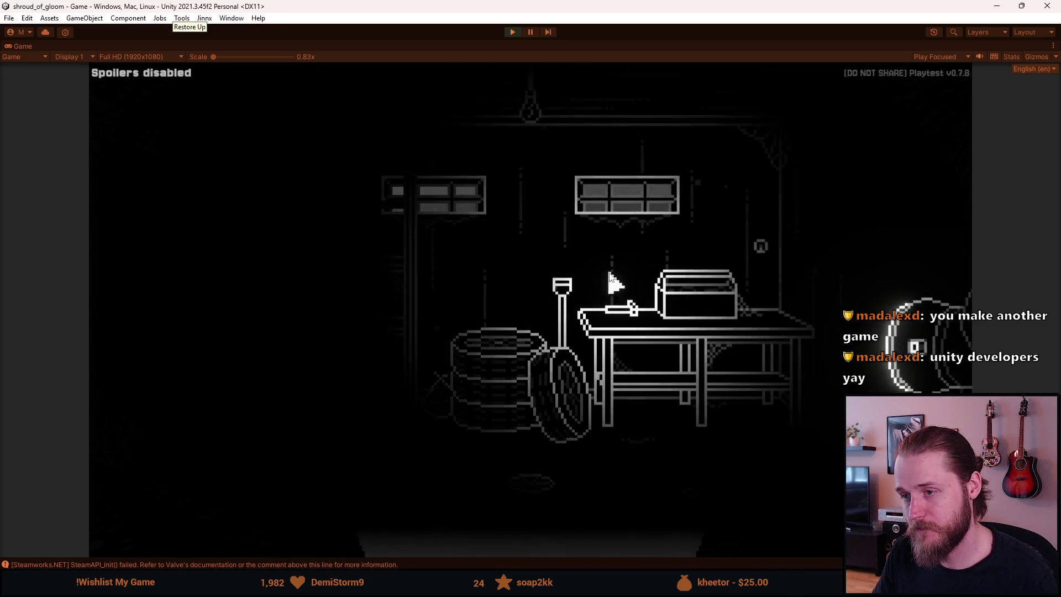
Travel via the Main Floor map to the car room, walk to the front doors, and pause.
key(Tab)
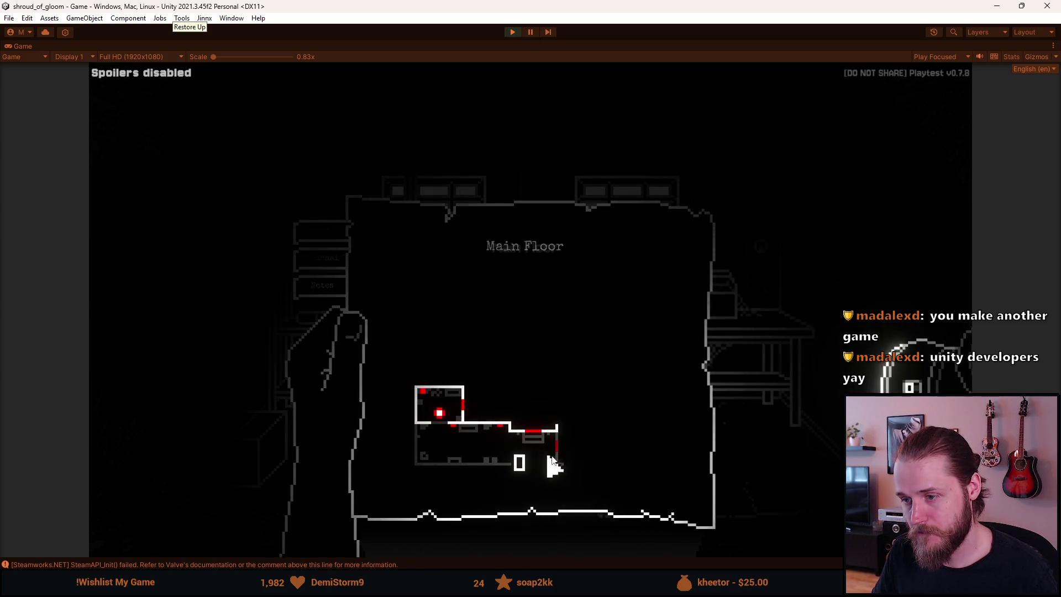
click(524, 465)
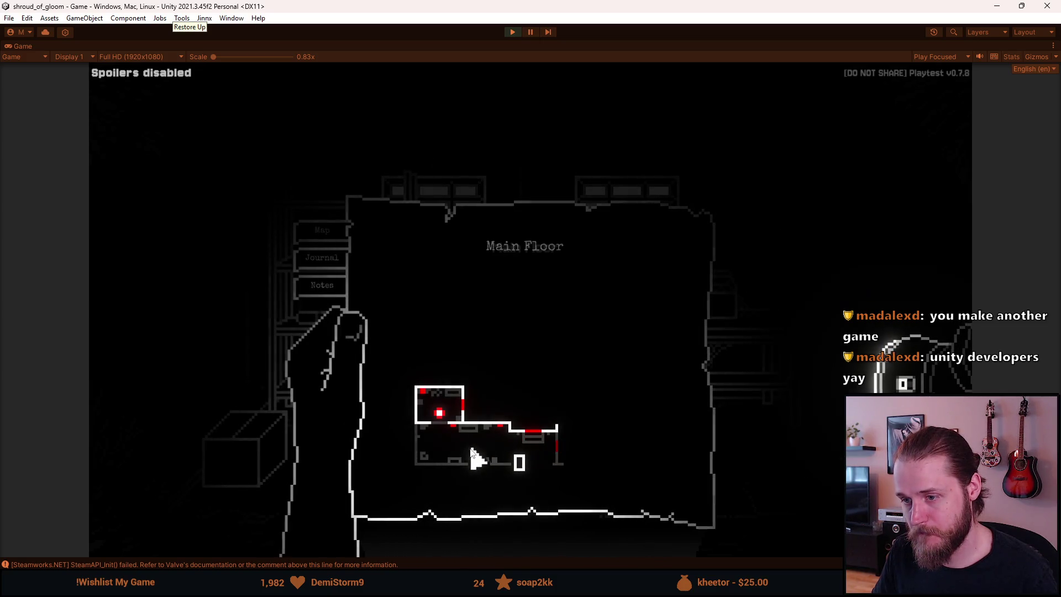
click(496, 545)
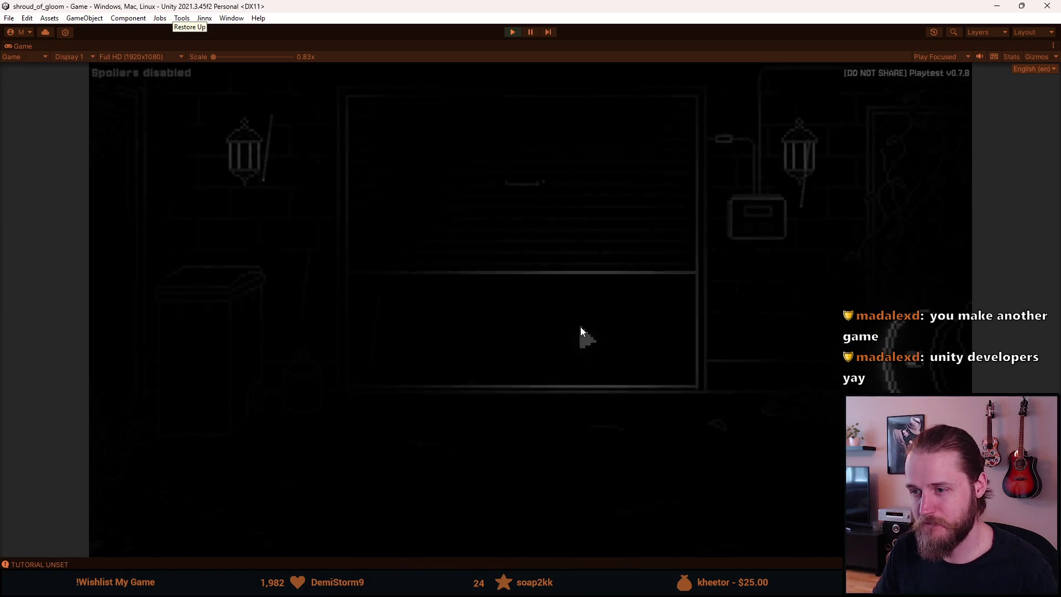
click(879, 194)
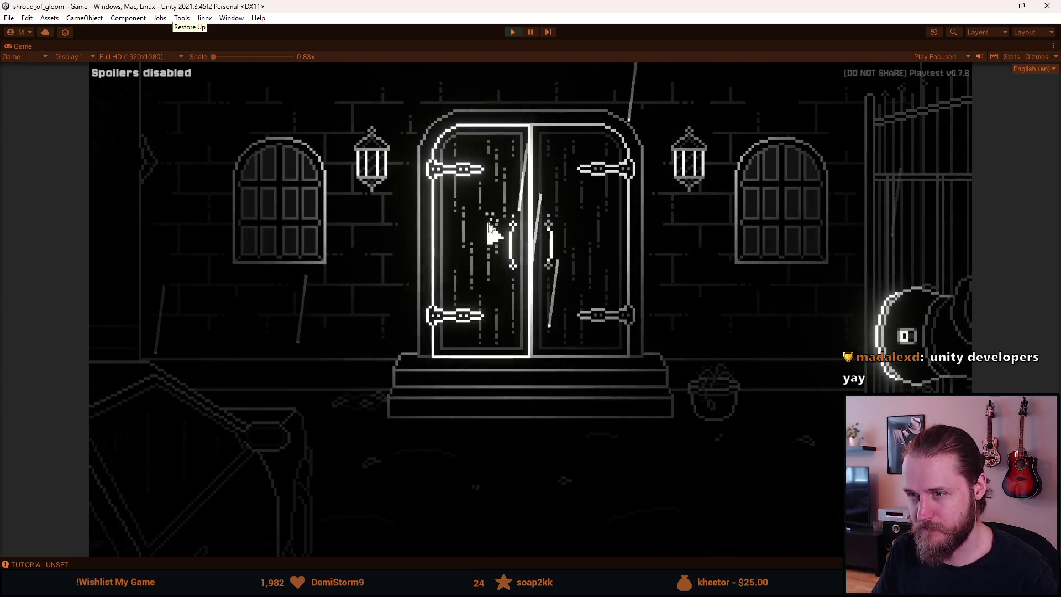
click(493, 232)
key(Escape)
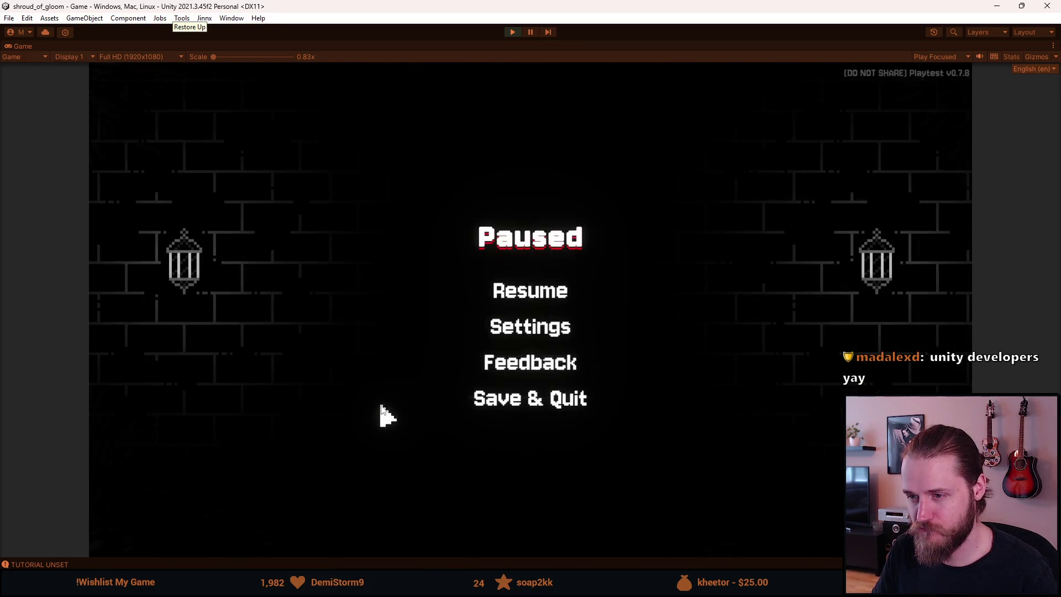
Save & Quit to the main menu and switch the game language to Svenska.
click(500, 398)
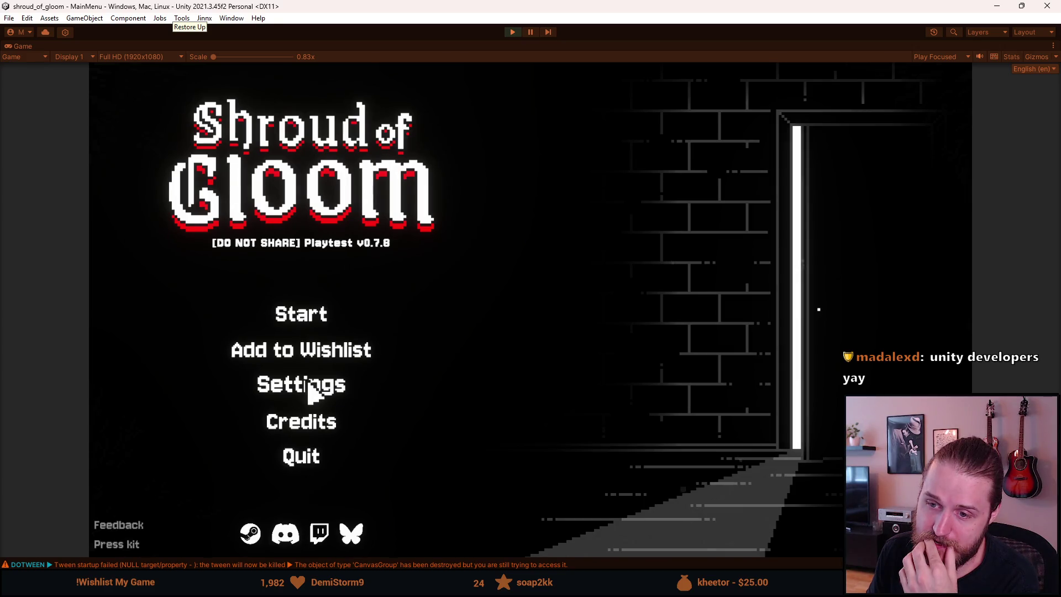
click(310, 387)
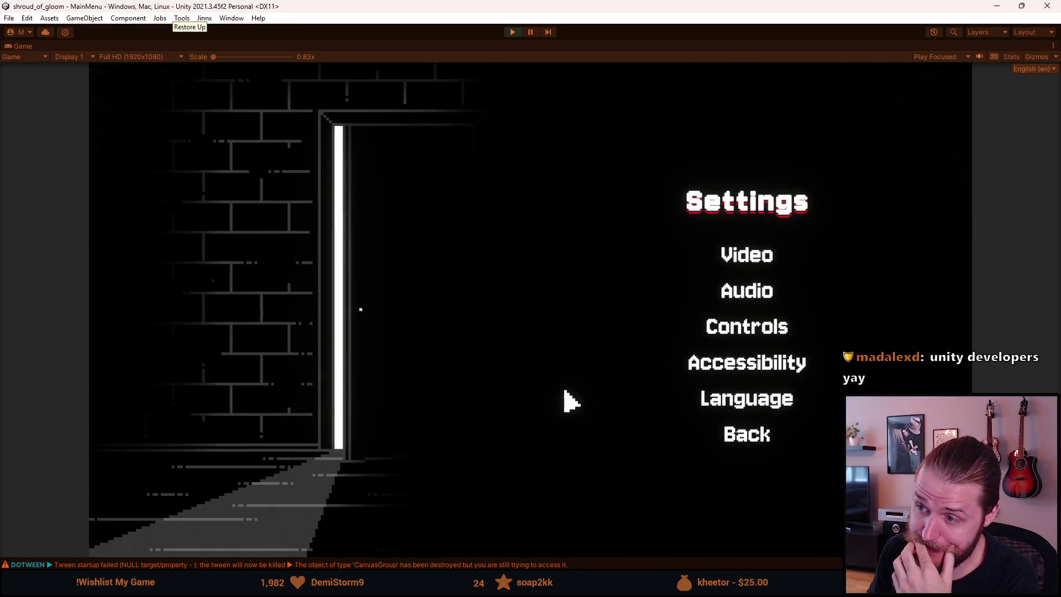
click(750, 410)
click(808, 237)
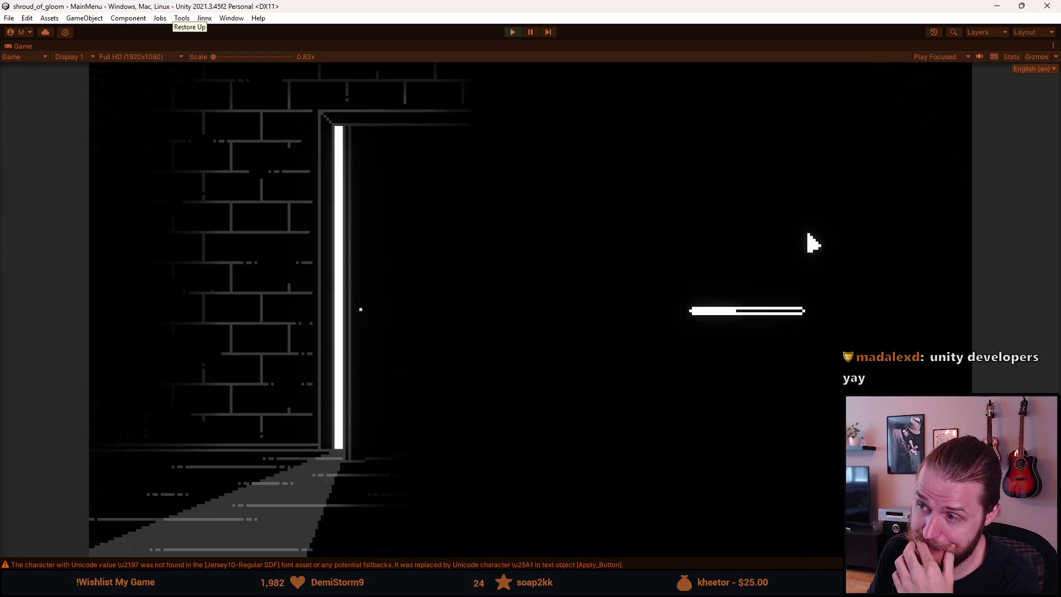
click(737, 440)
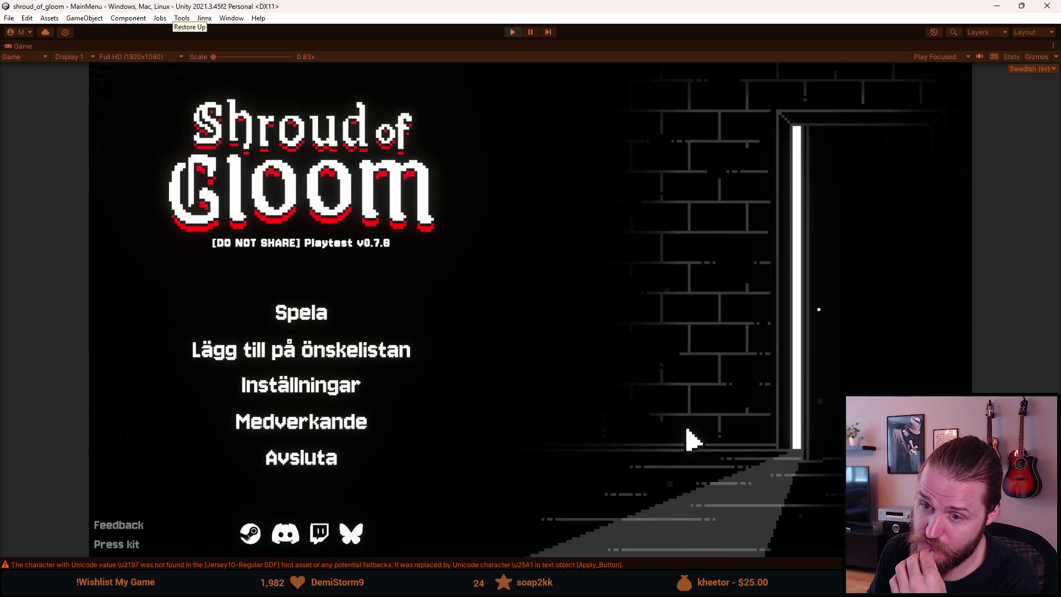
Switch the language back to English via Inställningar > Språk, then stop Play mode.
click(348, 394)
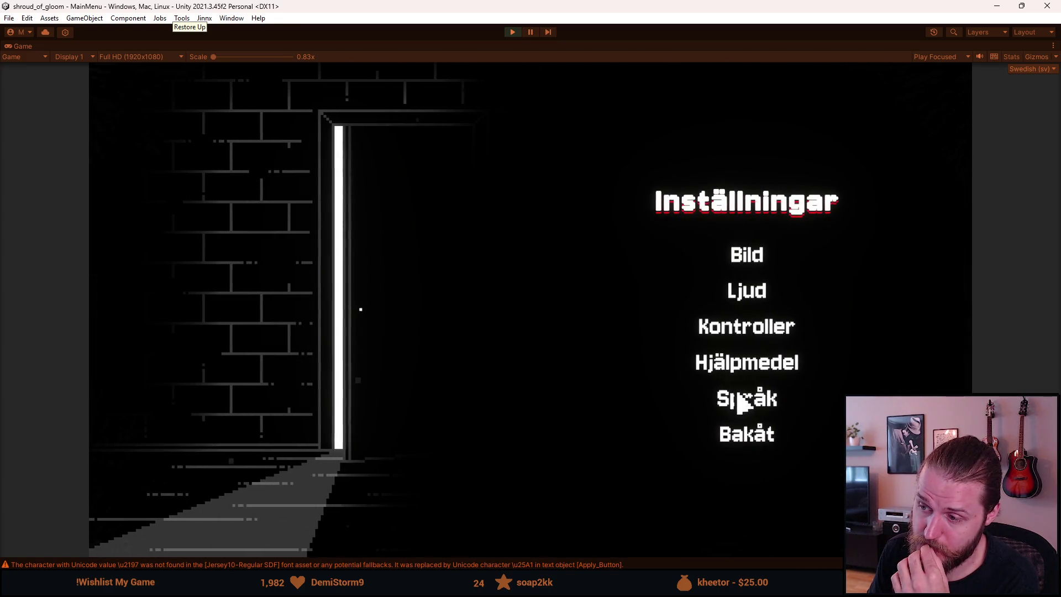
click(742, 403)
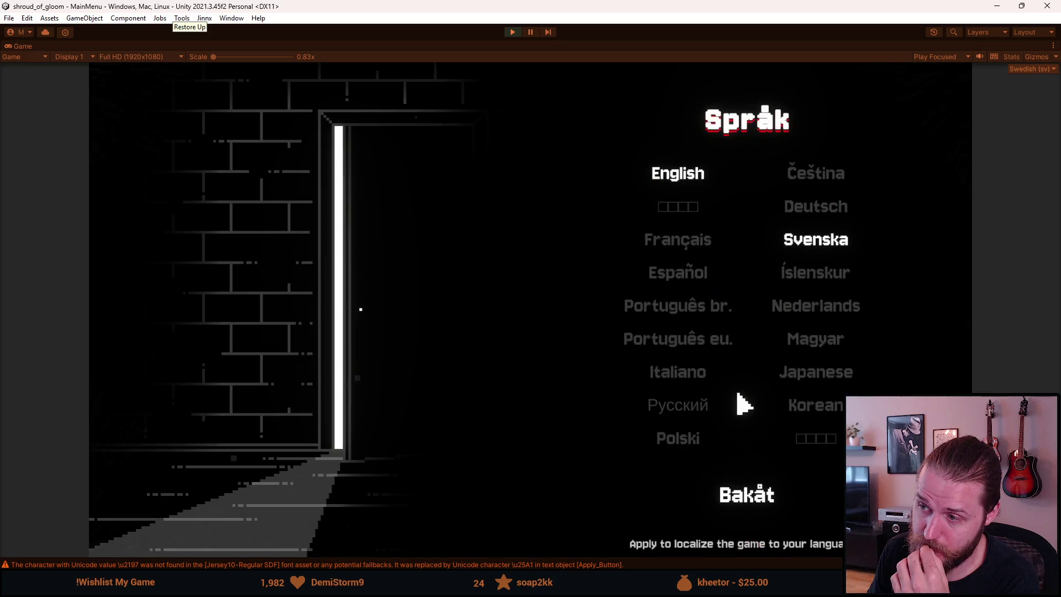
click(706, 178)
click(747, 439)
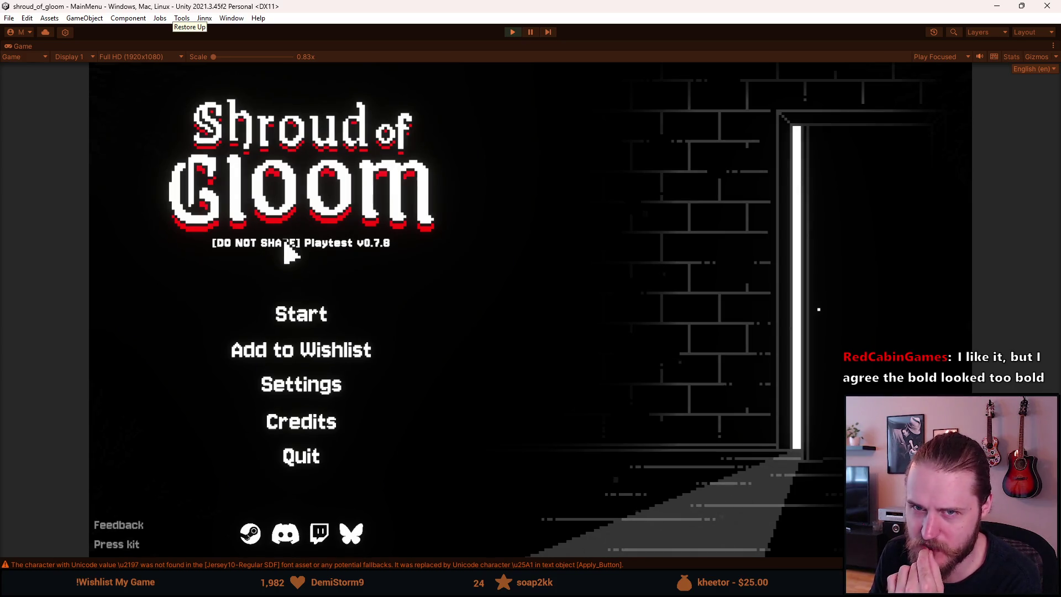
click(512, 33)
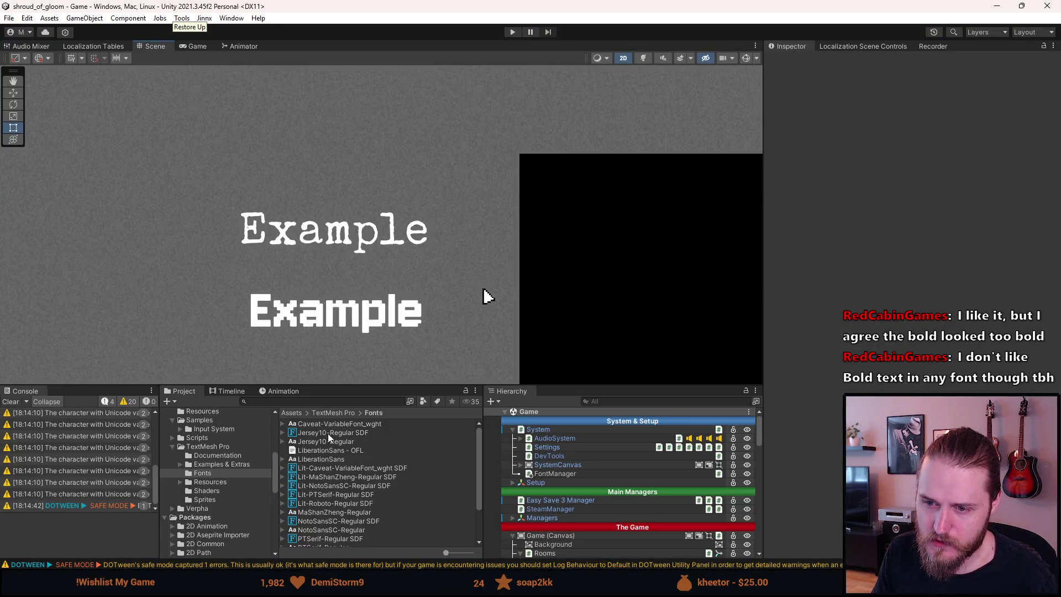
Review the Jersey10-Regular SDF asset's Font Face and generation settings, then run the game in a taller Game view.
click(328, 433)
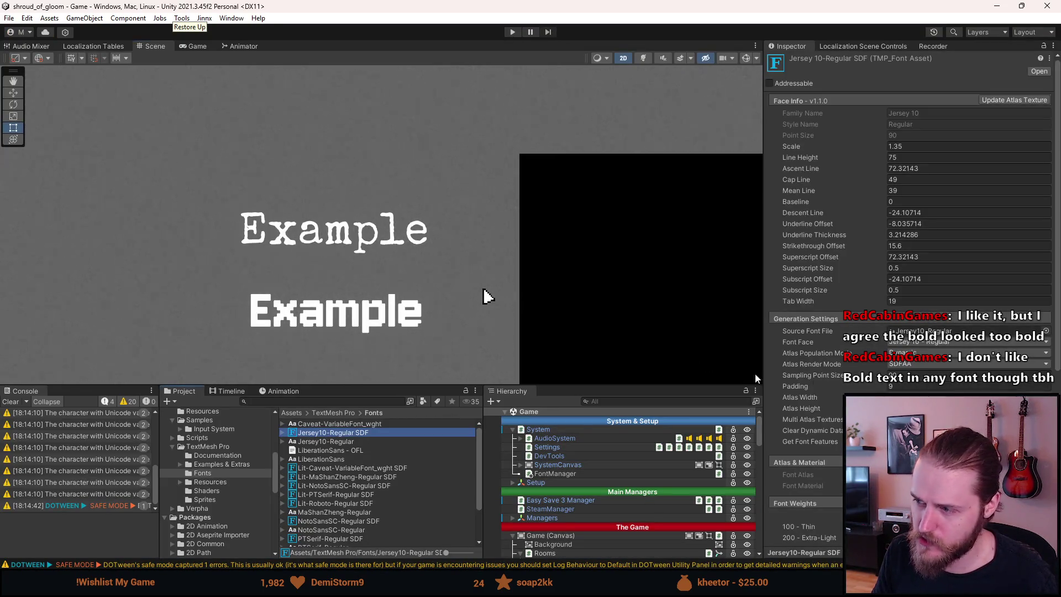
click(909, 343)
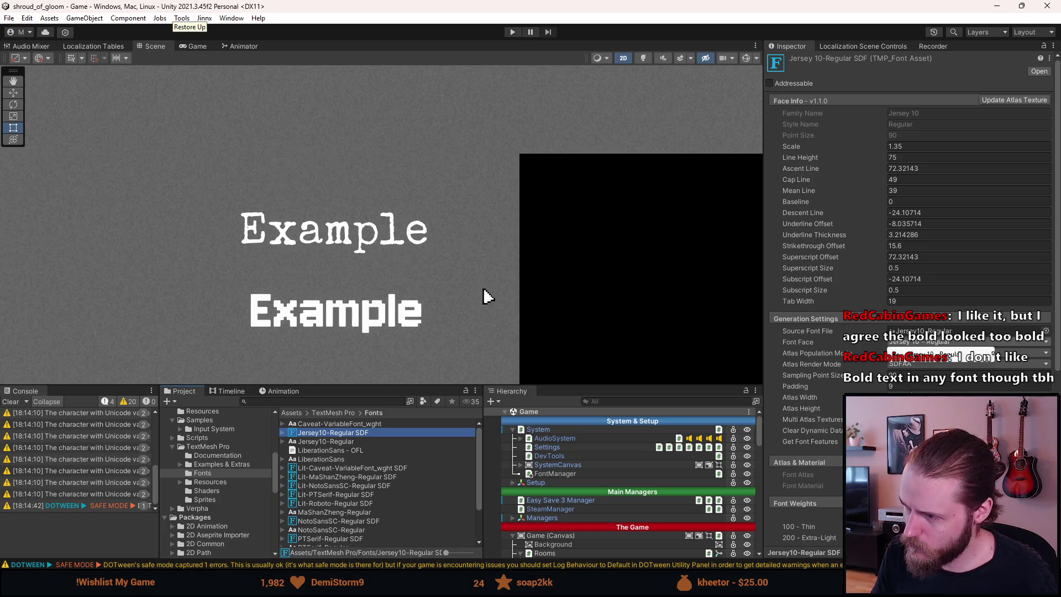
key(Return)
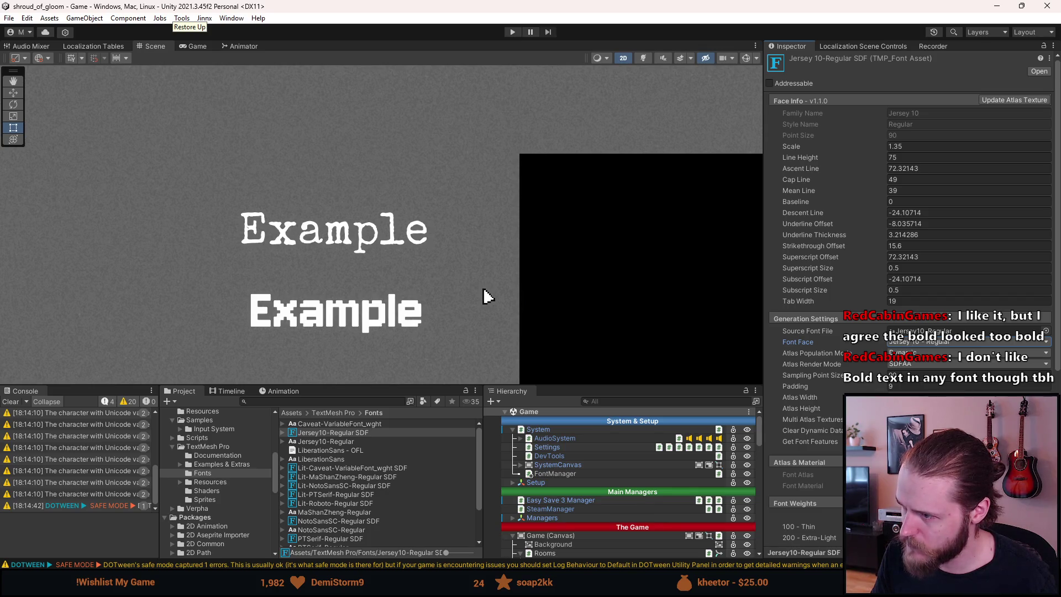
scroll(486, 297, down, 3)
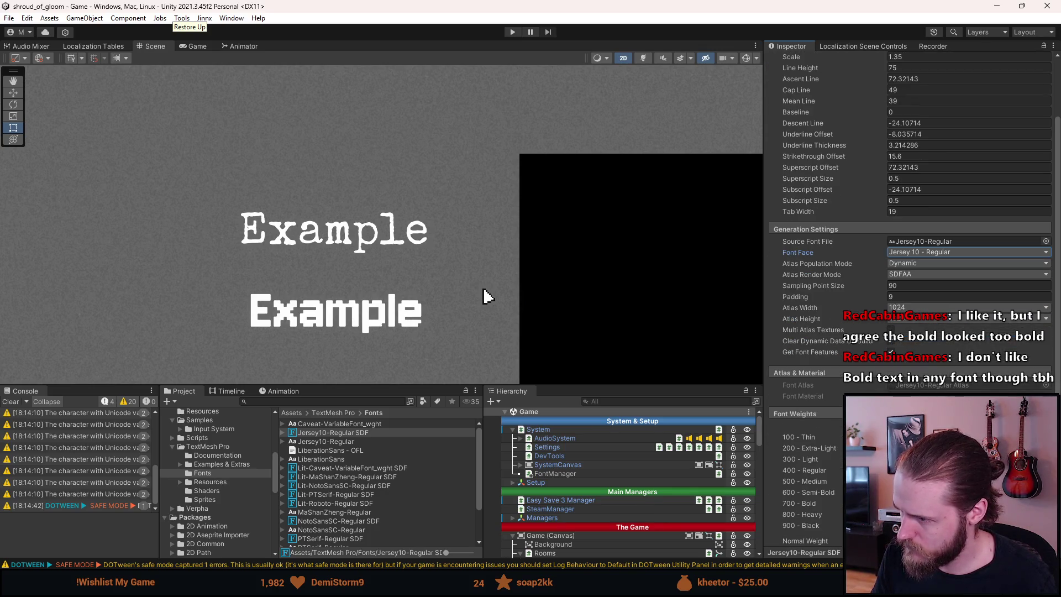
scroll(486, 297, down, 2)
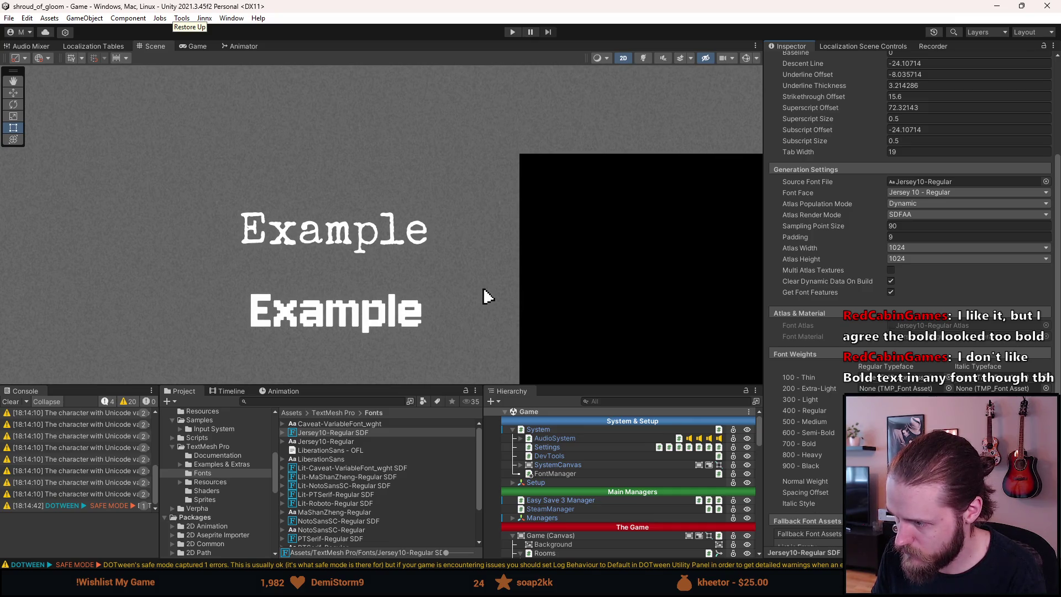
scroll(912, 221, down, 3)
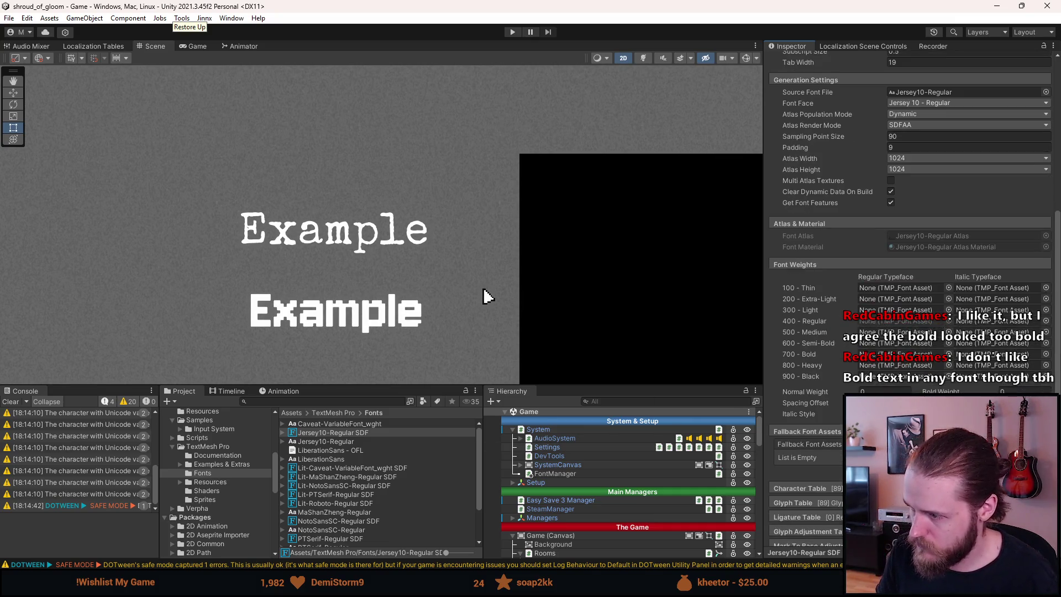
click(513, 32)
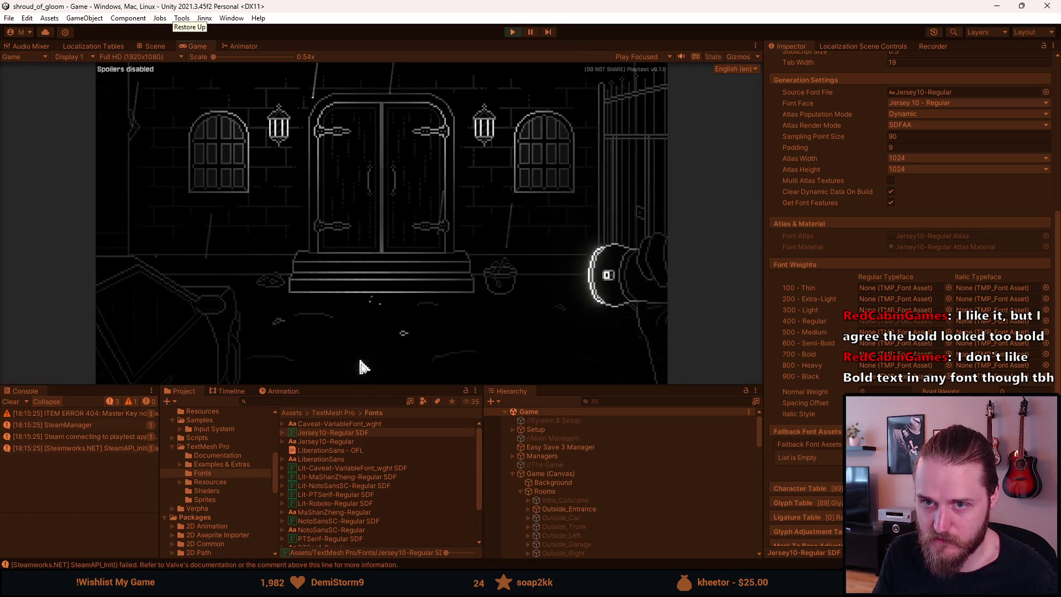
drag(360, 385, 359, 504)
Pause the game, Save & Quit to the main menu, and look over the save-slot screen.
key(Escape)
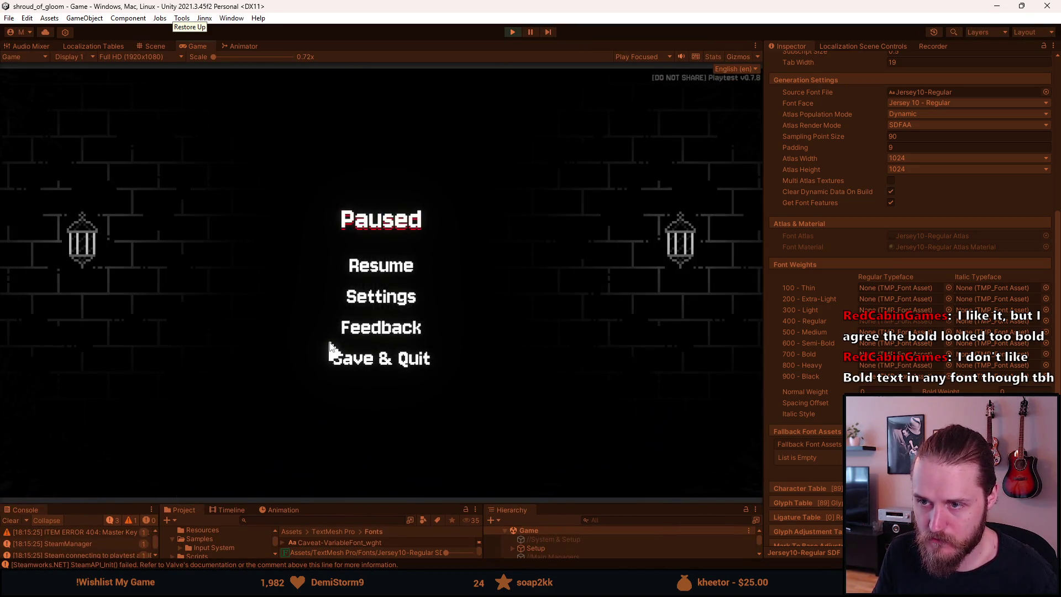
click(381, 359)
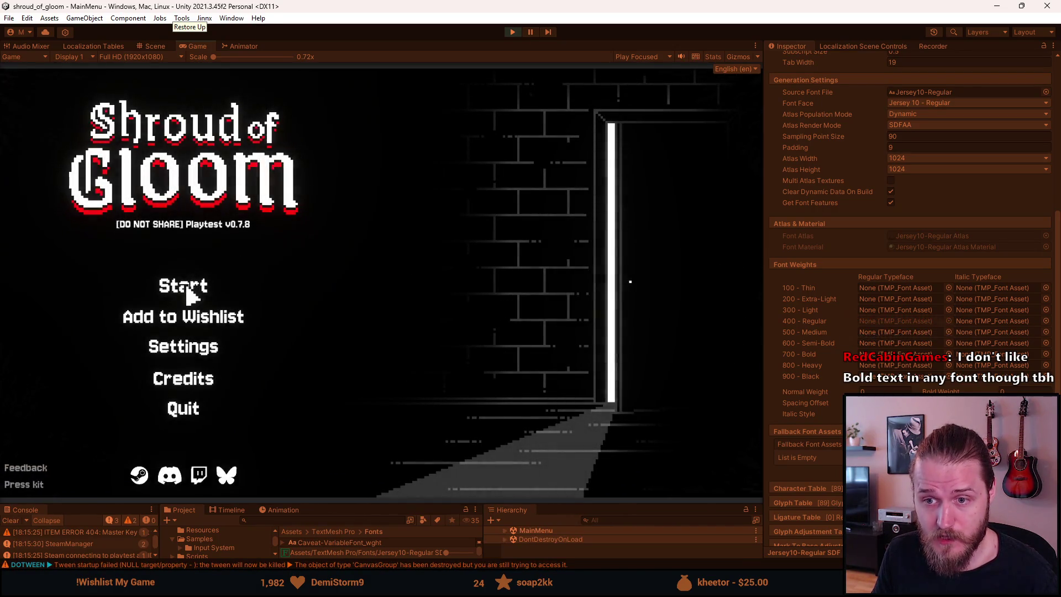
click(190, 289)
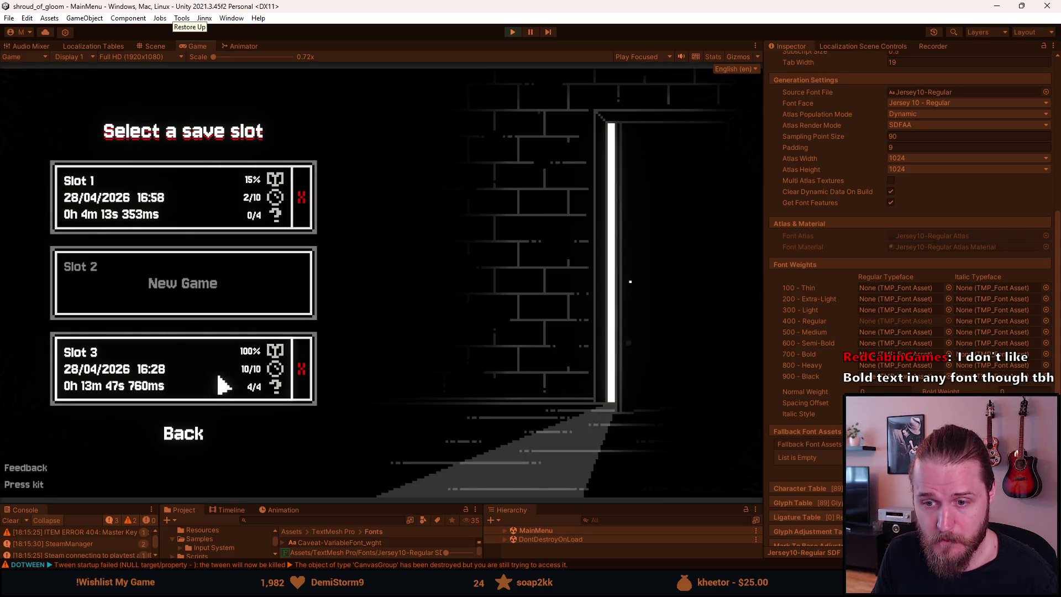
click(200, 440)
Check the Settings and Controls screens, return to the main menu, and reopen Settings.
click(207, 348)
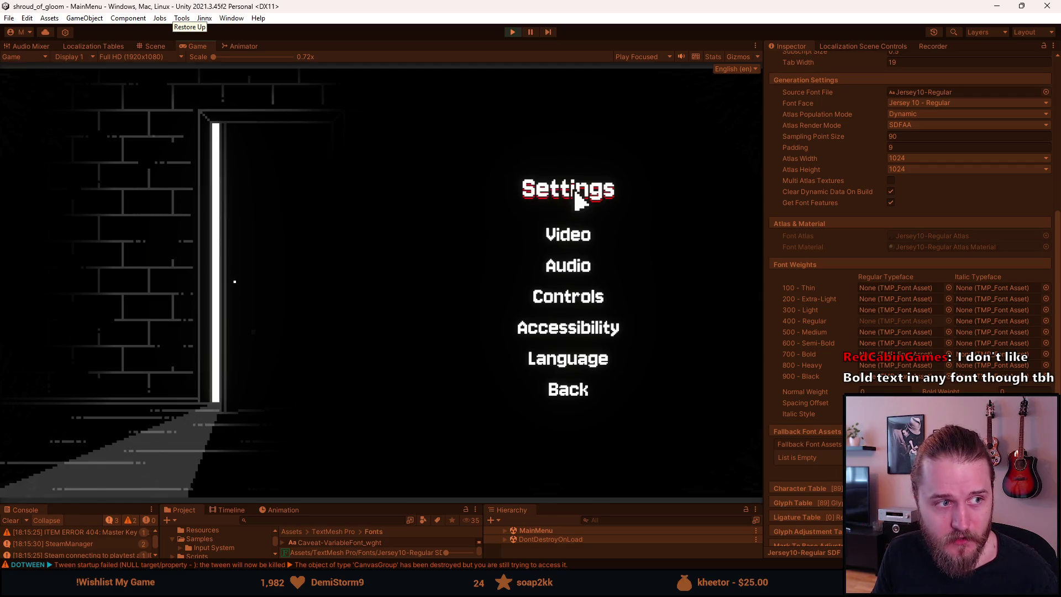
click(555, 299)
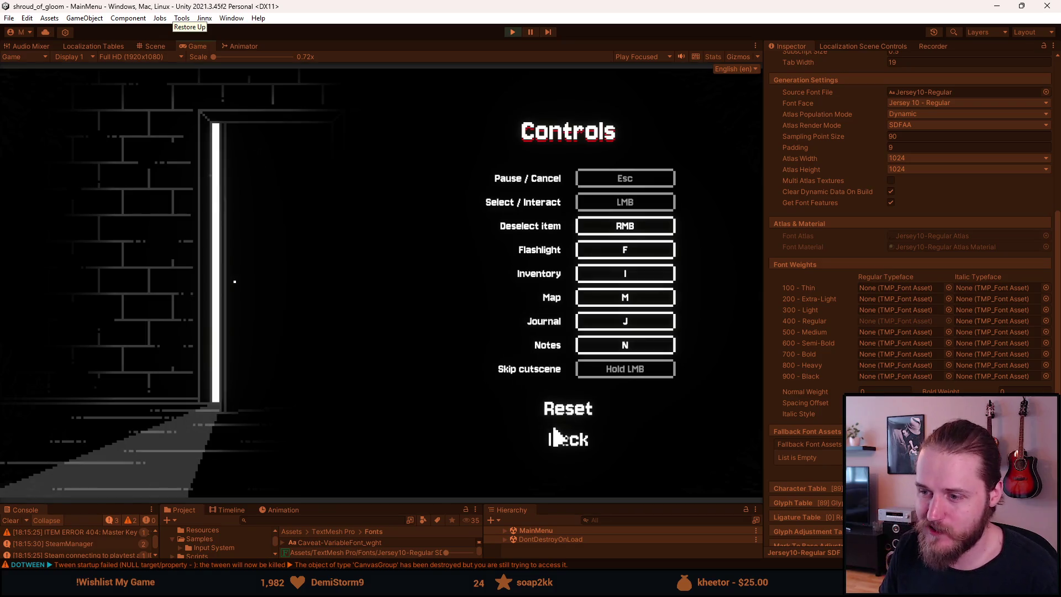
click(569, 449)
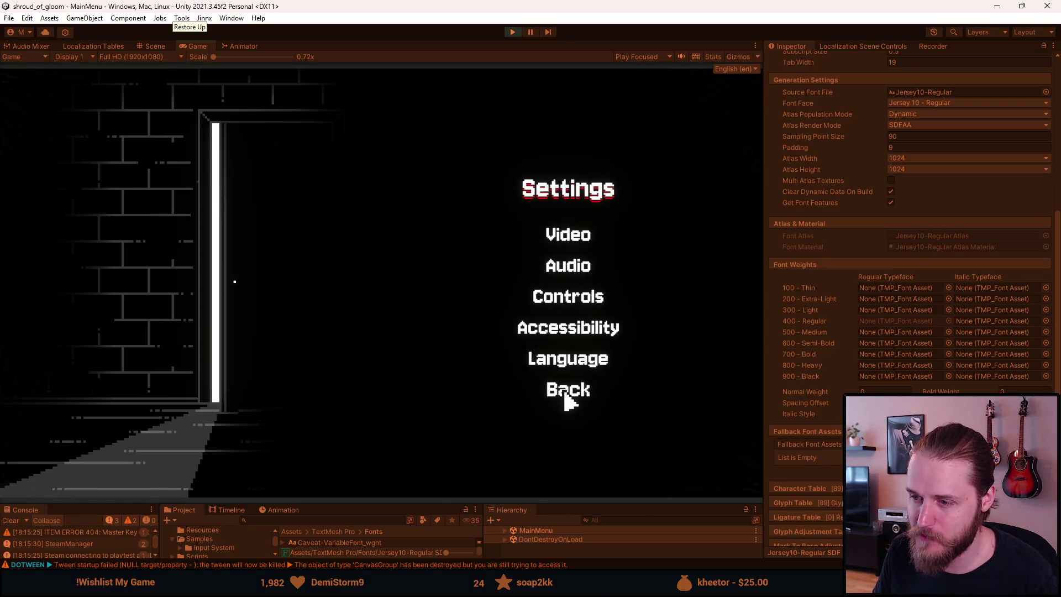
click(567, 399)
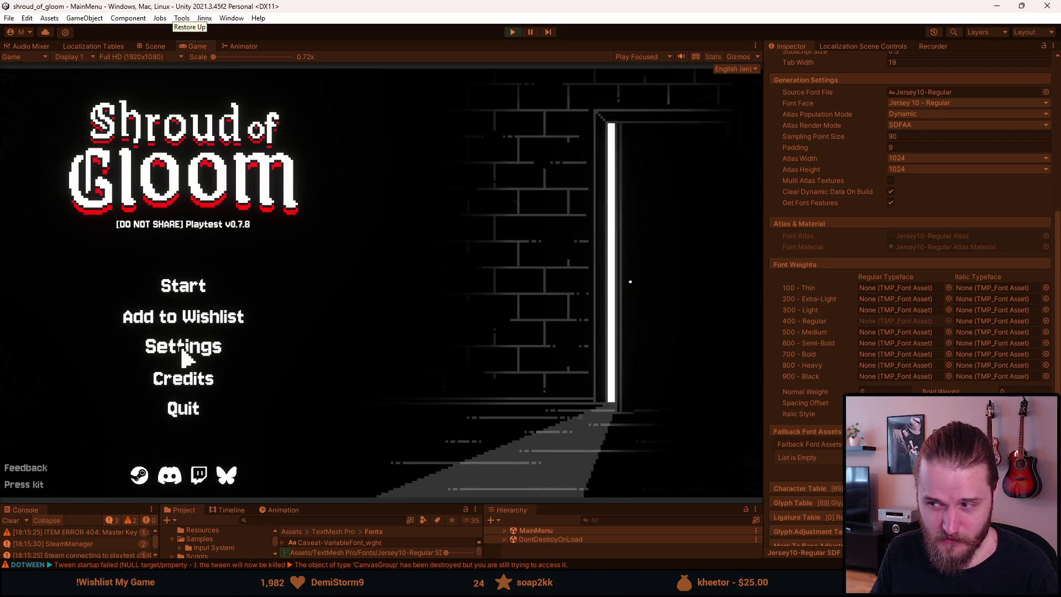
click(184, 357)
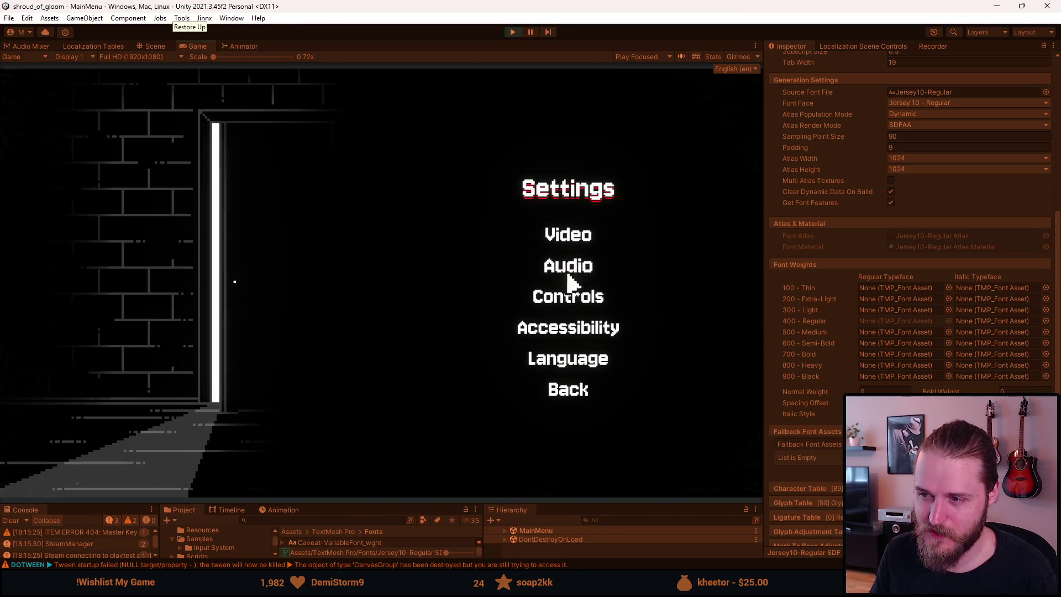
Return to the main menu and look over the save-slot screen again.
click(577, 390)
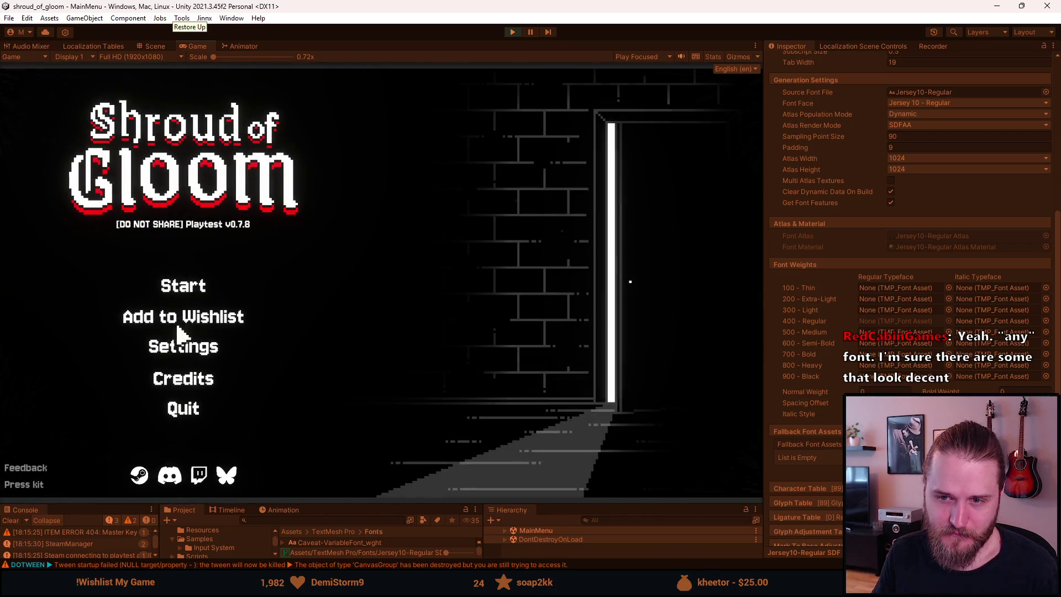
click(176, 290)
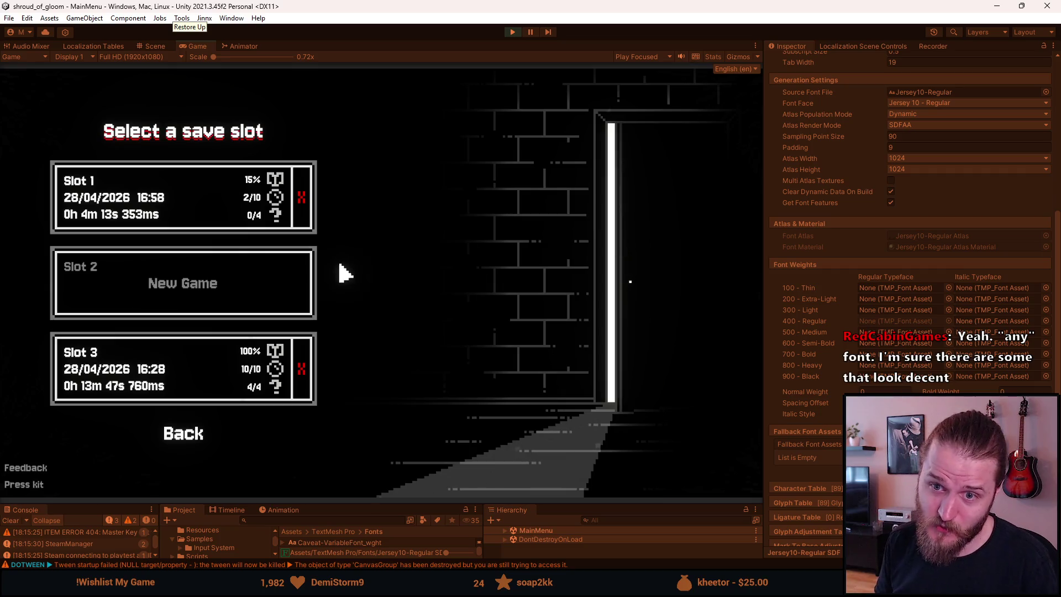
click(195, 442)
View the Settings menu twice, returning to the main menu each time, then stop the game.
click(202, 358)
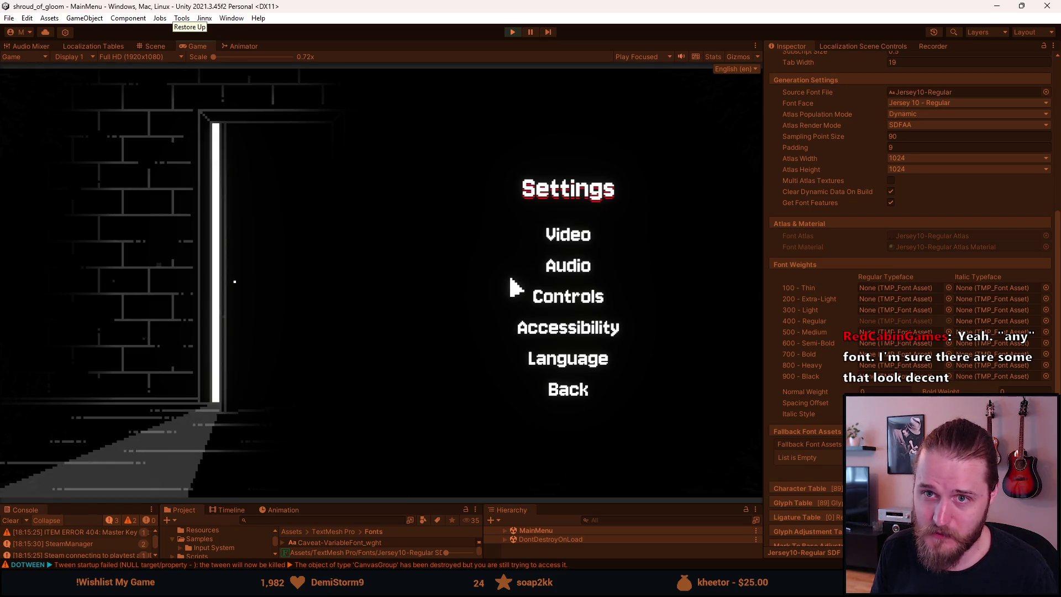
click(565, 388)
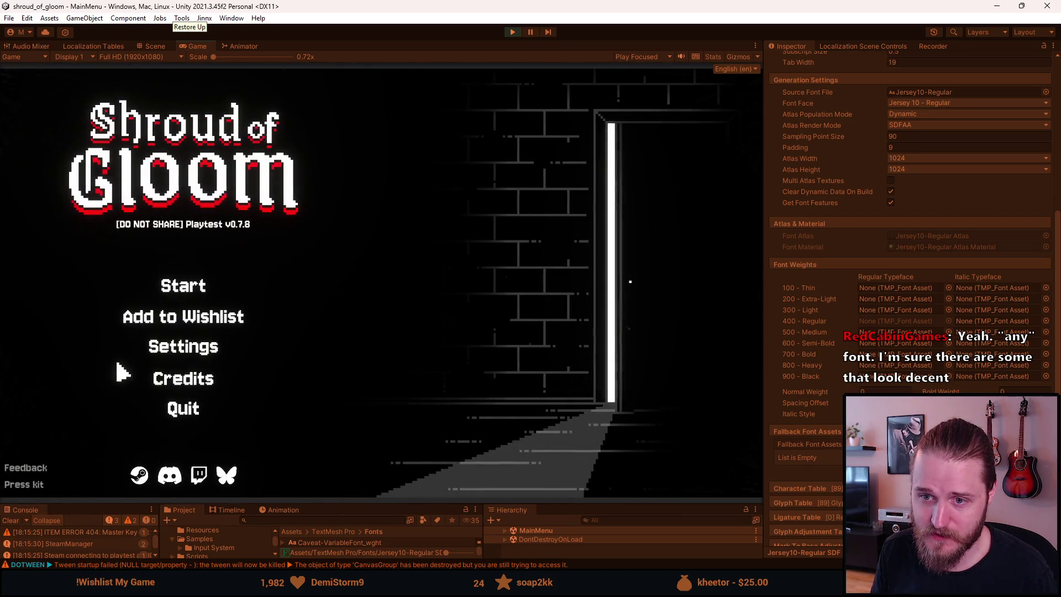
click(138, 356)
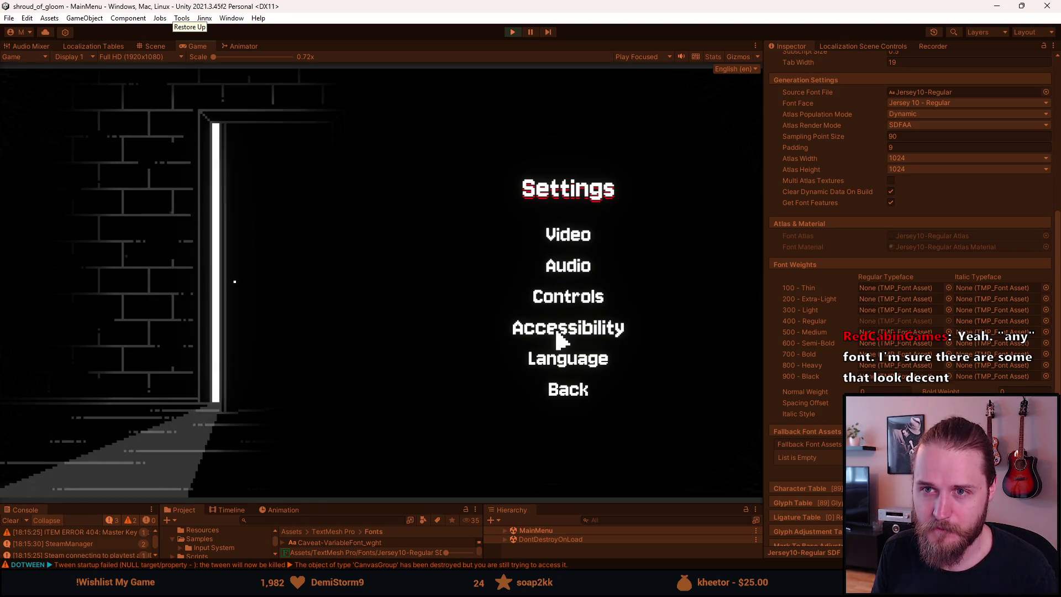
click(567, 398)
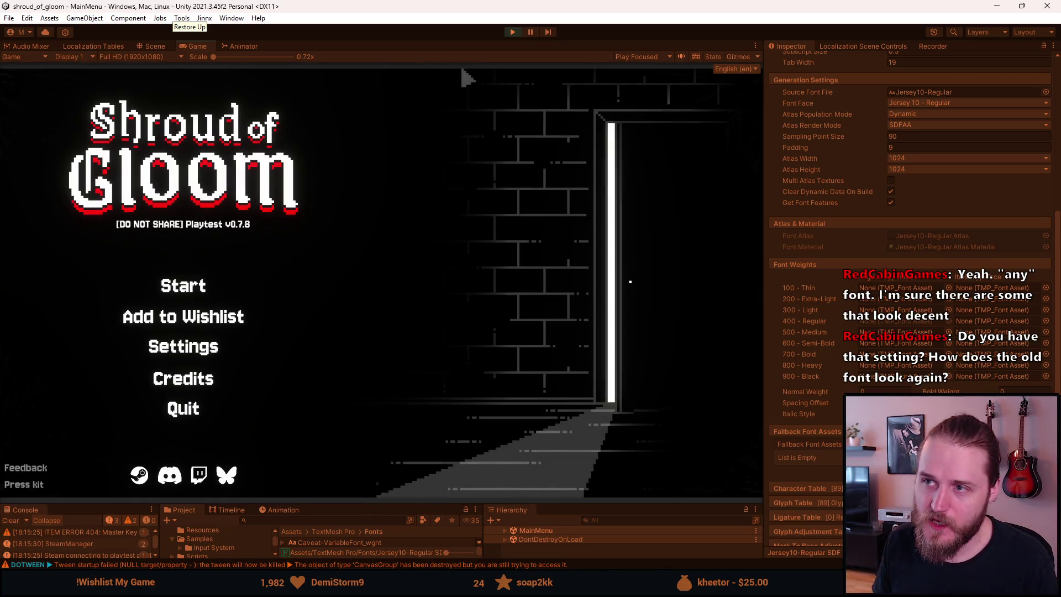
click(511, 32)
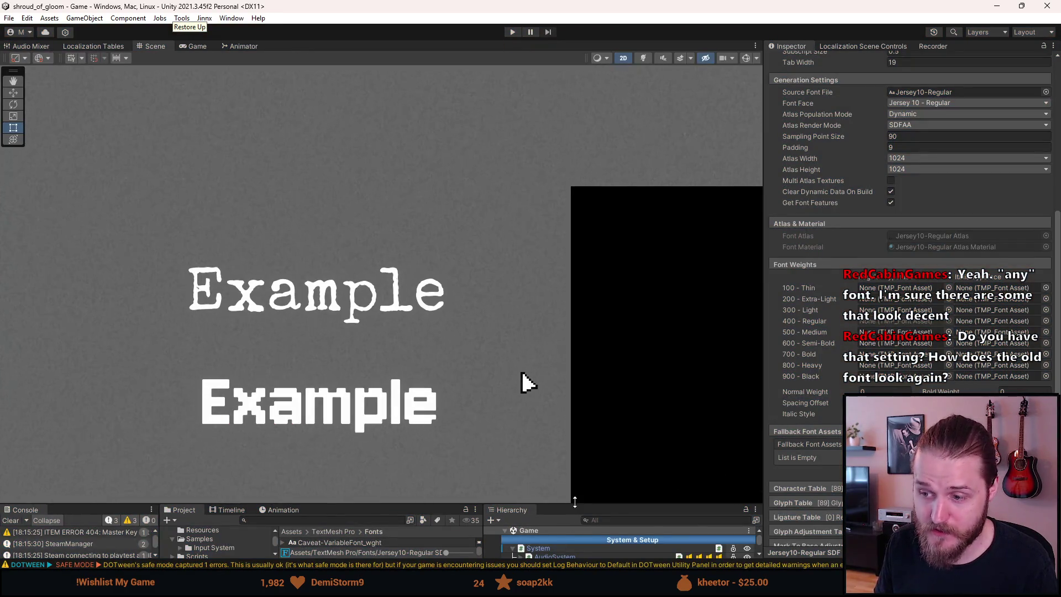
Uncheck the Font Manager (Script) component on FontManager, then run the game with the Game view maximized.
drag(575, 501, 575, 360)
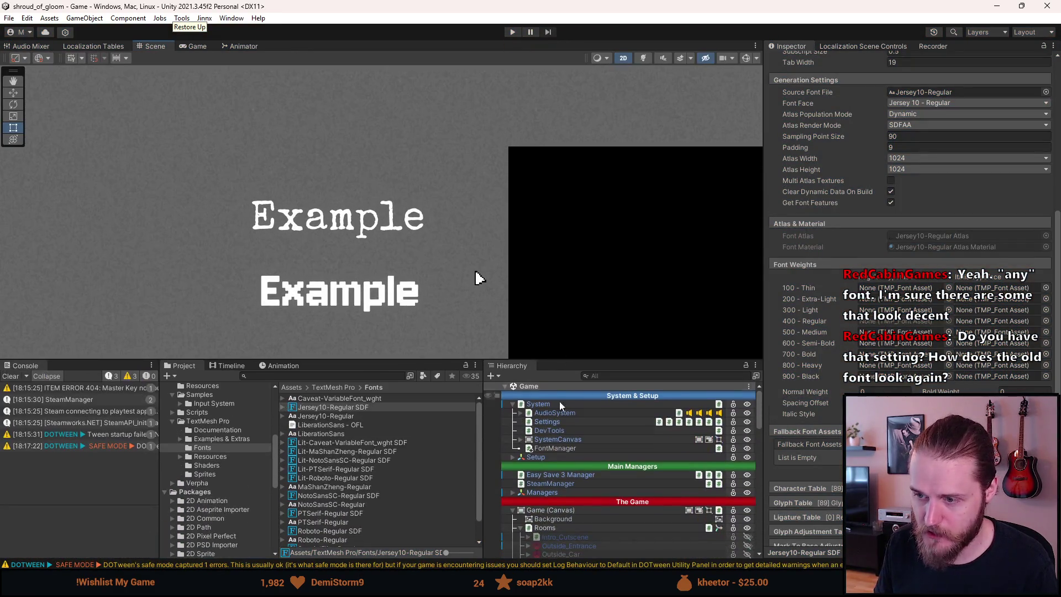
click(557, 446)
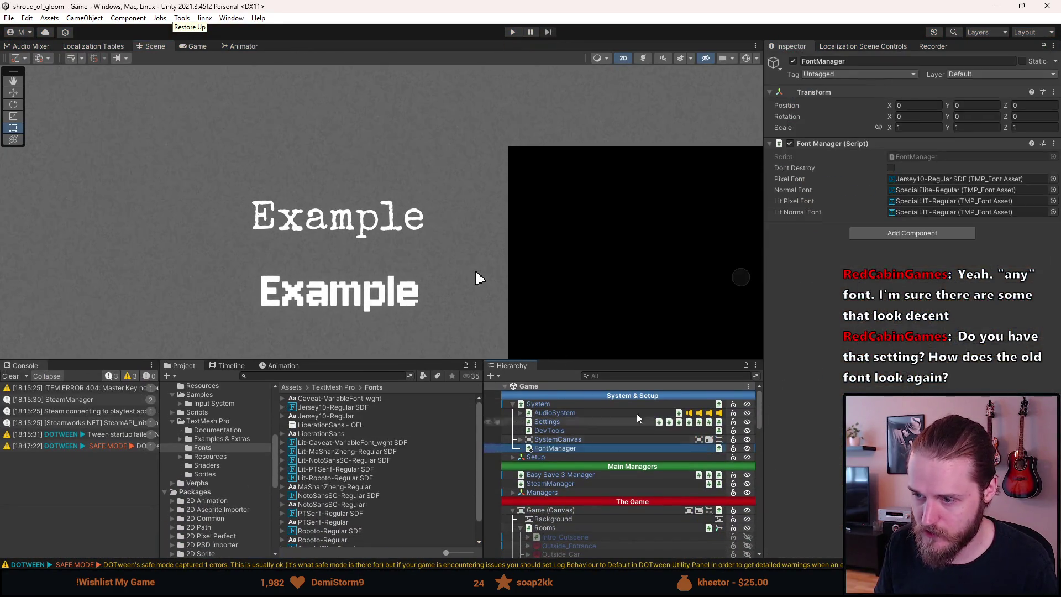
click(790, 143)
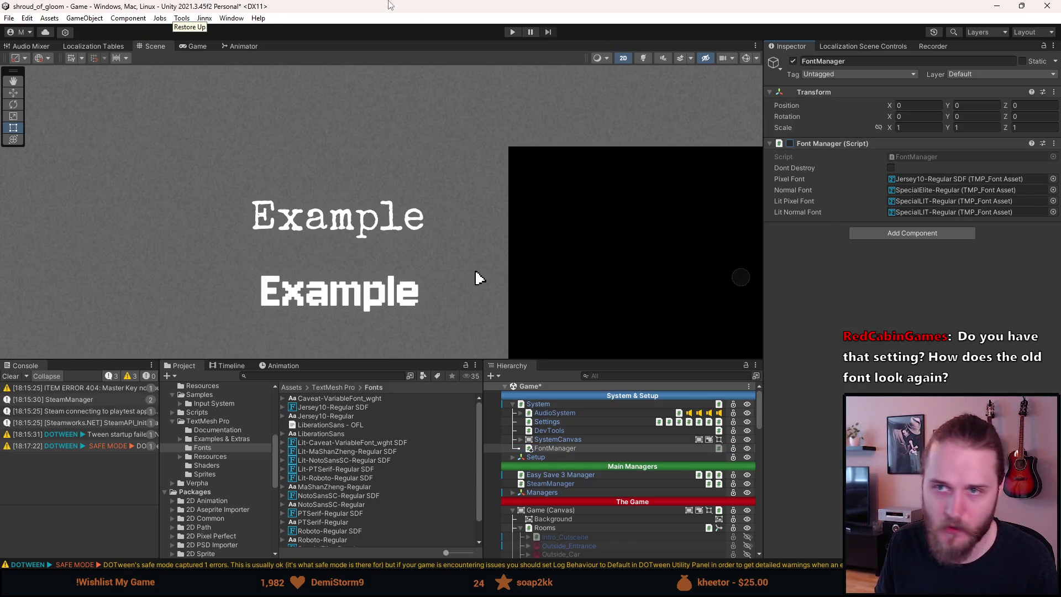
click(513, 34)
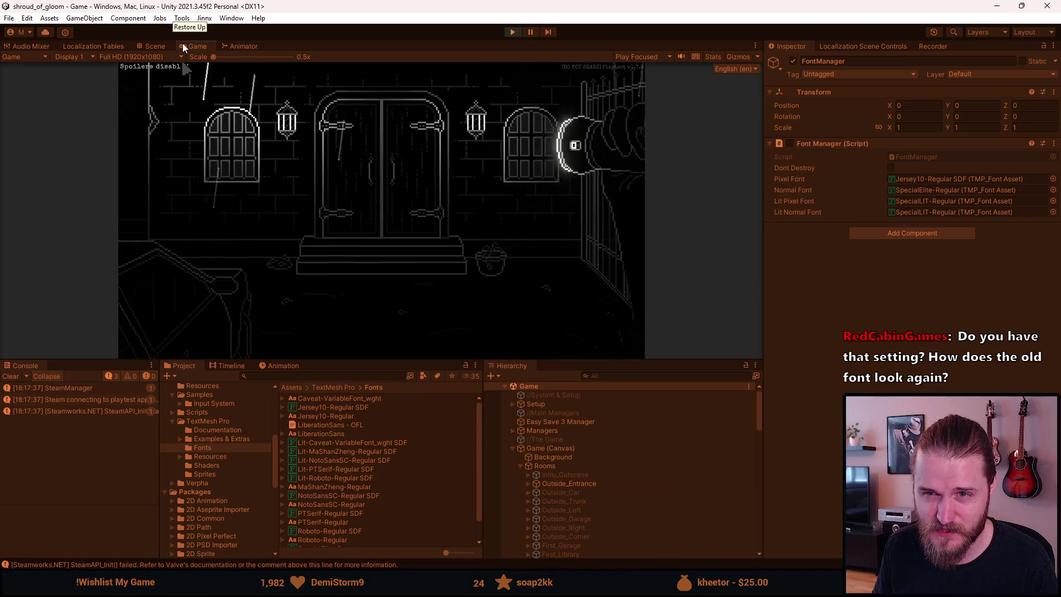
double_click(182, 43)
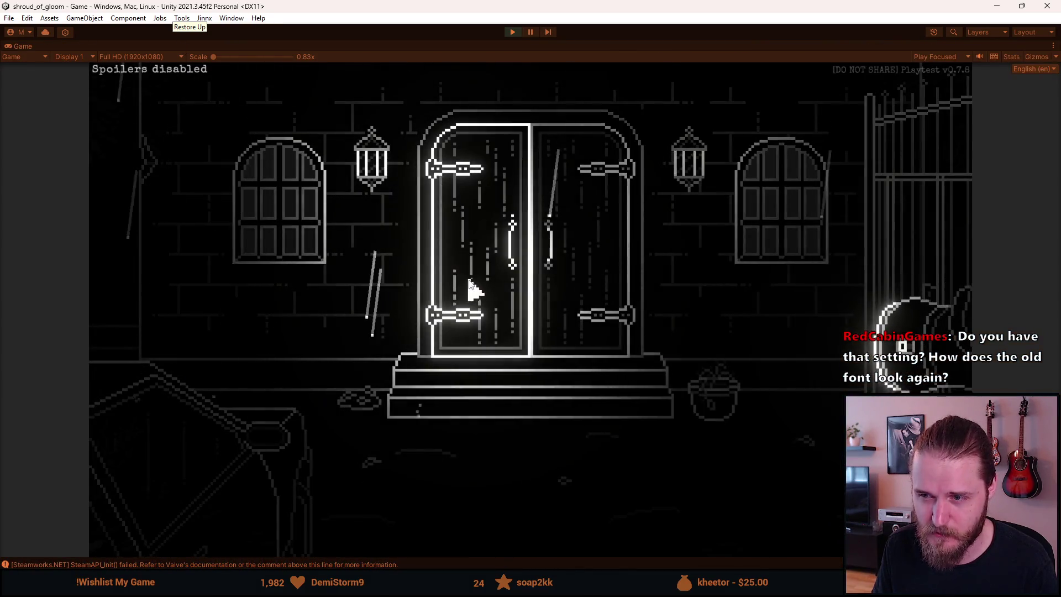
Close the letter, Save & Quit, then browse Settings and Video settings in the old font.
key(Escape)
key(Escape)
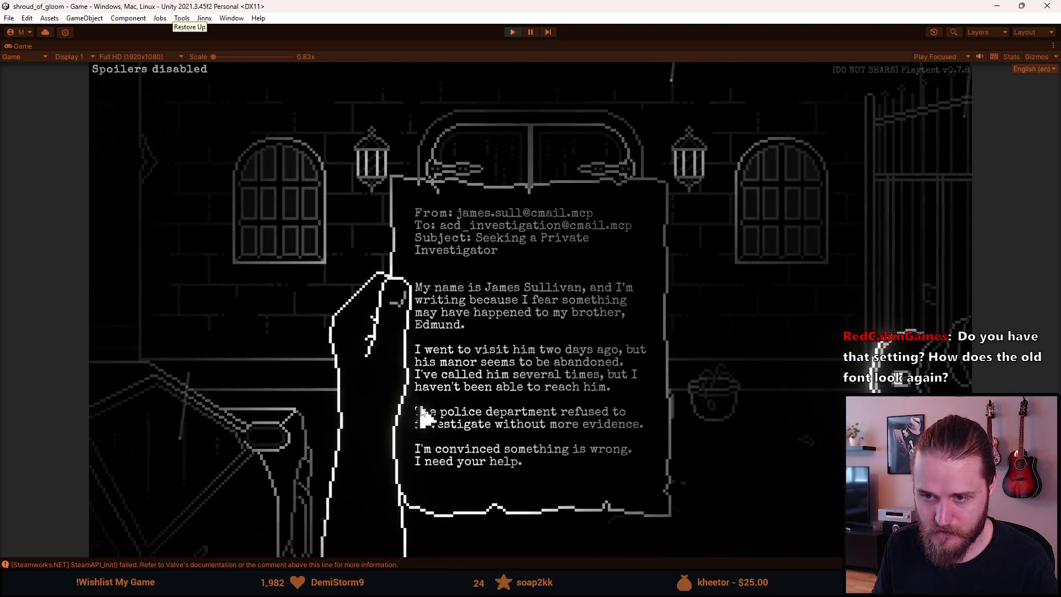
key(Escape)
key(Escape)
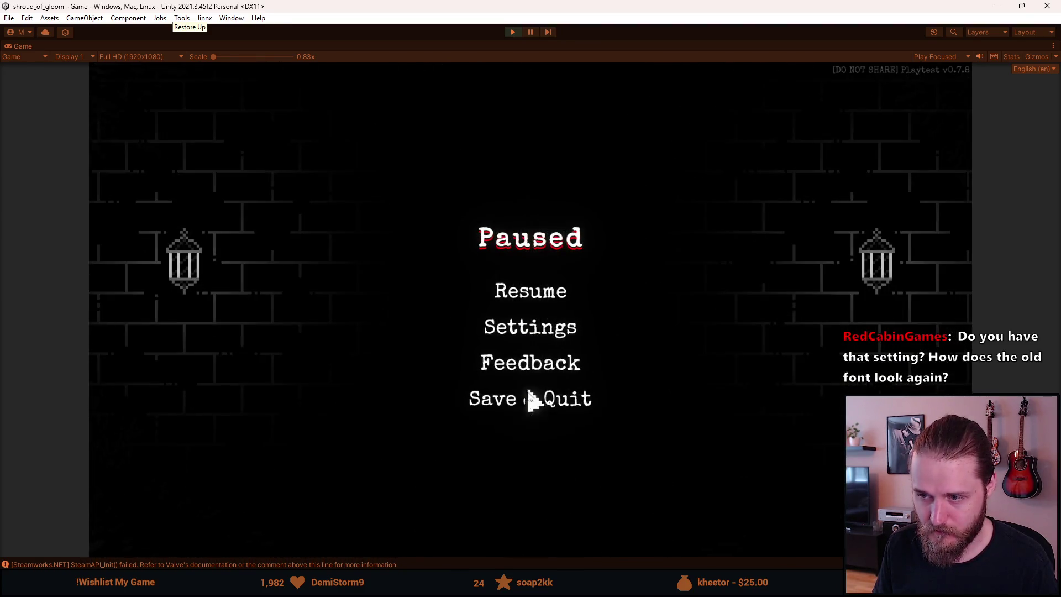
click(530, 398)
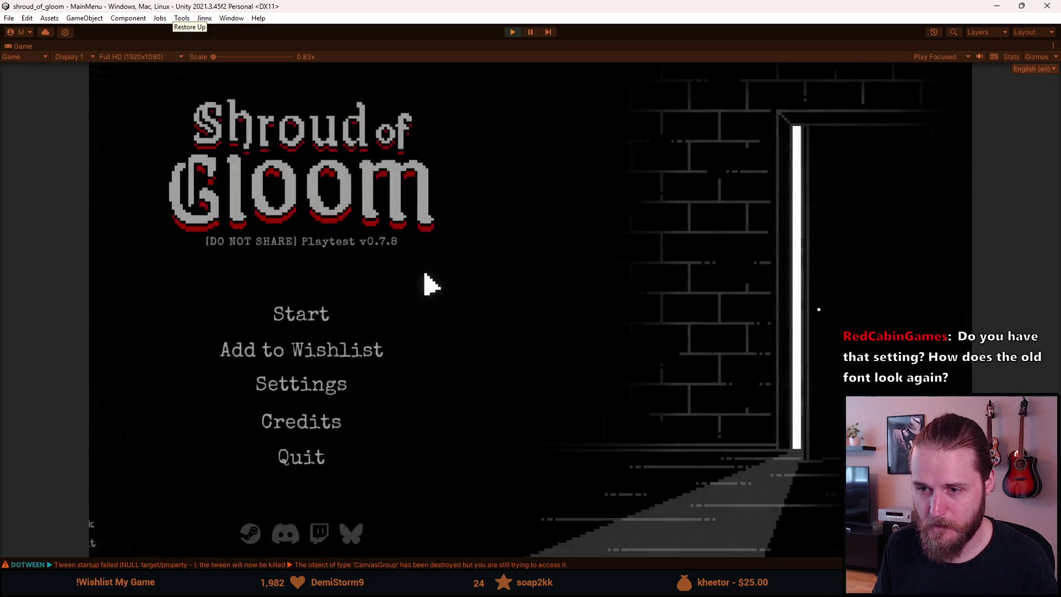
click(330, 399)
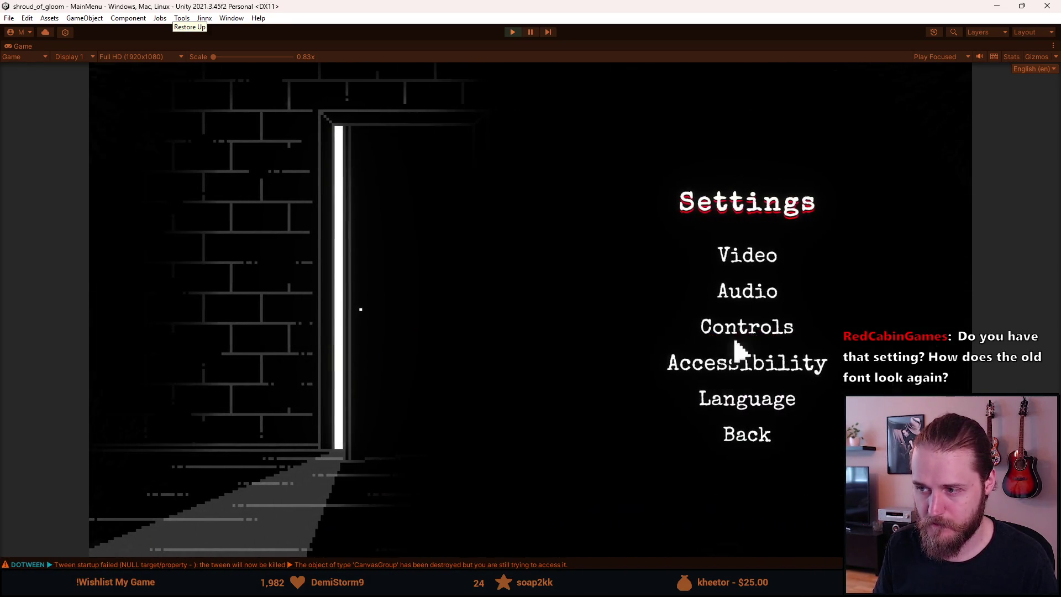
click(753, 268)
click(764, 480)
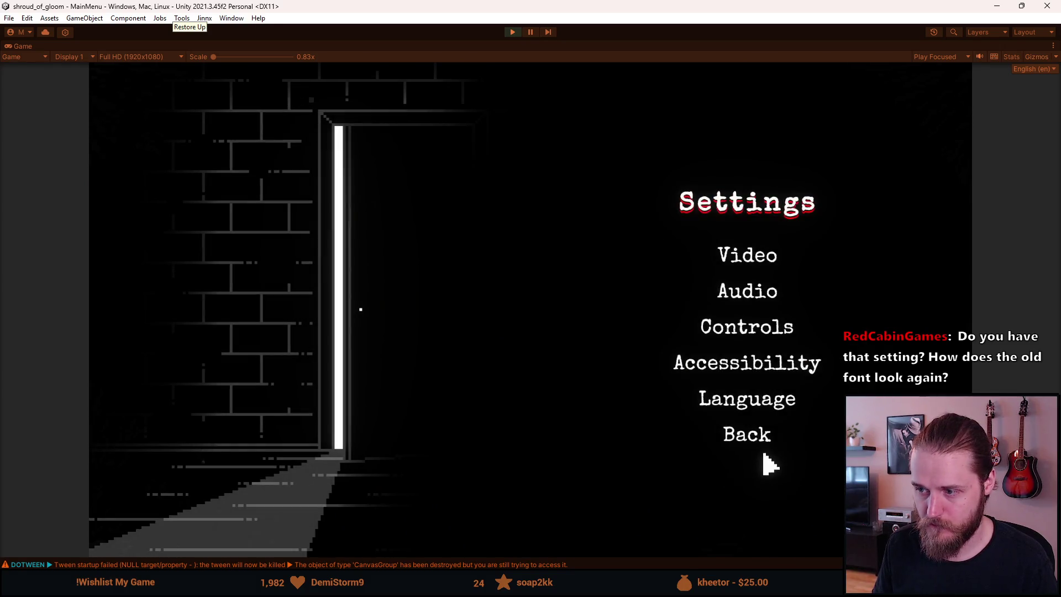
click(758, 440)
Check the save-slot and Settings screens, stop the game, and switch to the browser.
click(303, 323)
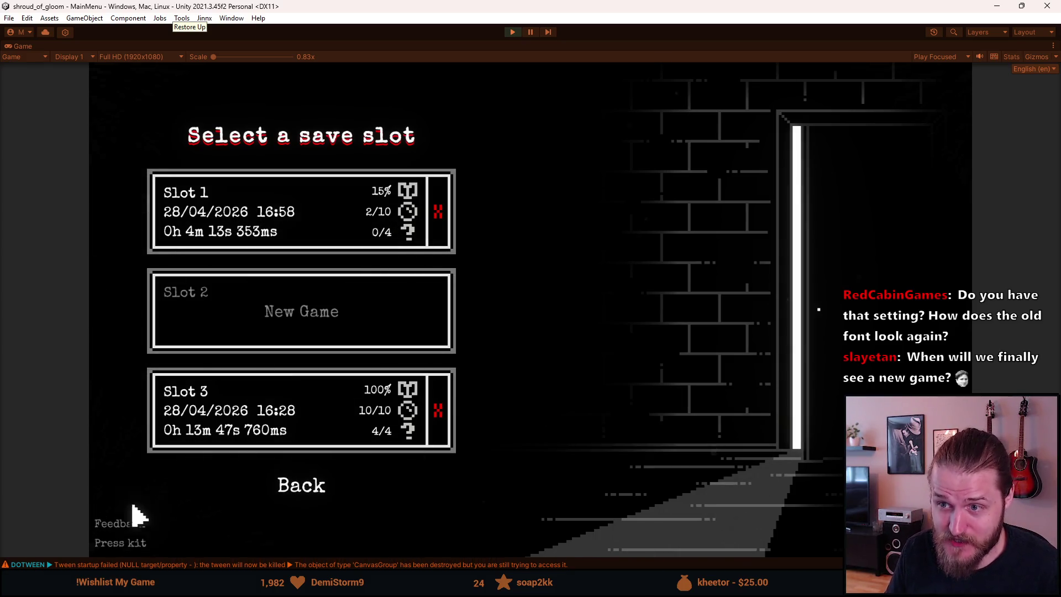
click(293, 485)
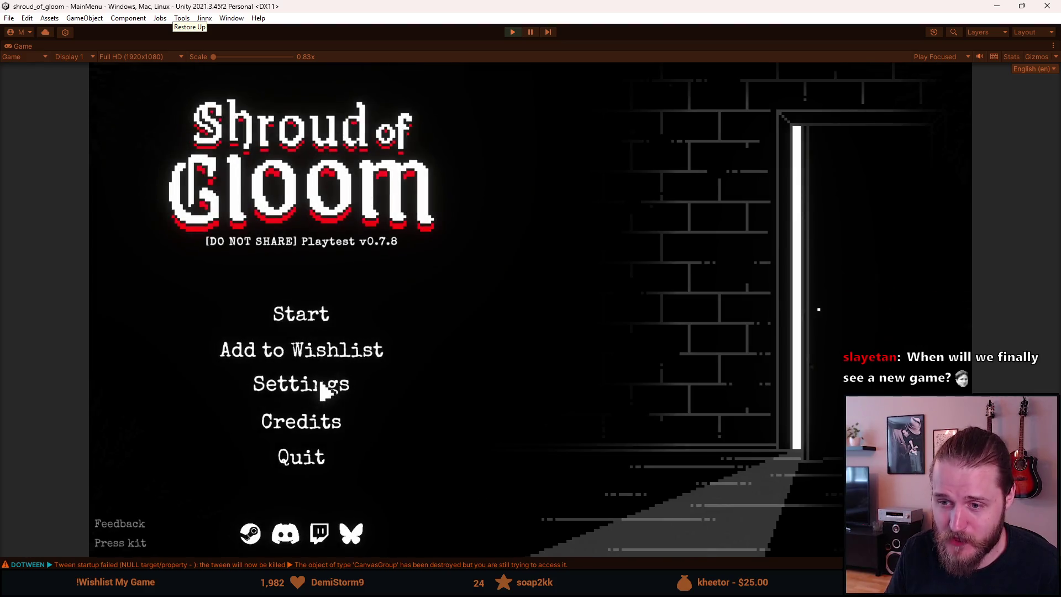
click(267, 387)
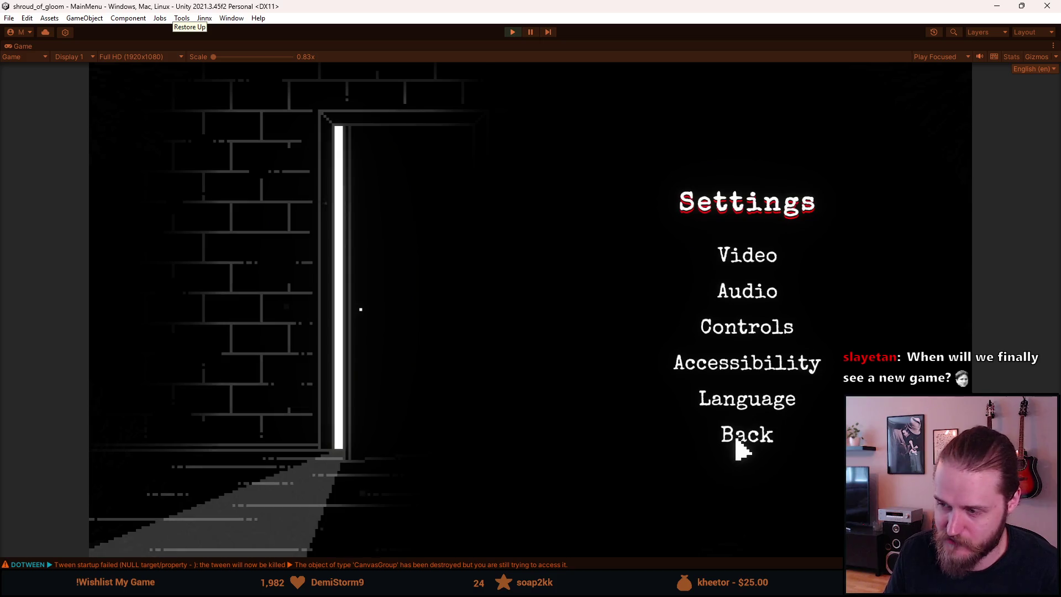
click(741, 442)
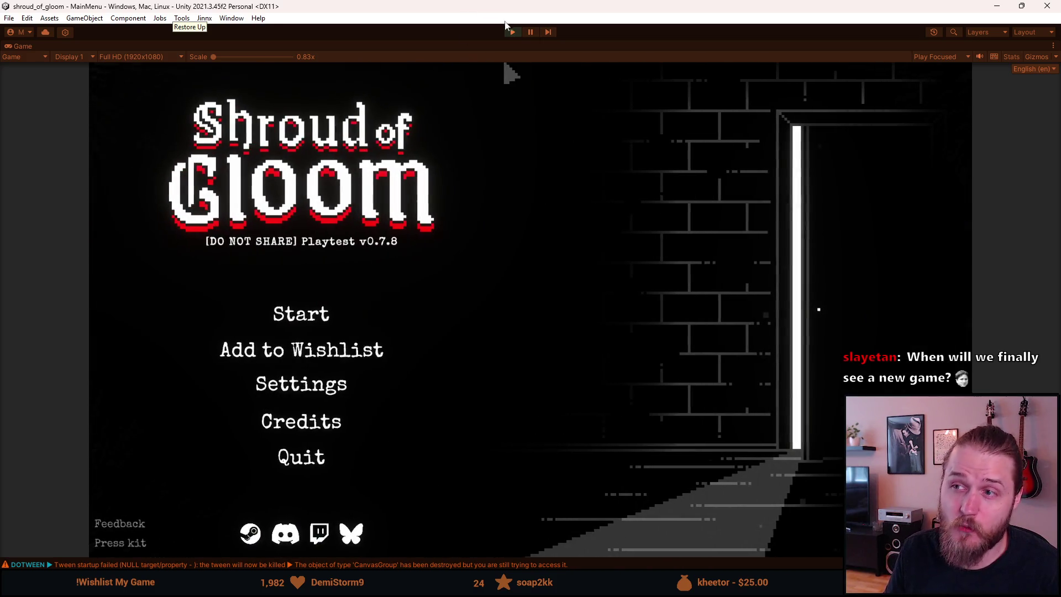
click(510, 33)
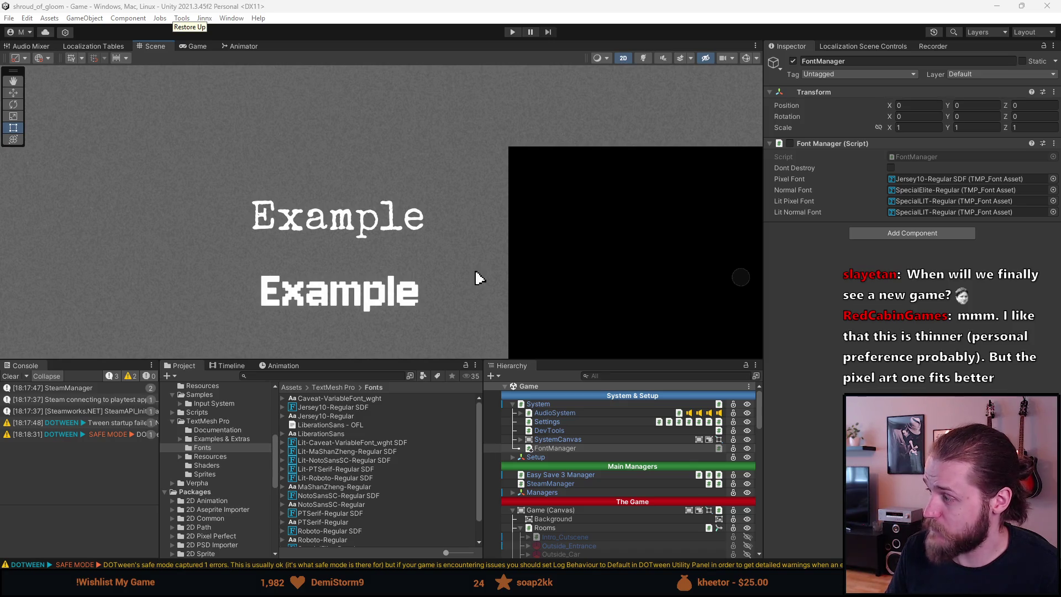
key(alt+Tab)
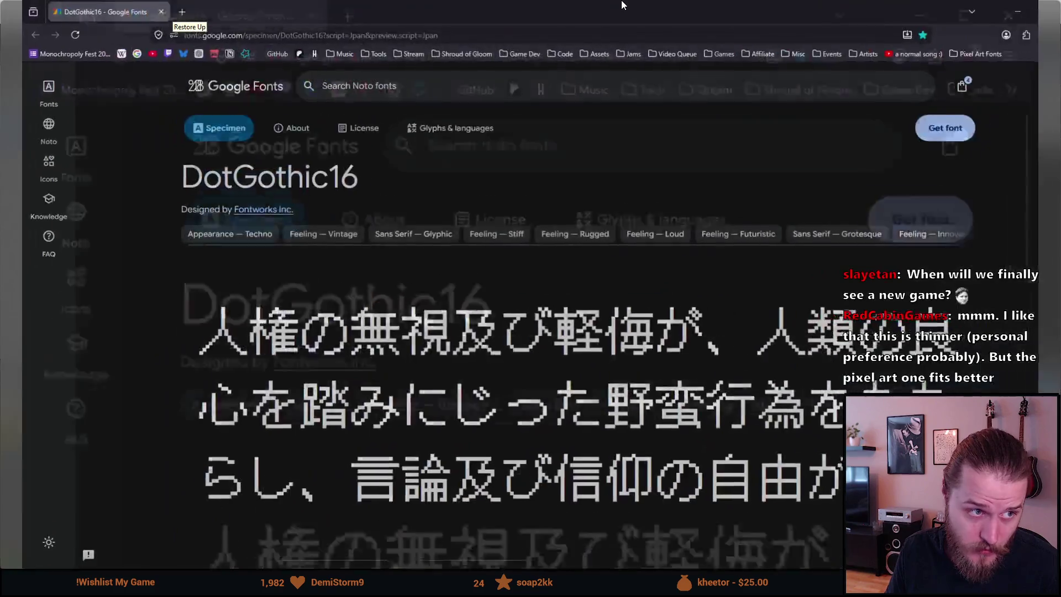
Open the Press Start 2P Cyrillic specimen from the Pixel Art Fonts bookmarks and scroll through it.
scroll(529, 282, down, 2)
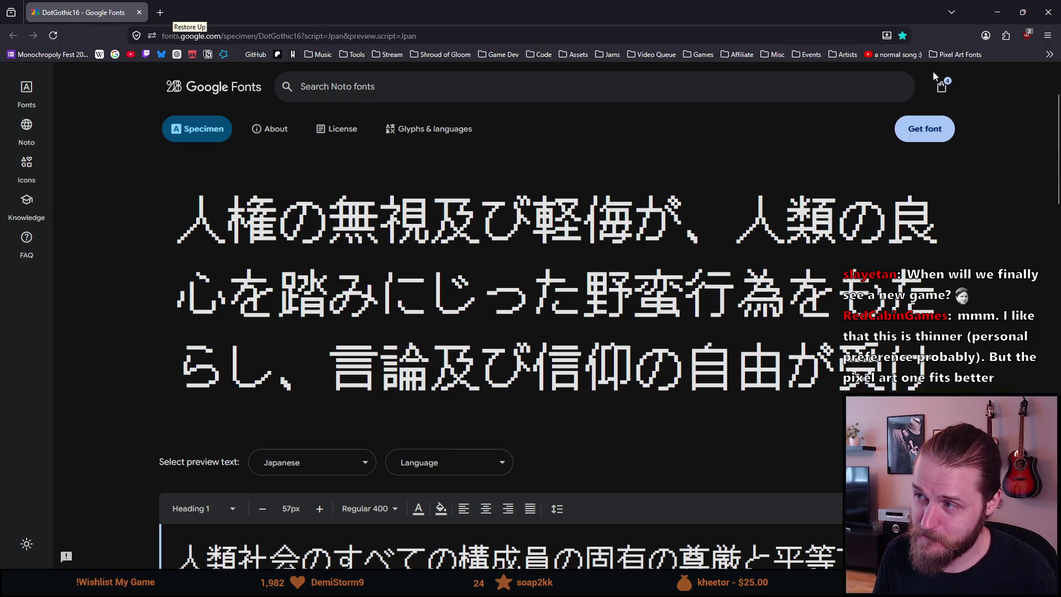
click(942, 56)
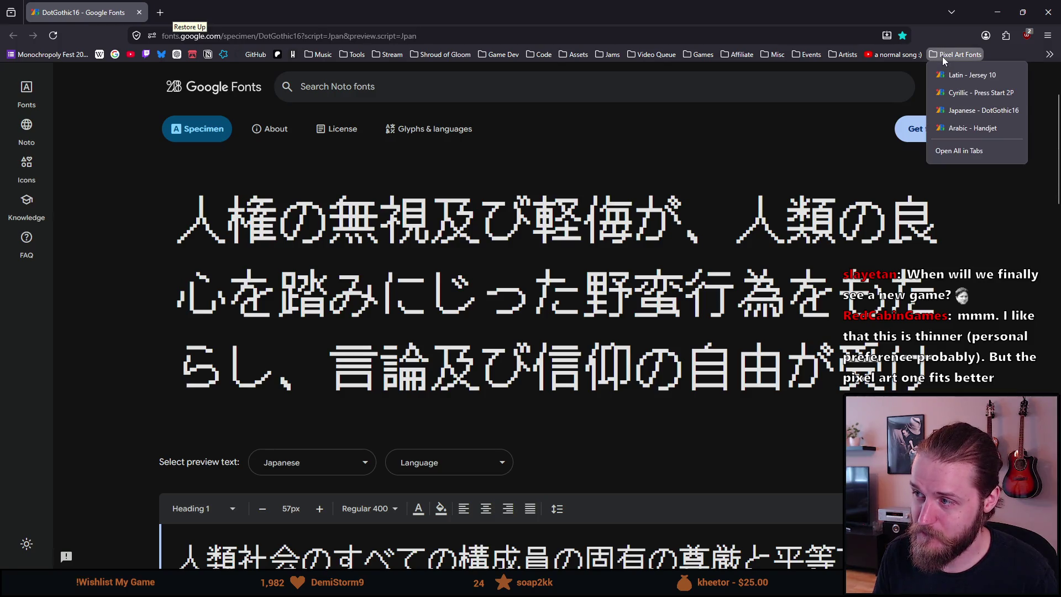
click(963, 91)
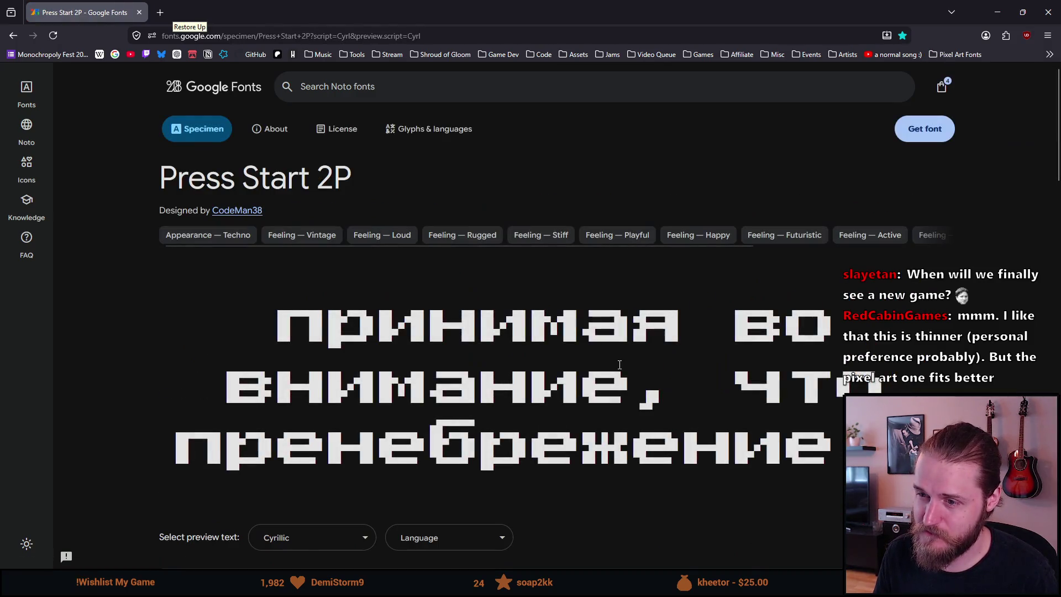
scroll(636, 387, down, 2)
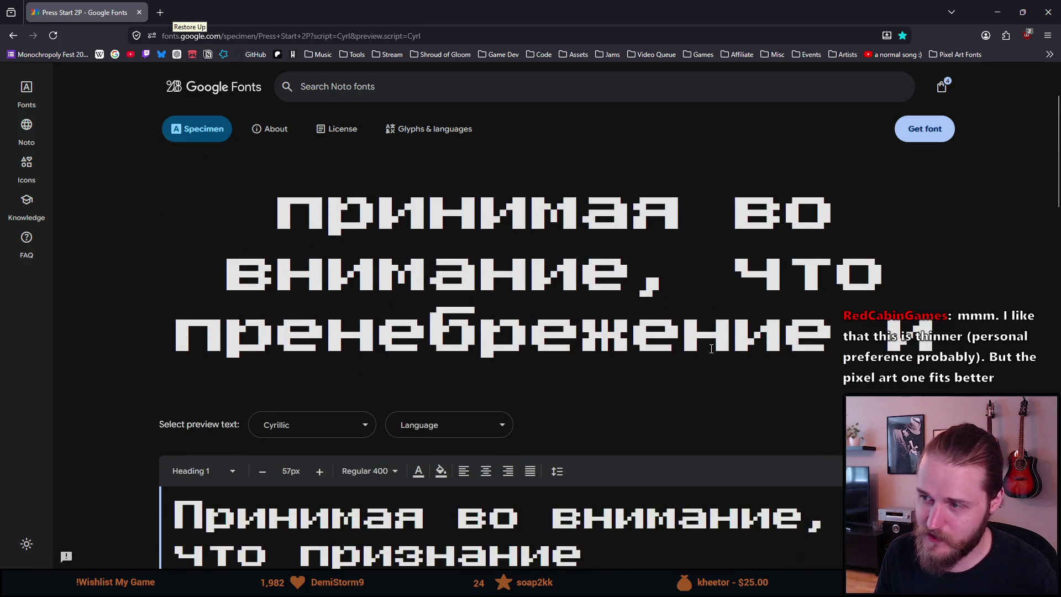
scroll(368, 280, up, 2)
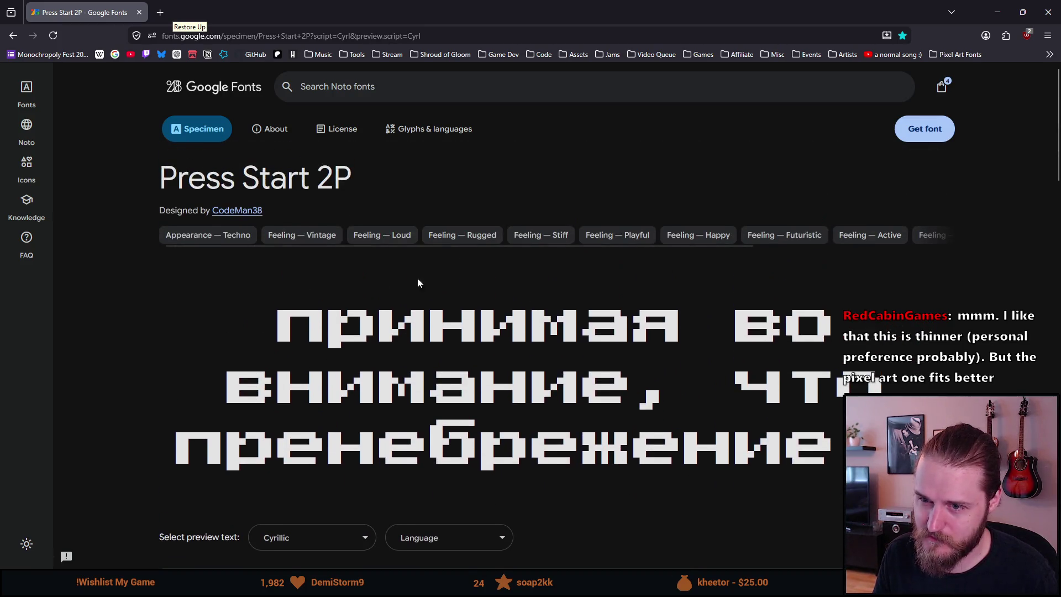
Open the DotGothic16 Japanese specimen bookmark and scroll down to its sample text.
click(954, 54)
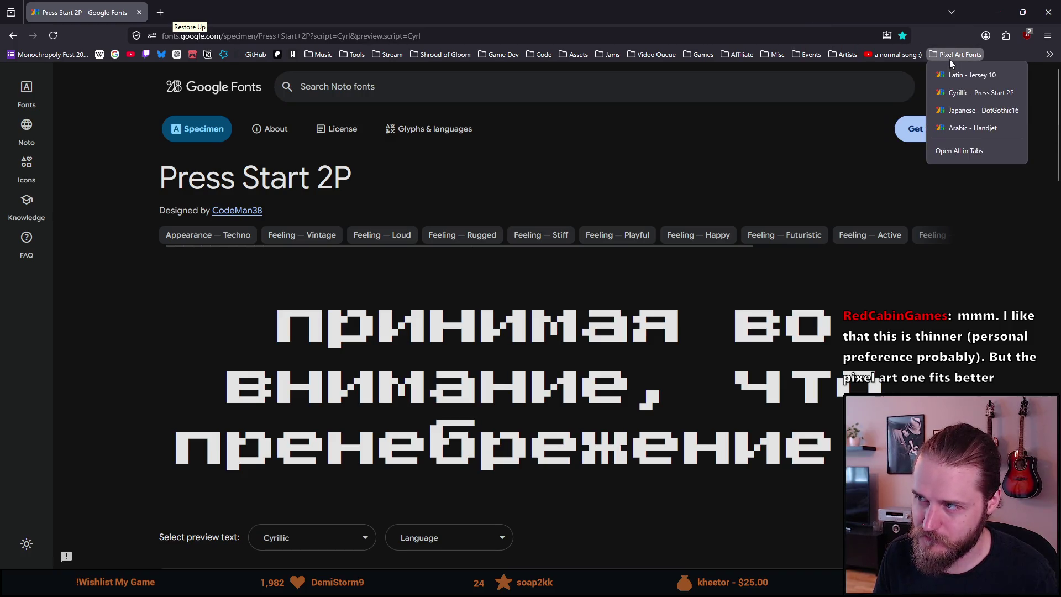
click(962, 110)
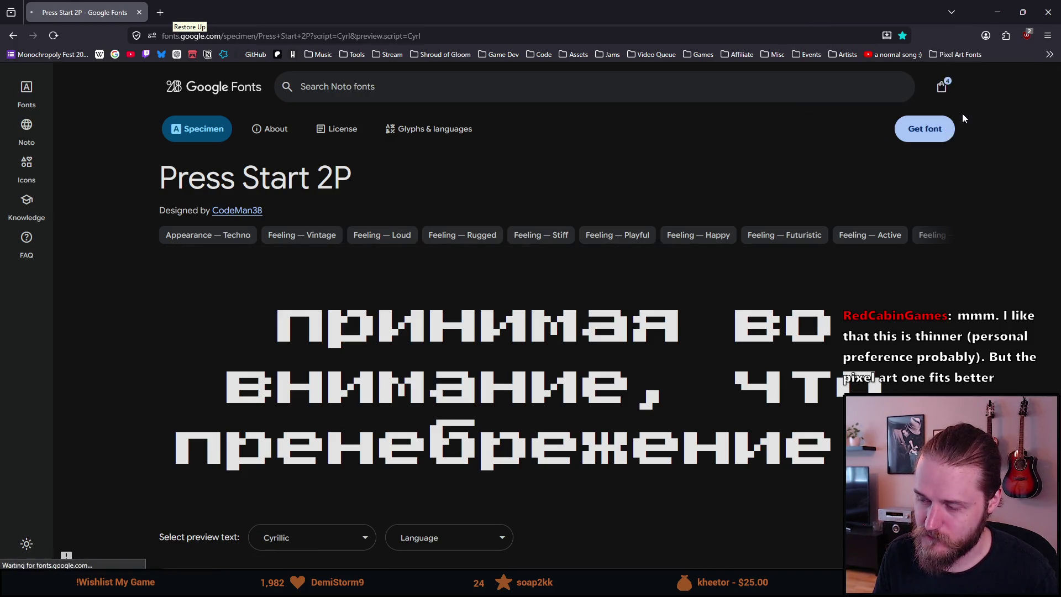
scroll(432, 379, down, 1)
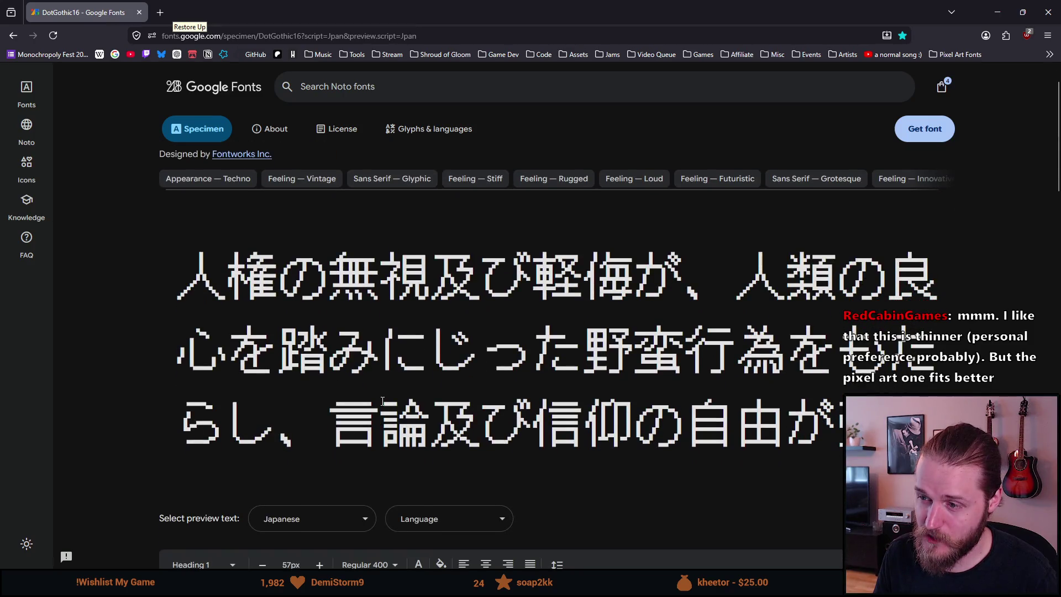
scroll(382, 401, down, 5)
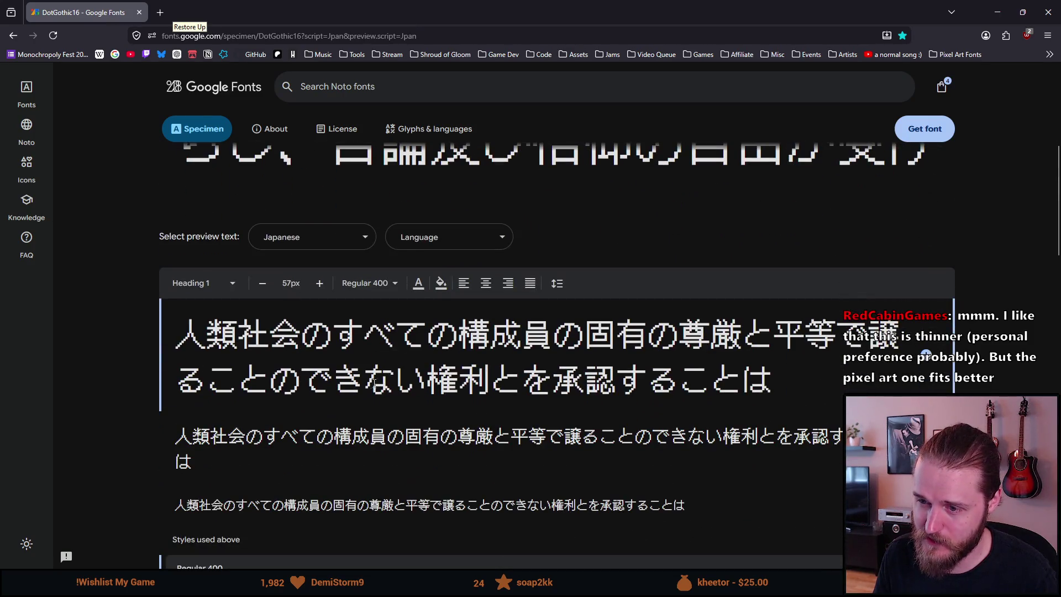
mouse_move(204, 321)
mouse_down()
mouse_move(239, 332)
mouse_move(461, 334)
mouse_move(549, 367)
mouse_up()
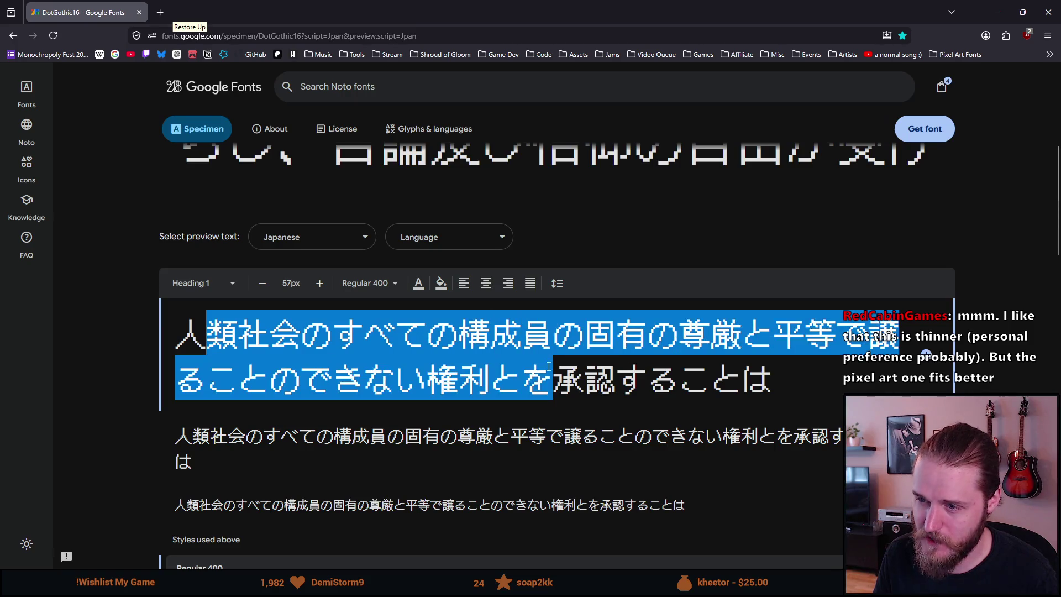
click(611, 365)
mouse_move(776, 381)
mouse_down()
mouse_move(646, 381)
mouse_move(268, 332)
mouse_move(174, 348)
mouse_move(490, 381)
mouse_move(773, 387)
mouse_up()
click(571, 408)
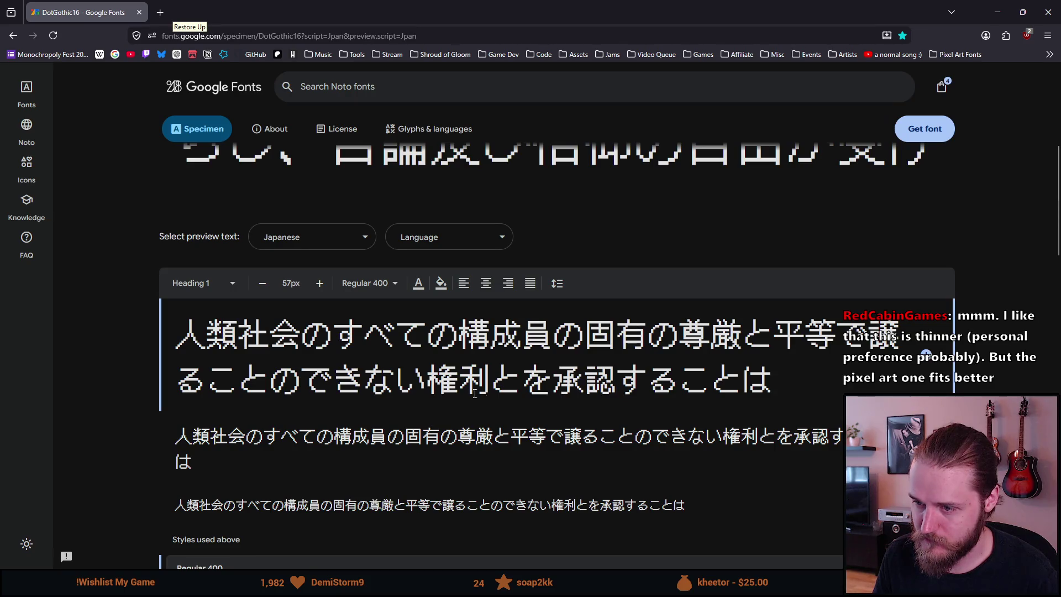
drag(190, 387, 326, 381)
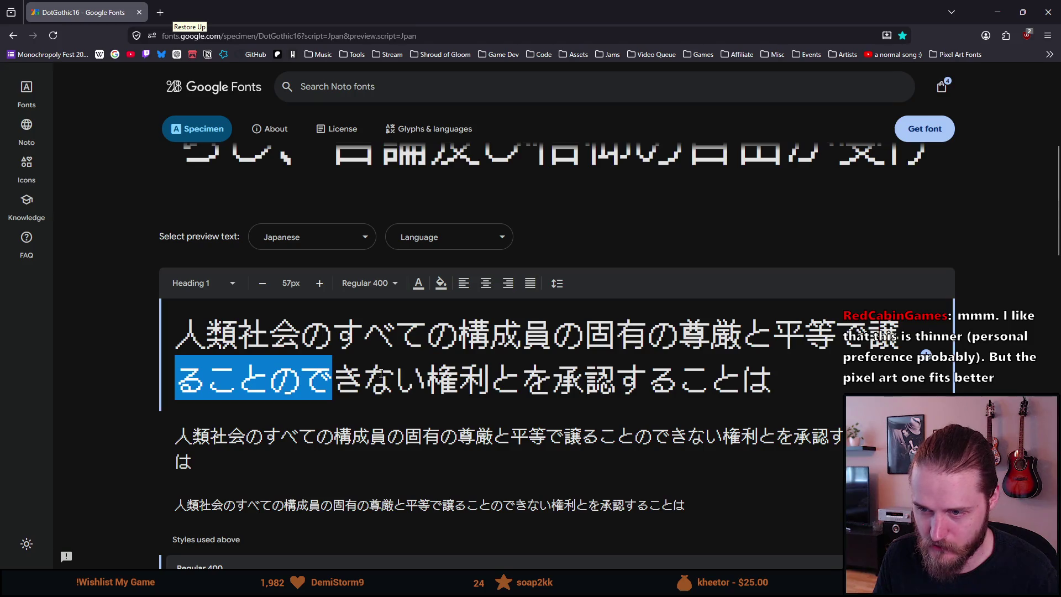
drag(396, 380, 435, 376)
double_click(497, 382)
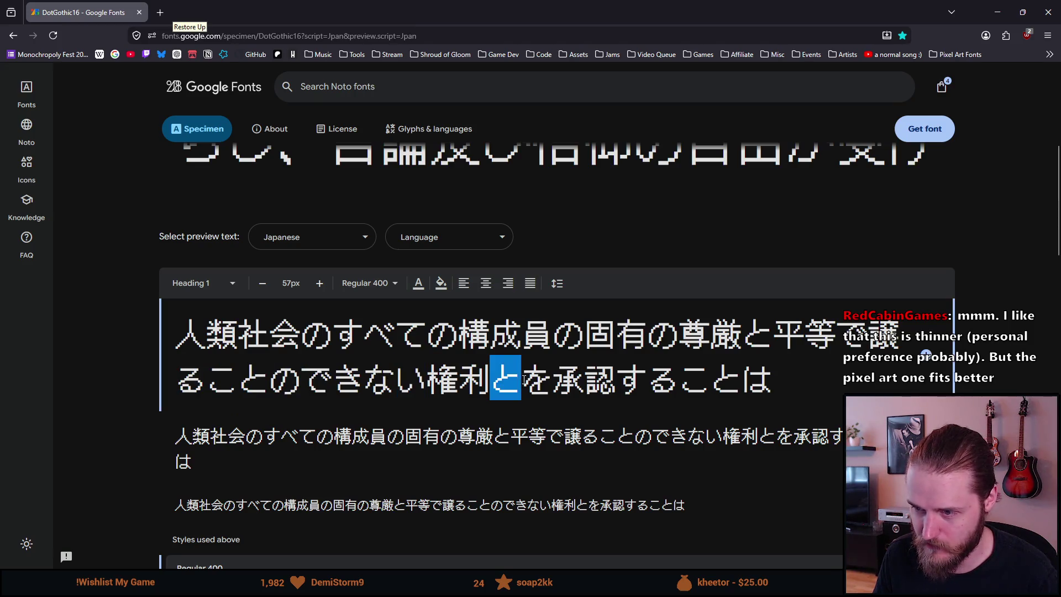
drag(616, 381, 771, 386)
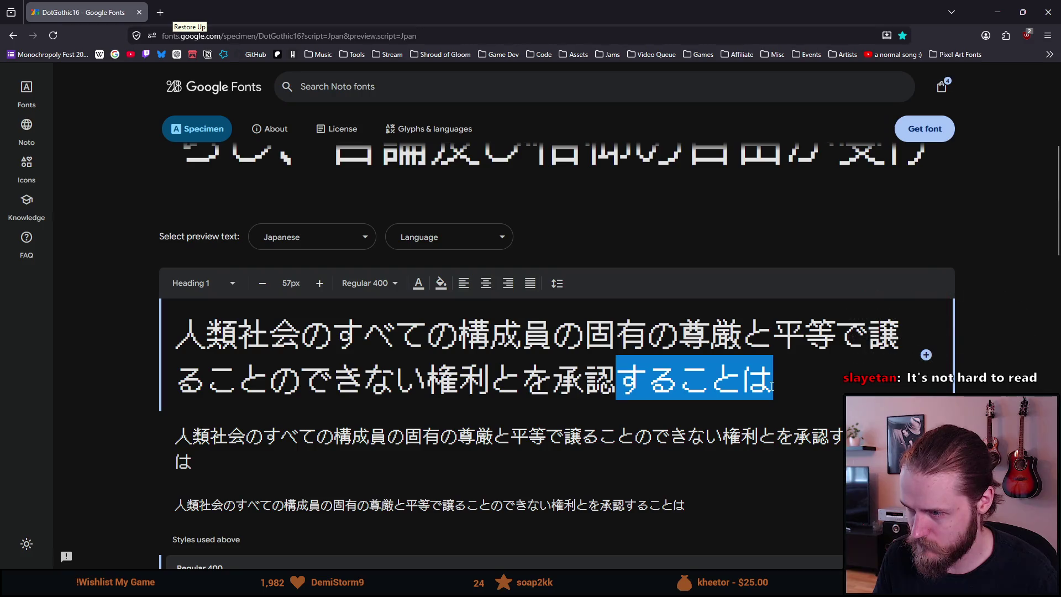
click(771, 386)
double_click(766, 335)
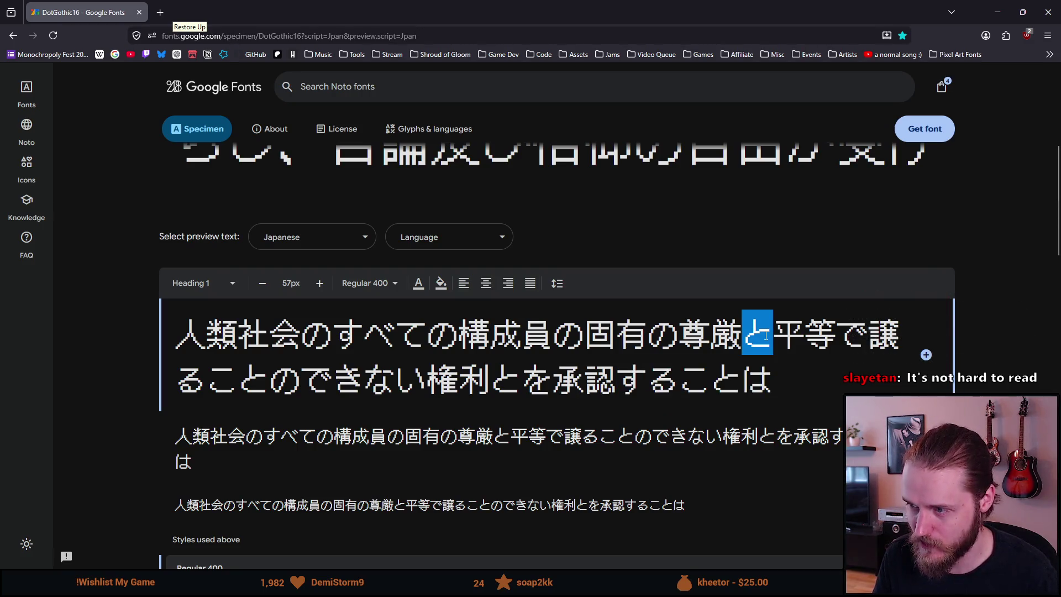
drag(458, 332, 301, 336)
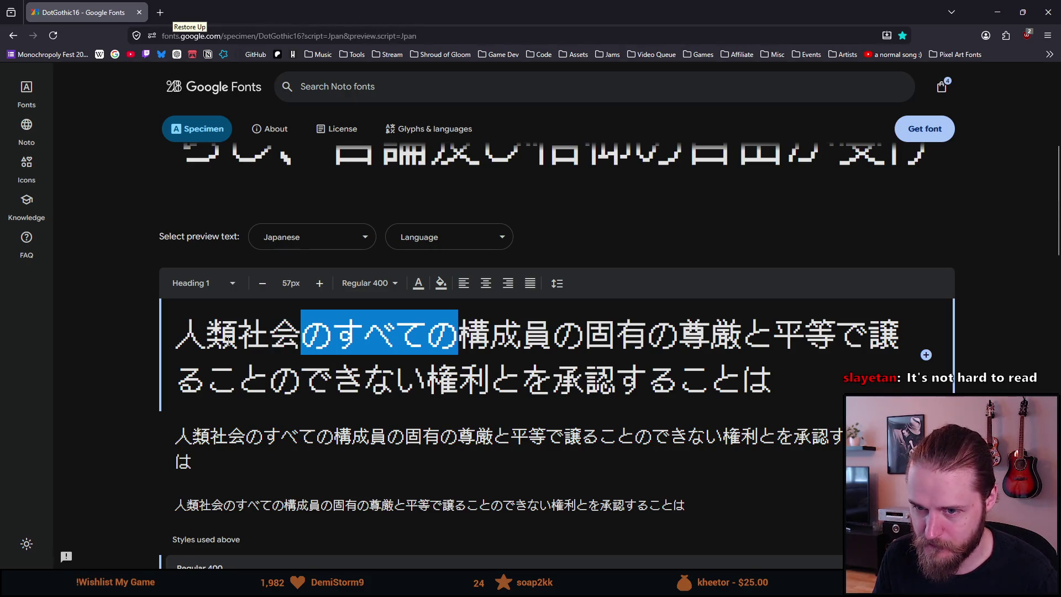
drag(228, 340, 211, 341)
double_click(191, 343)
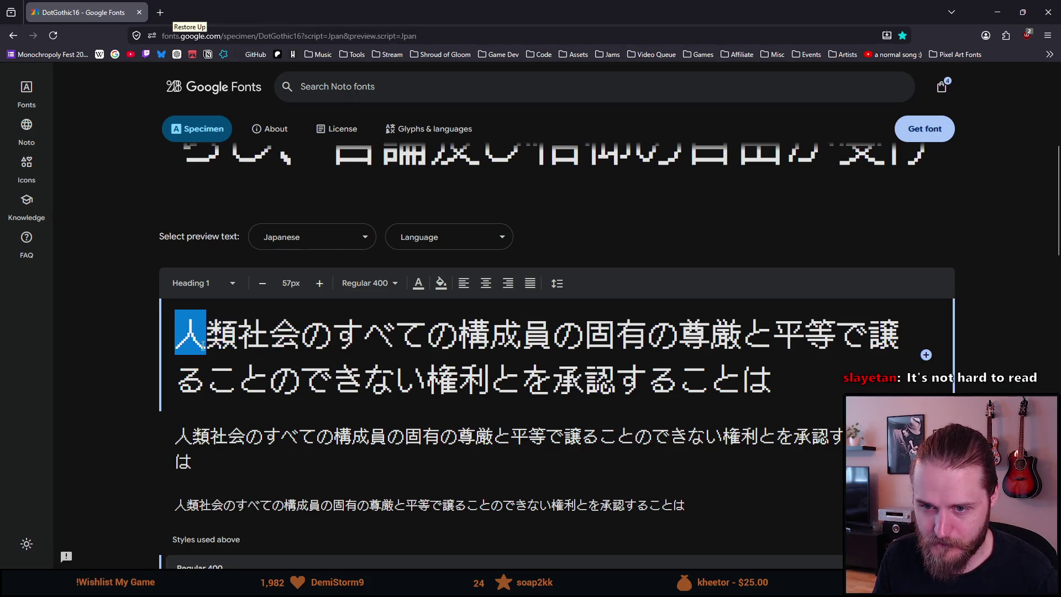
click(221, 374)
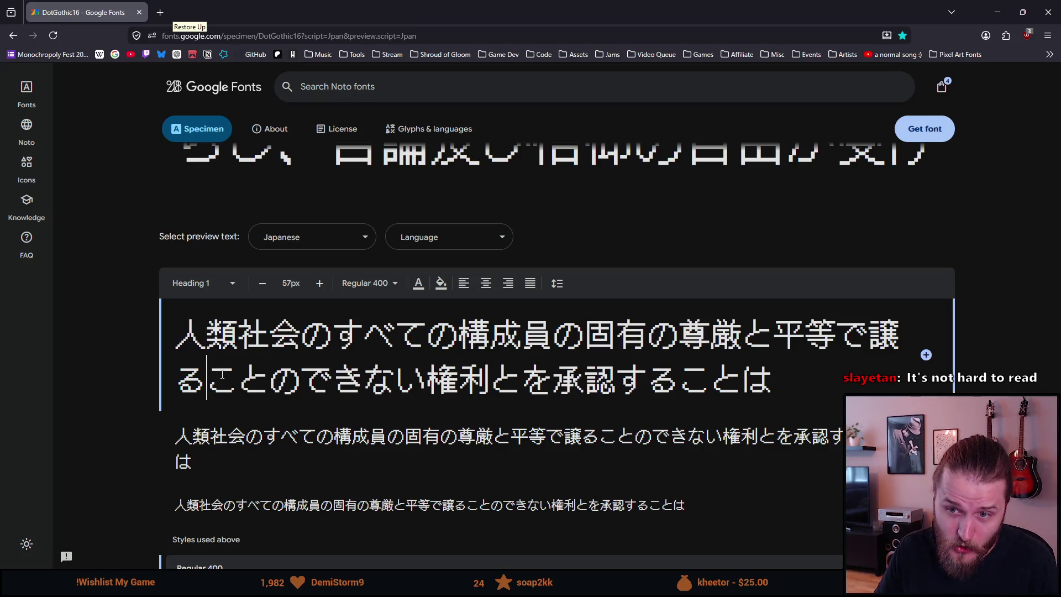
mouse_move(183, 331)
mouse_down()
mouse_move(414, 381)
mouse_move(762, 401)
mouse_move(773, 390)
mouse_up()
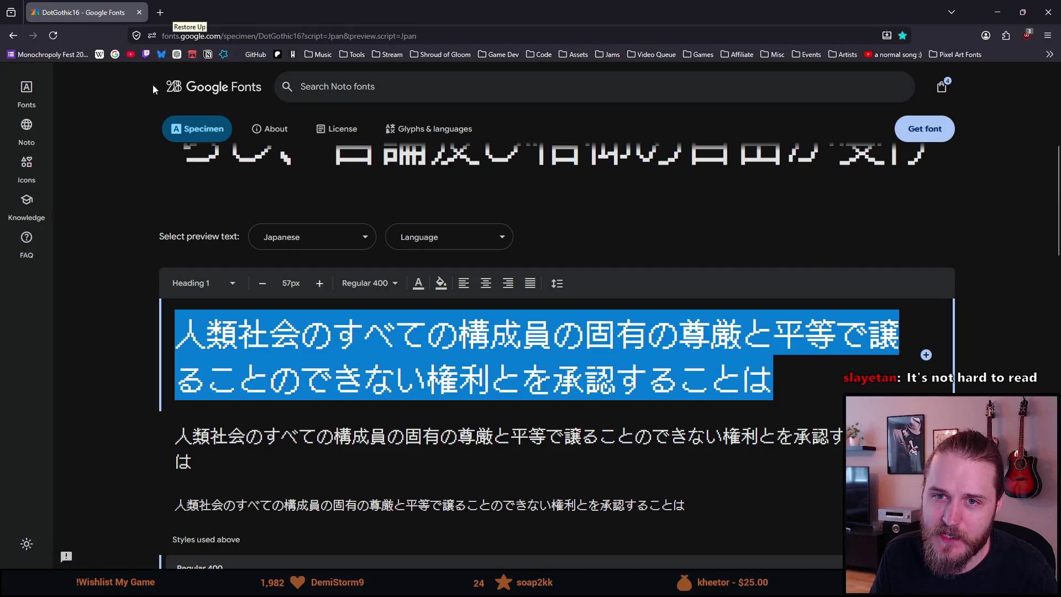
Open Google Fonts browsing in a new tab and filter the results to Pixel appearance.
middle_click(33, 99)
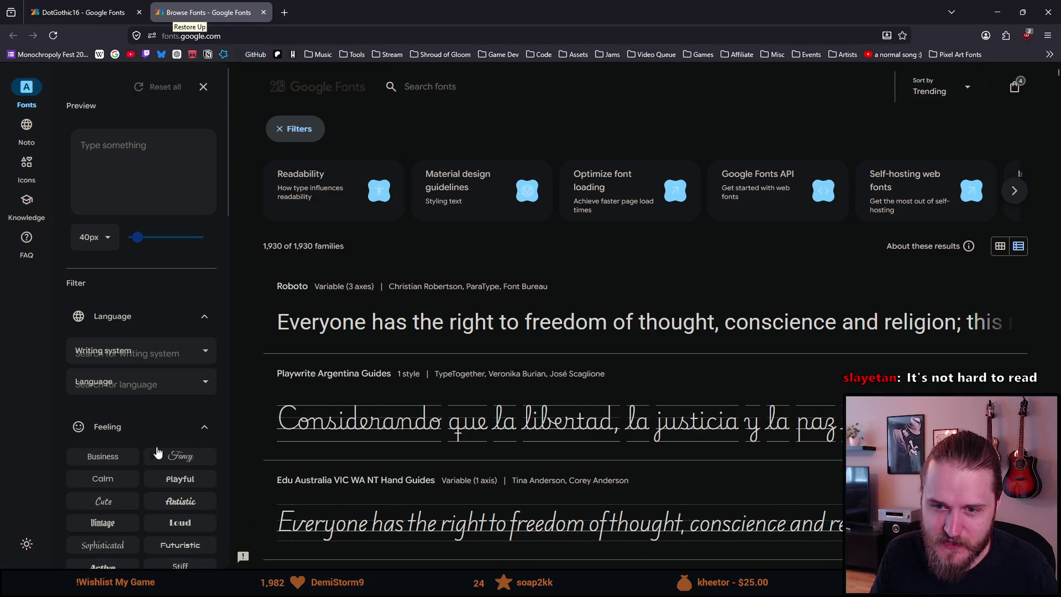
scroll(147, 445, down, 6)
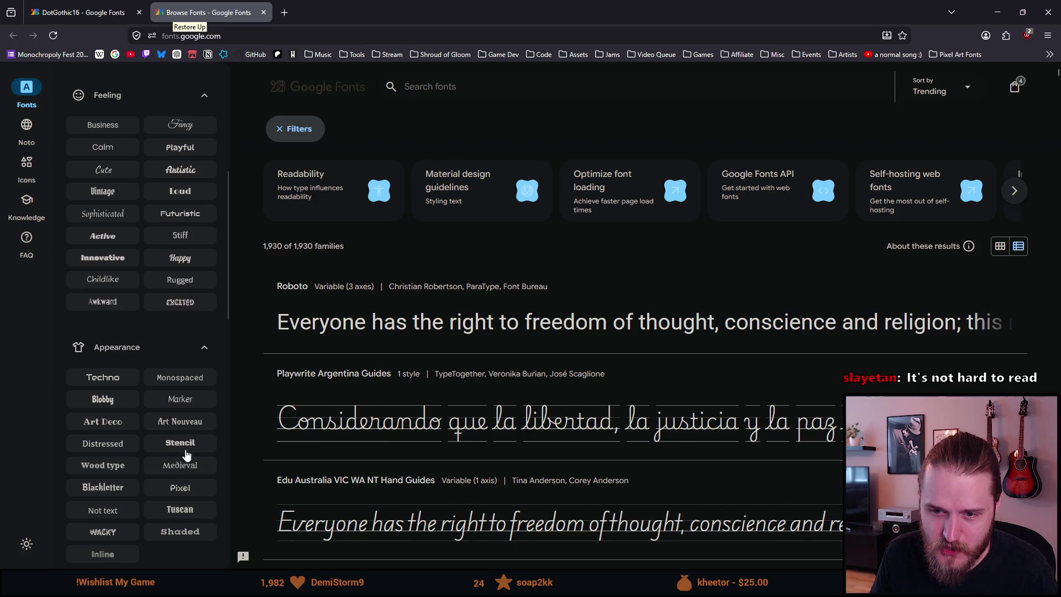
click(199, 493)
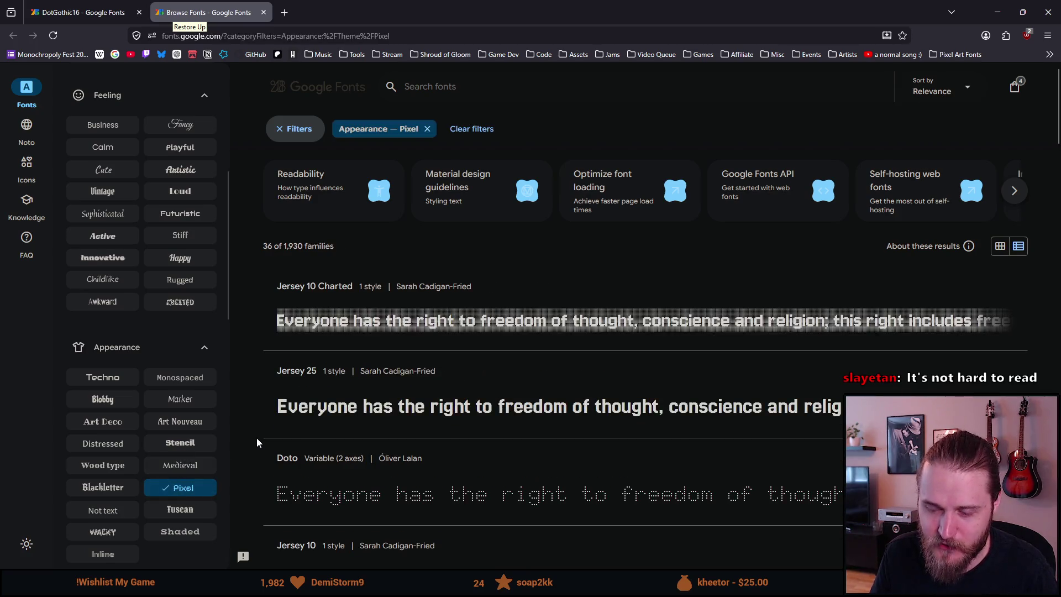
scroll(258, 413, down, 1)
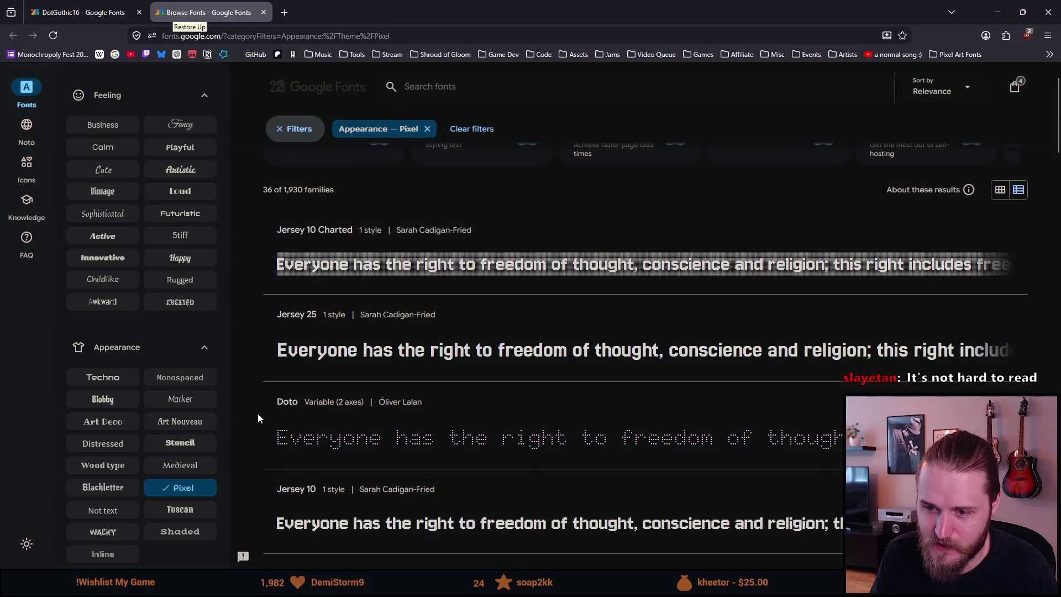
scroll(257, 418, down, 1)
scroll(258, 416, down, 2)
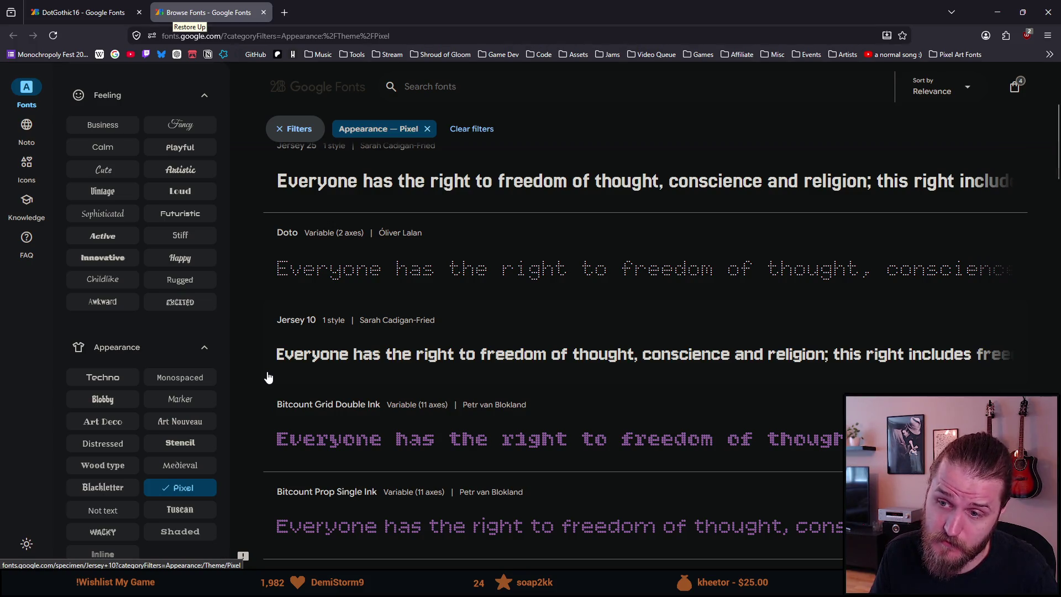
scroll(260, 373, down, 9)
scroll(259, 373, down, 3)
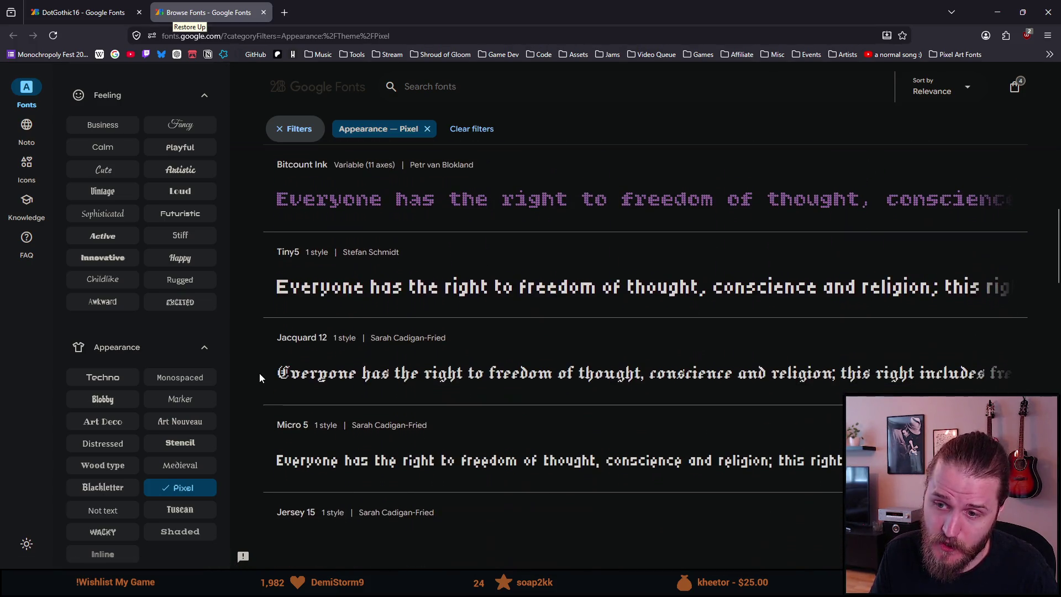
Open the Tiny5 specimen, highlight part of its preview heading, then return to the results.
click(313, 289)
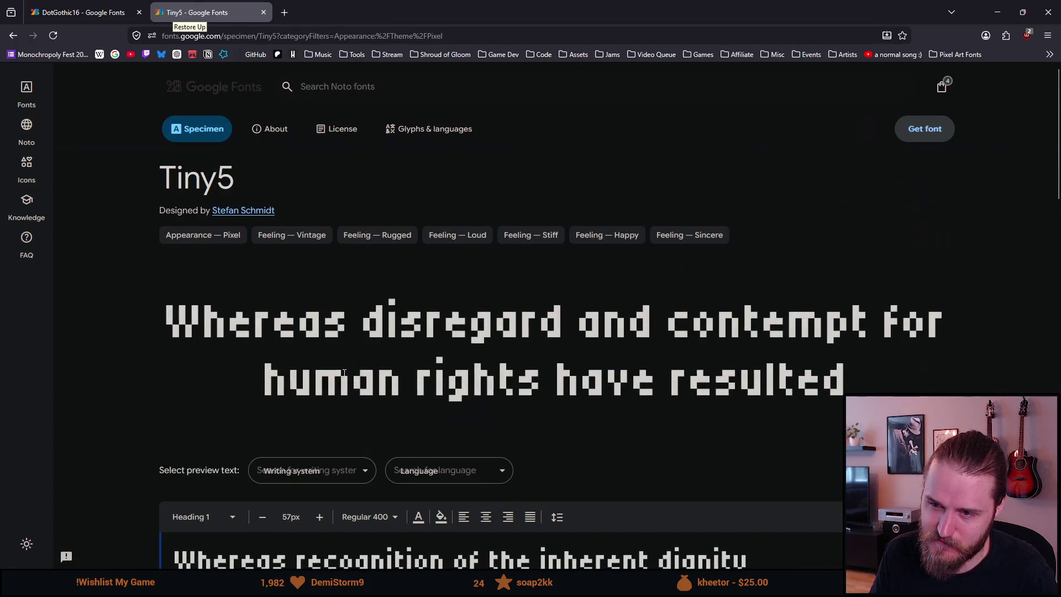
mouse_move(212, 324)
mouse_down()
mouse_move(403, 382)
mouse_move(525, 387)
mouse_up()
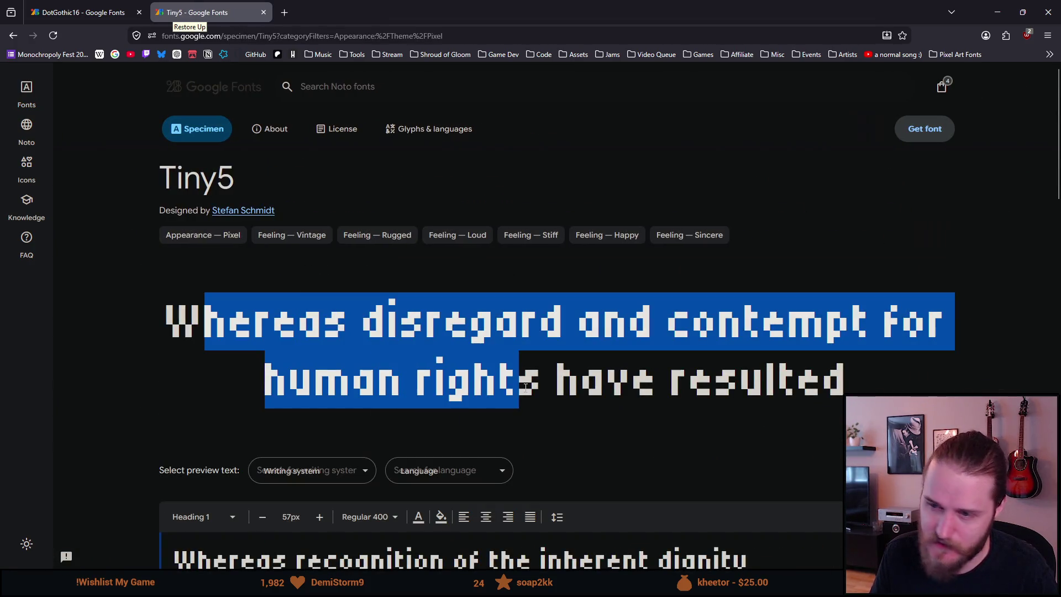
click(115, 370)
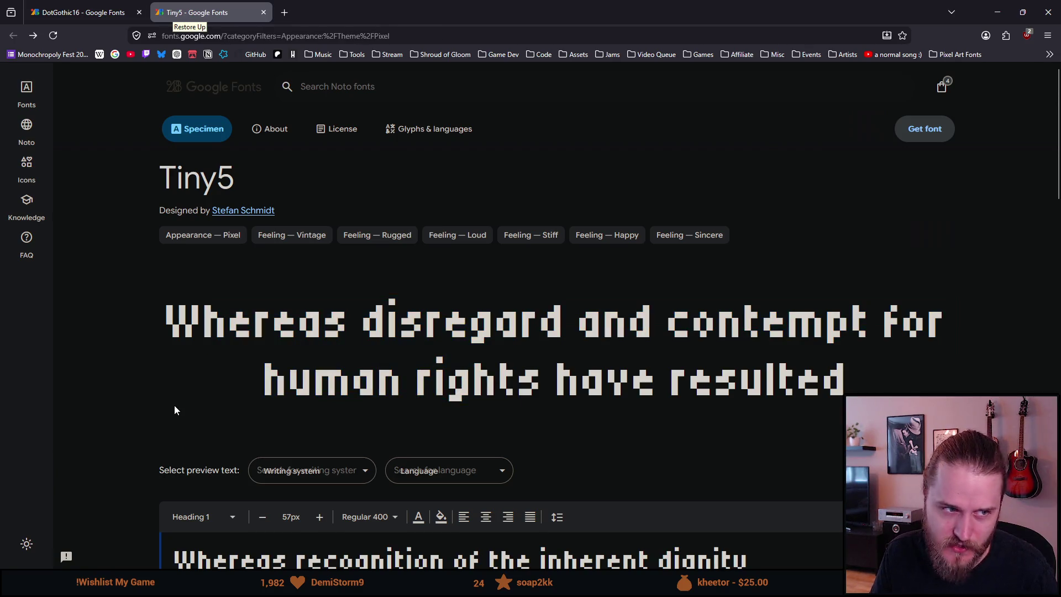
key(alt+Left)
Scroll through the Pixel results and open the Jersey 10 specimen page.
scroll(347, 413, down, 5)
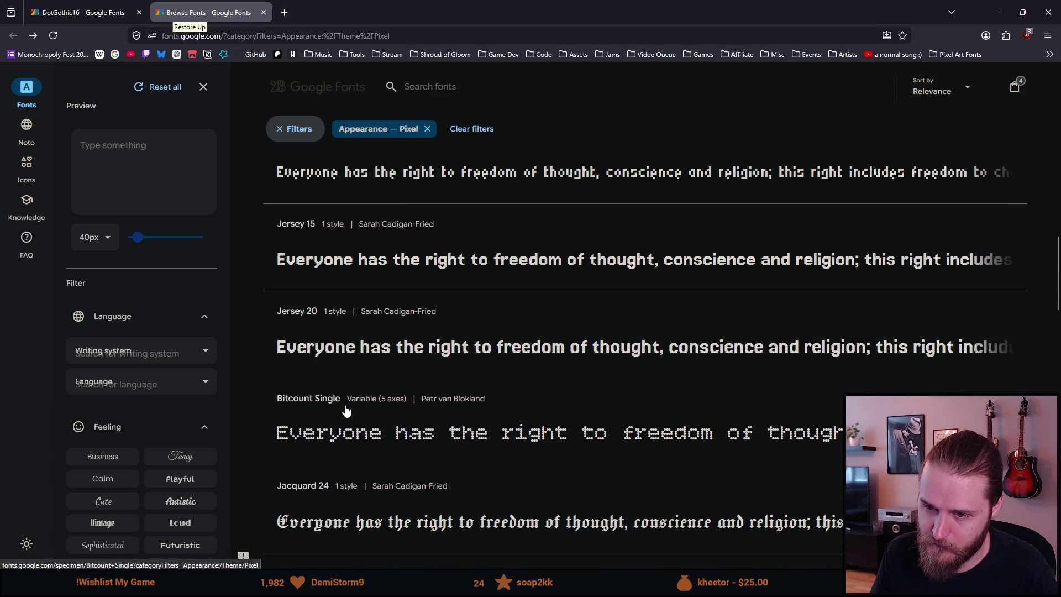
scroll(346, 411, down, 4)
scroll(347, 412, down, 6)
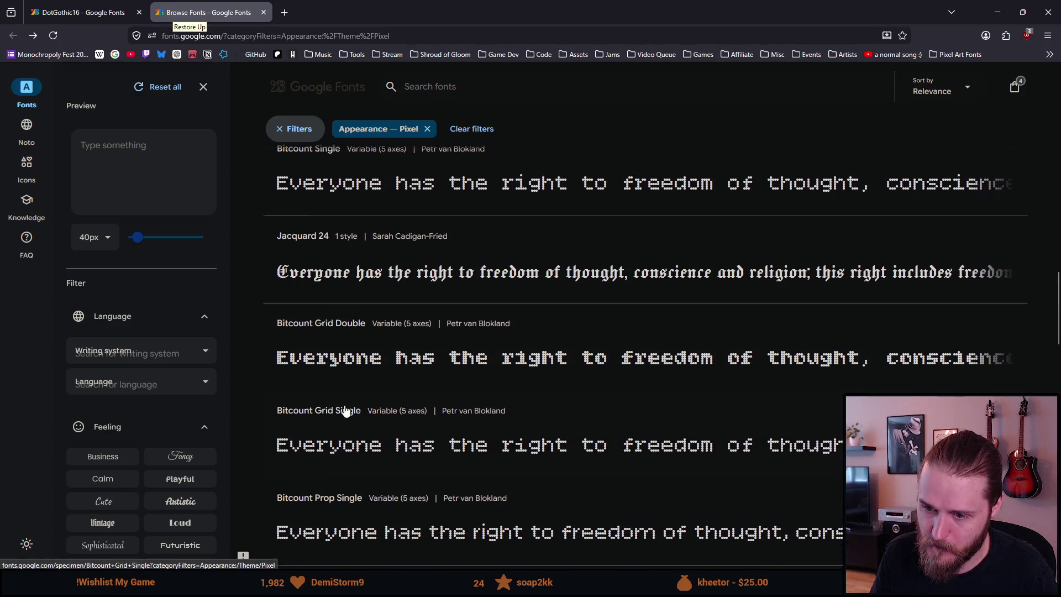
scroll(343, 407, down, 5)
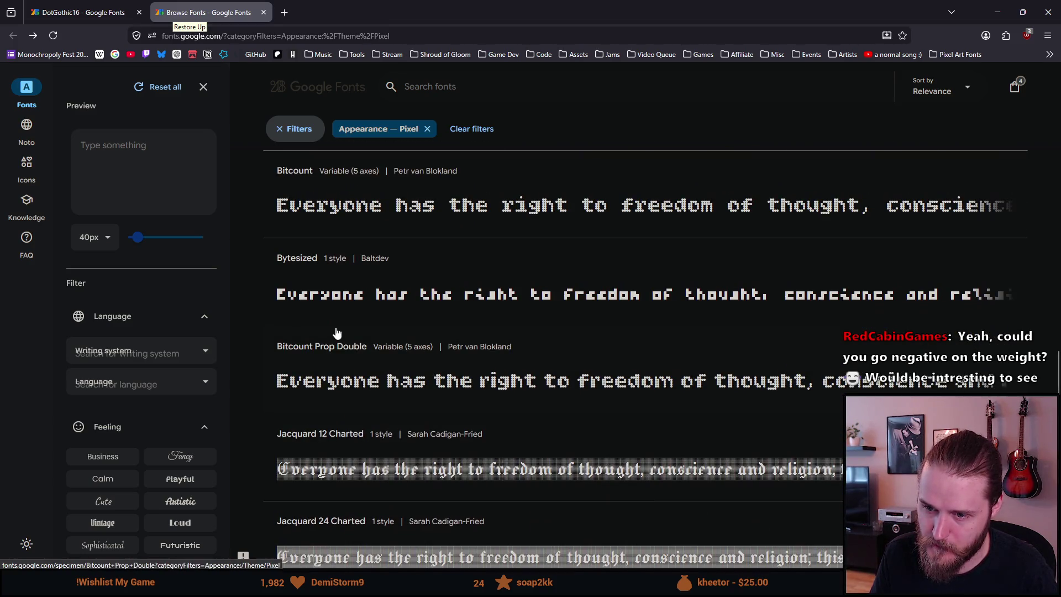
scroll(321, 338, down, 10)
scroll(320, 338, down, 5)
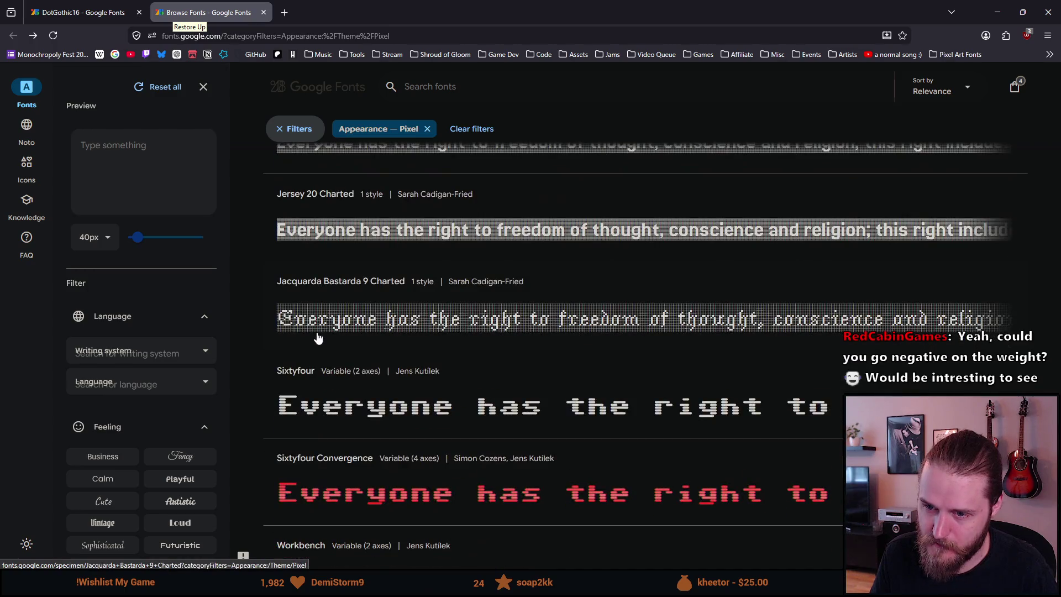
scroll(320, 337, down, 6)
scroll(317, 337, up, 10)
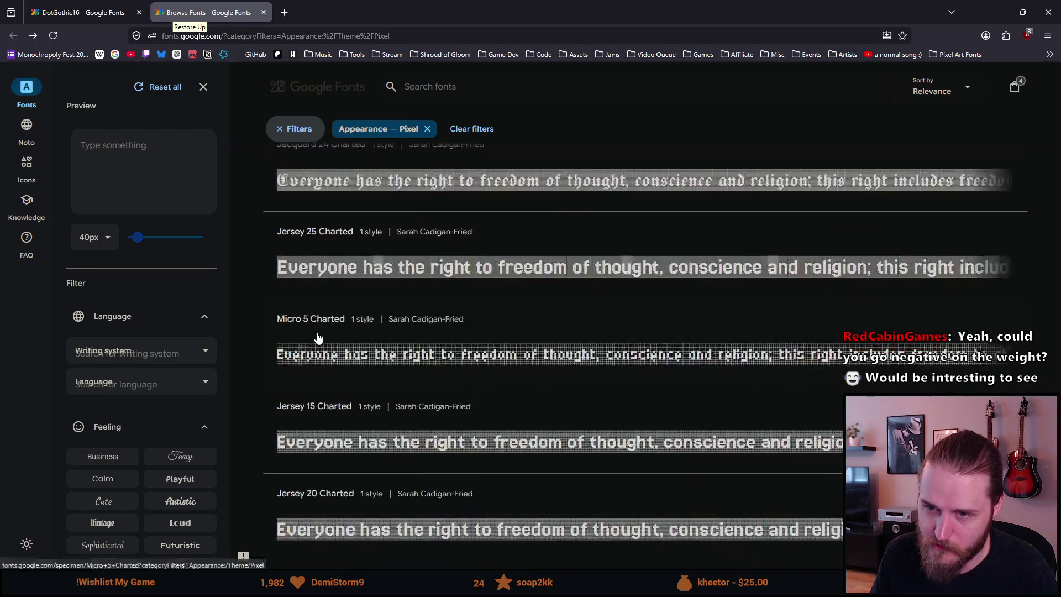
scroll(318, 337, up, 15)
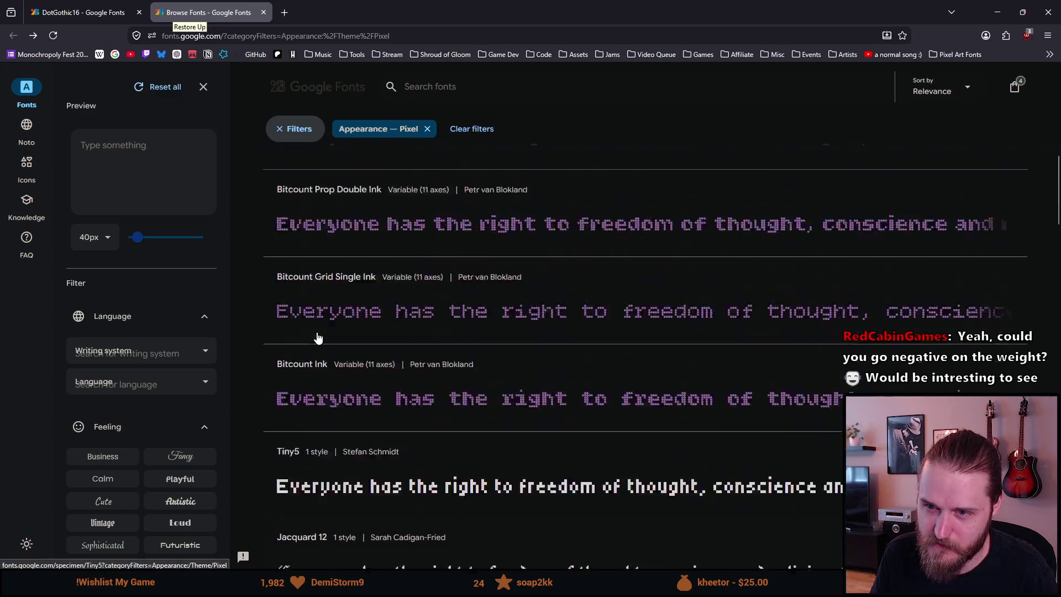
scroll(317, 337, up, 3)
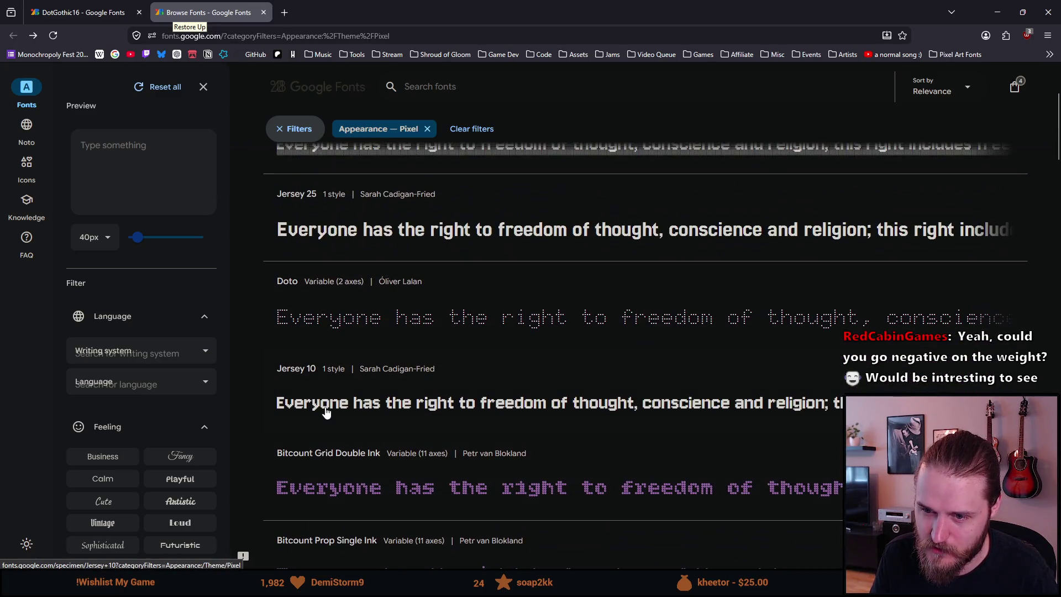
click(325, 406)
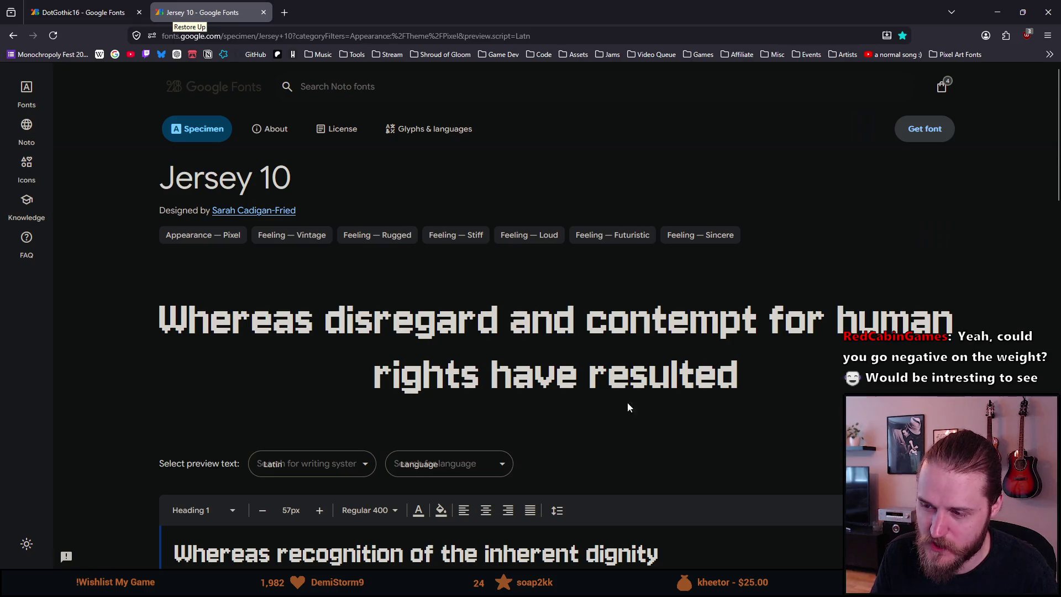
Highlight the Jersey 10 preview heading letters, deselect them, and minimize the browser.
mouse_move(707, 390)
mouse_down()
mouse_move(85, 381)
mouse_move(141, 339)
mouse_up()
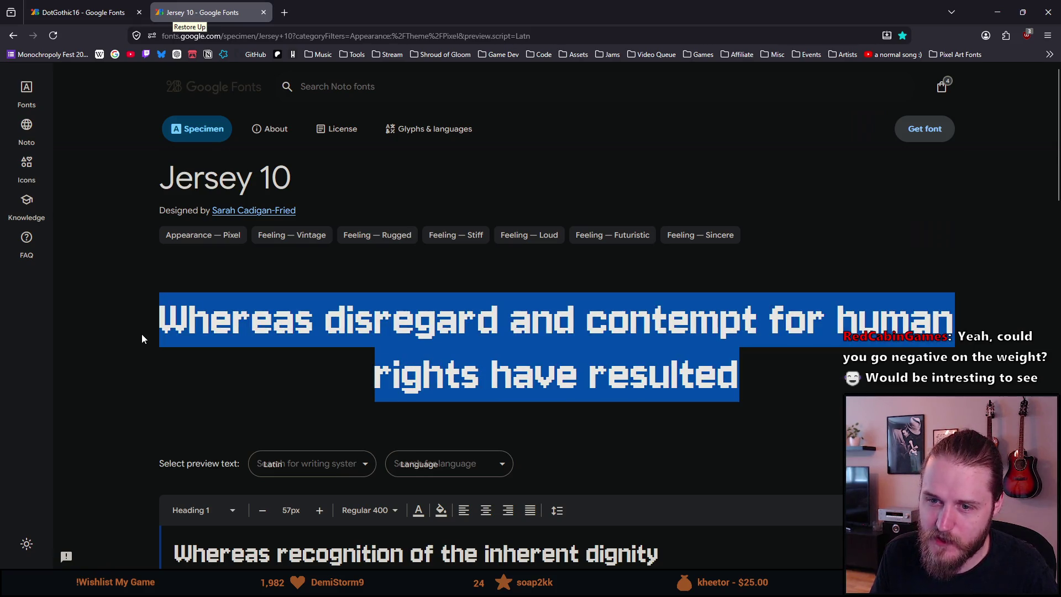
mouse_move(181, 307)
mouse_down()
mouse_move(308, 355)
mouse_move(339, 316)
mouse_up()
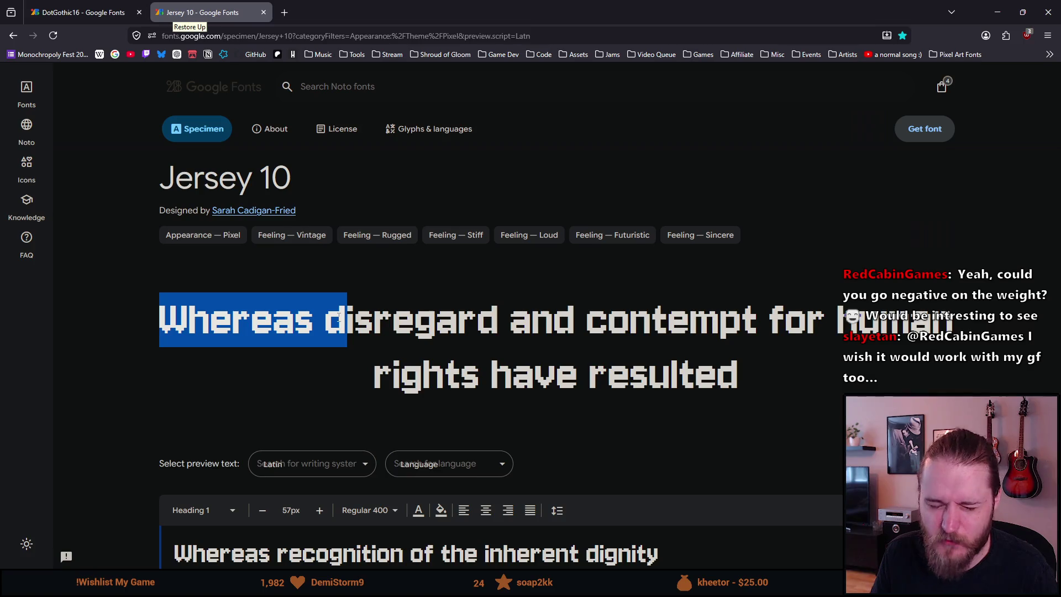
mouse_move(338, 316)
mouse_down()
mouse_move(474, 318)
mouse_move(533, 376)
mouse_move(732, 377)
mouse_up()
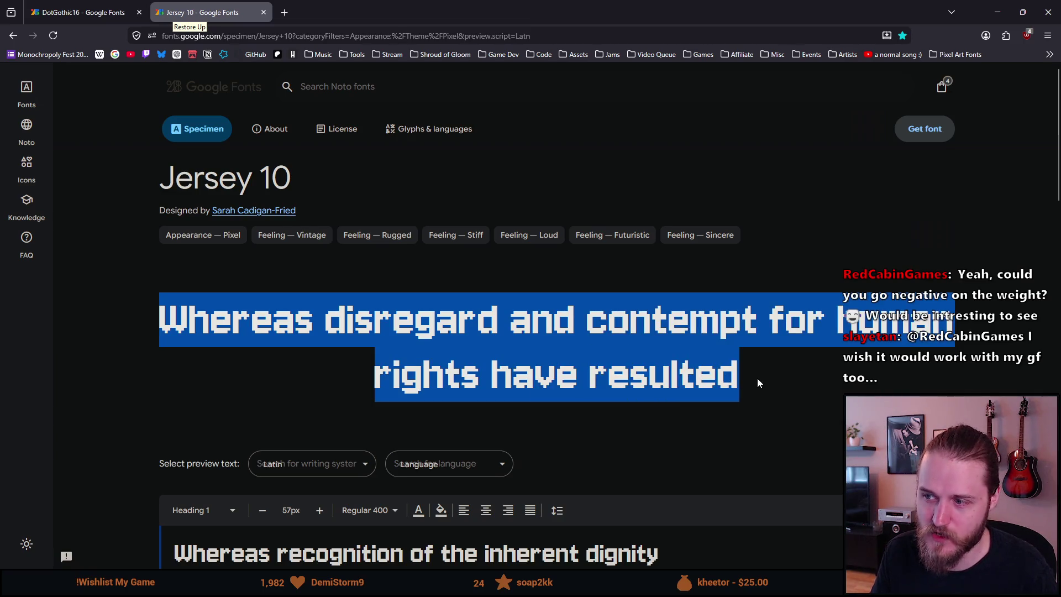
click(757, 383)
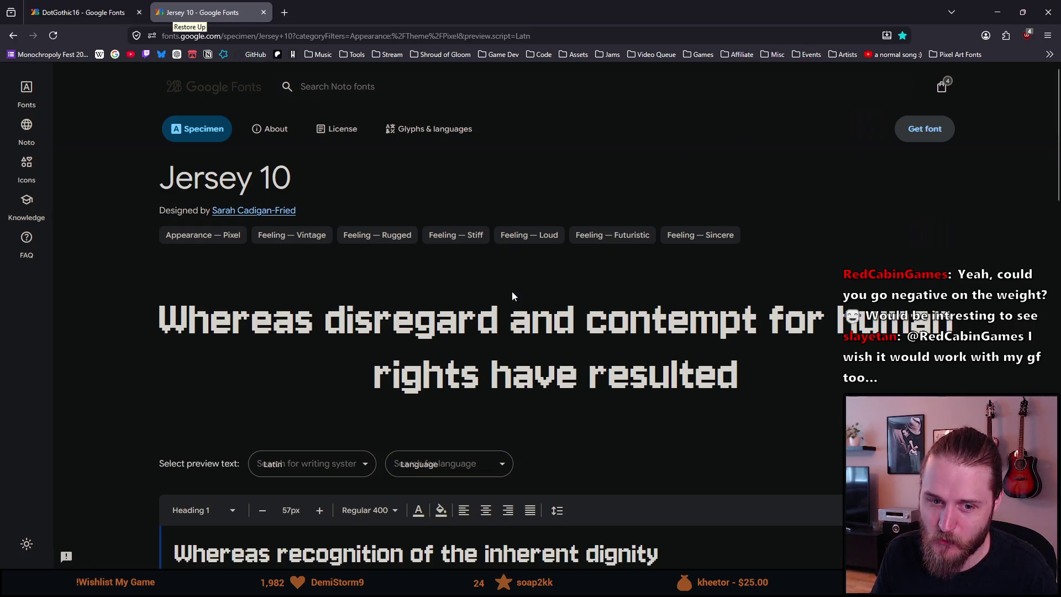
click(997, 12)
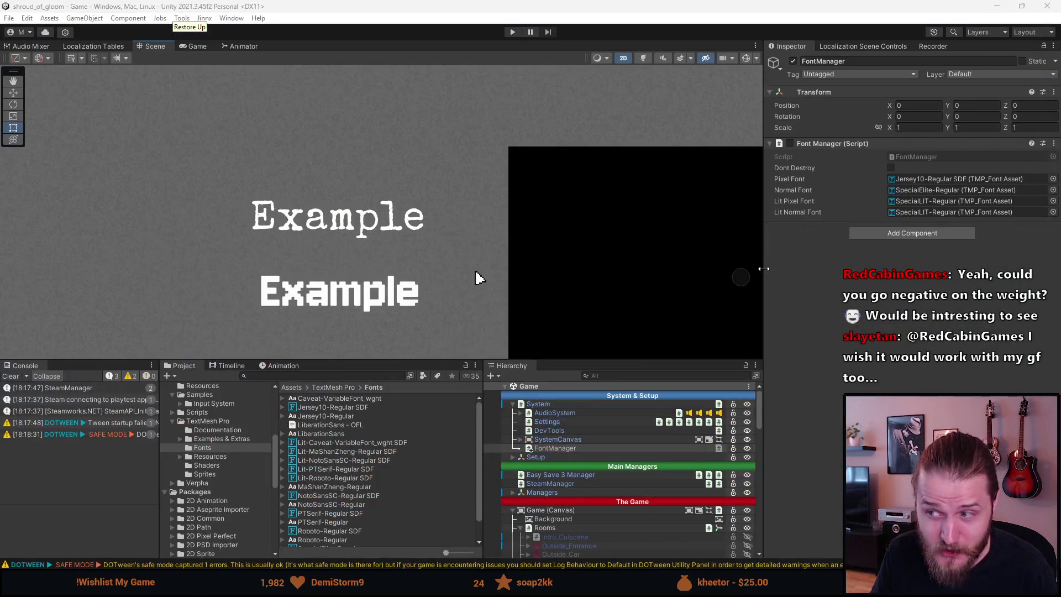
Select Jersey10-Regular SDF, zoom the Scene view to compare the two Example texts, then enter Play mode.
click(323, 407)
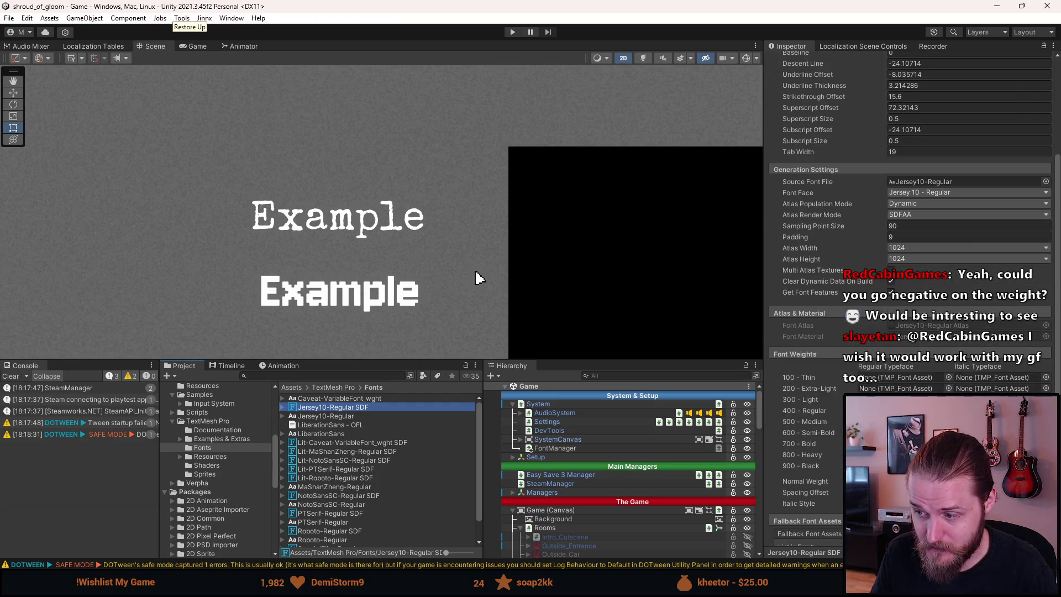
click(939, 481)
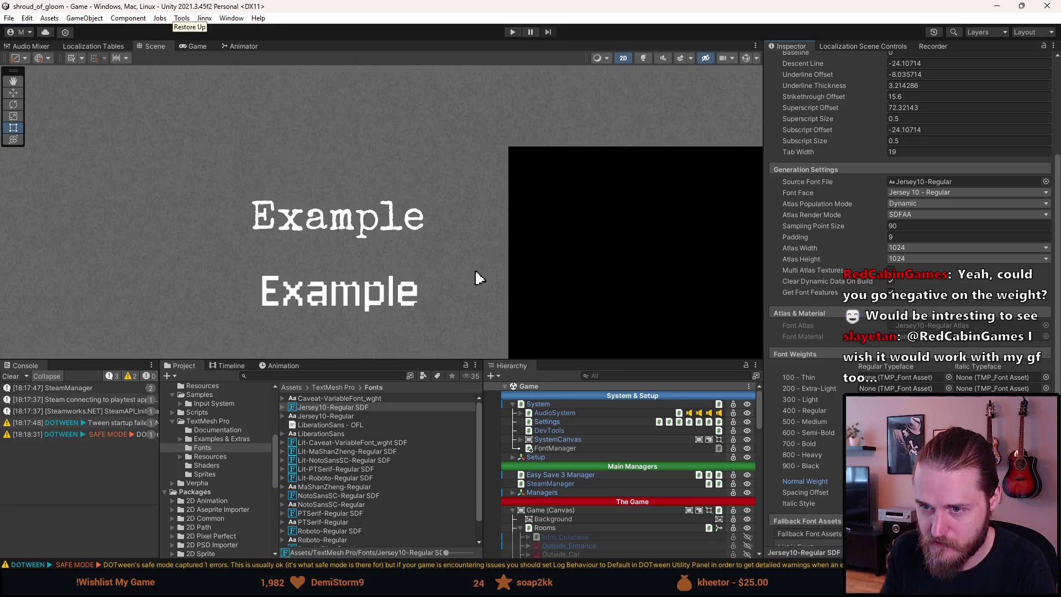
scroll(473, 277, up, 5)
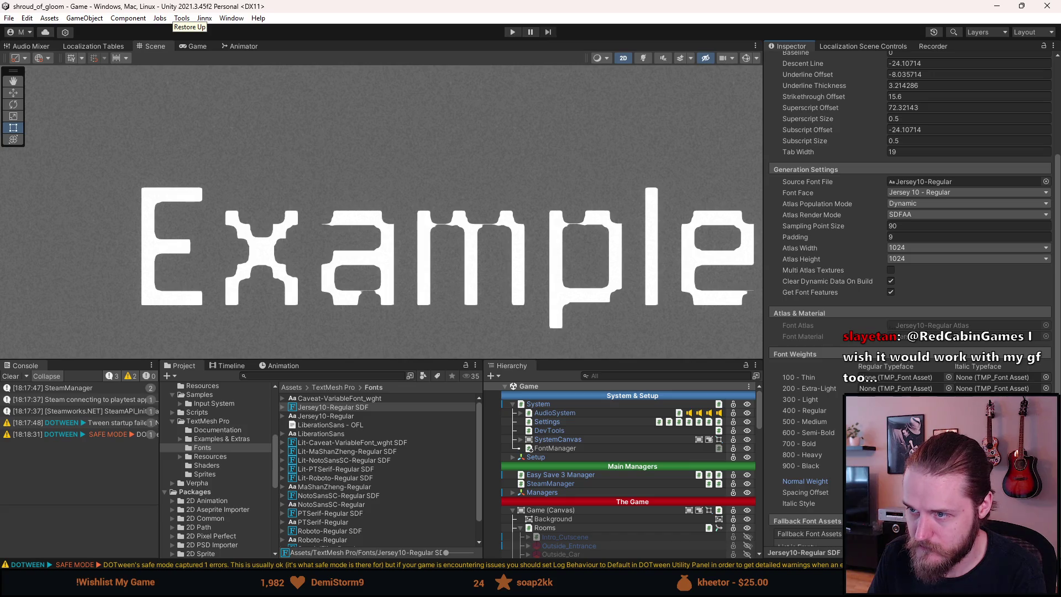
scroll(683, 310, down, 2)
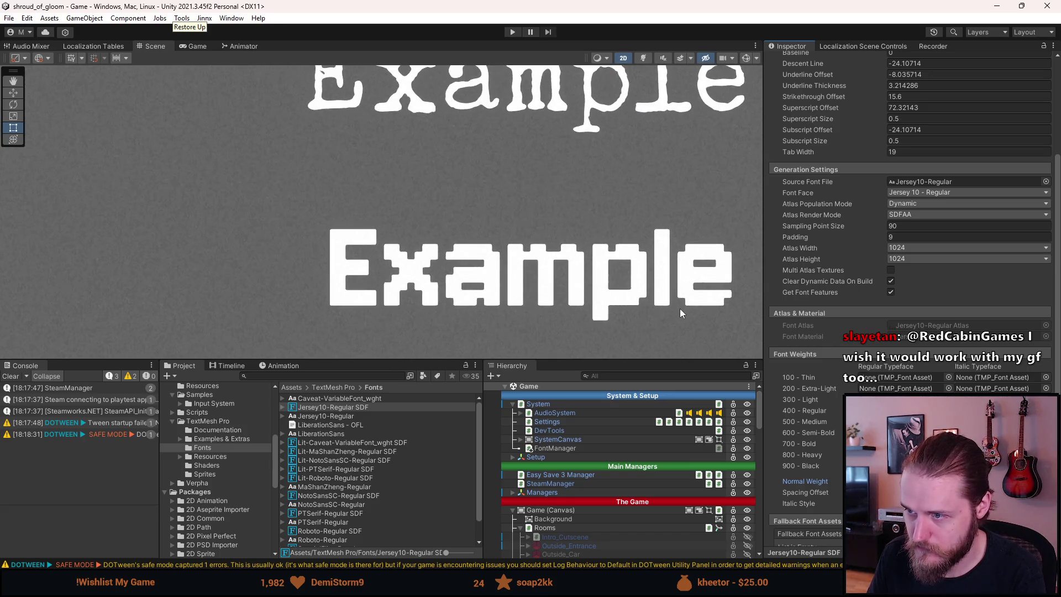
scroll(726, 330, down, 3)
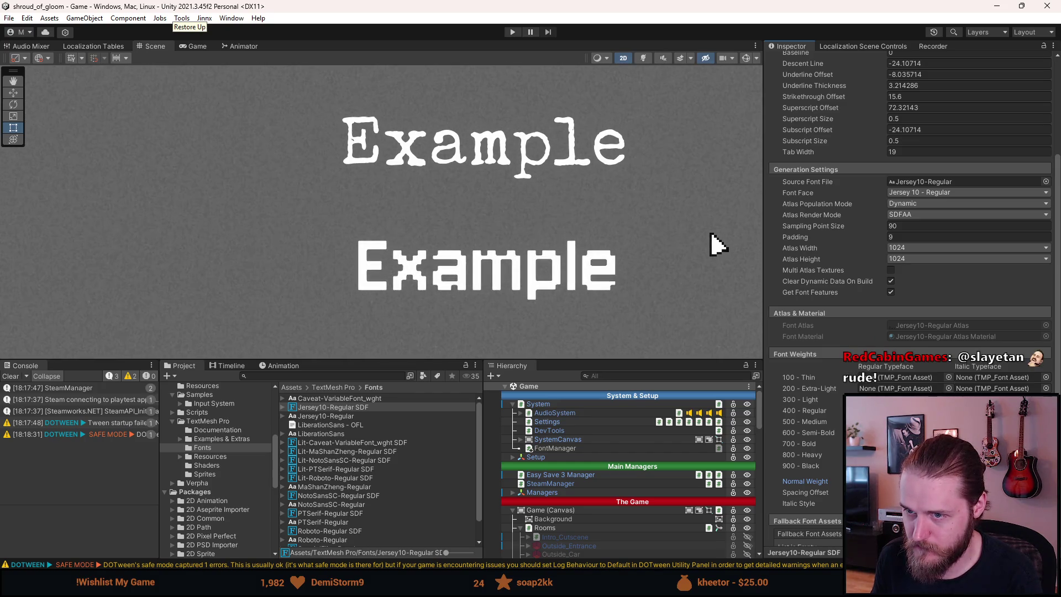
scroll(718, 244, up, 10)
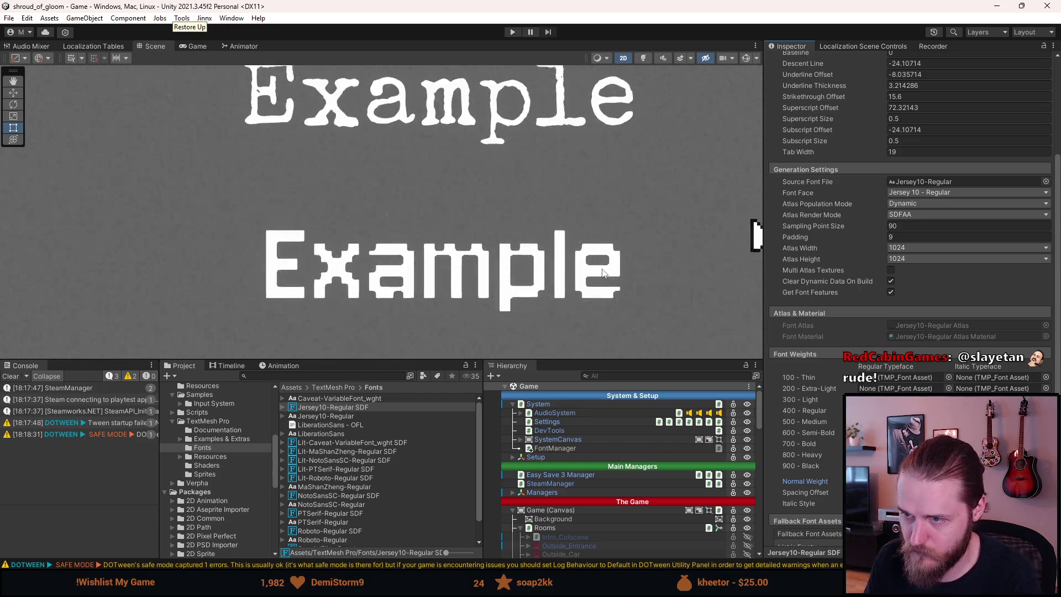
scroll(602, 273, down, 8)
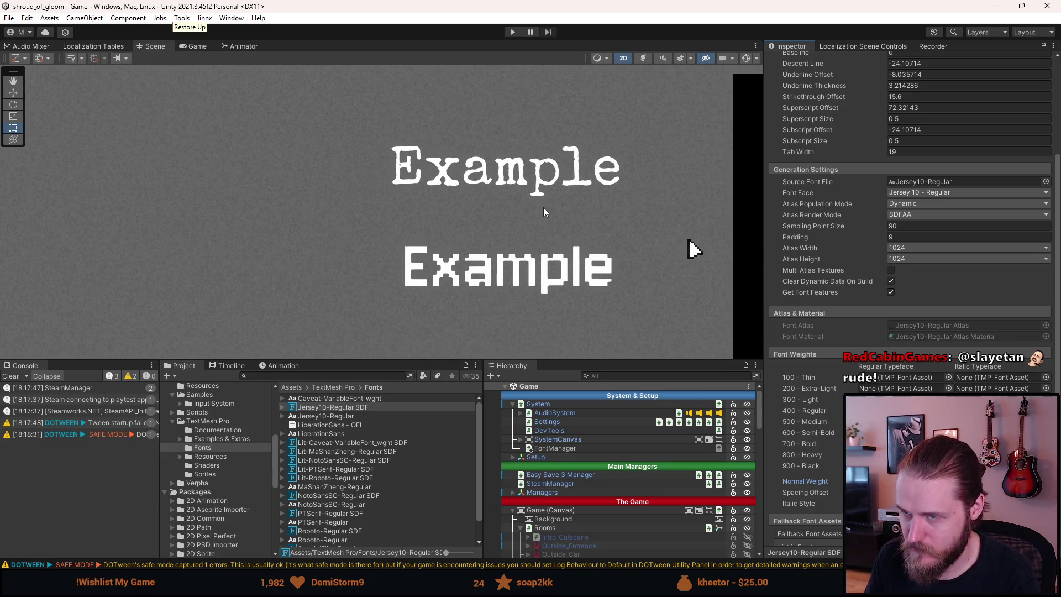
click(512, 32)
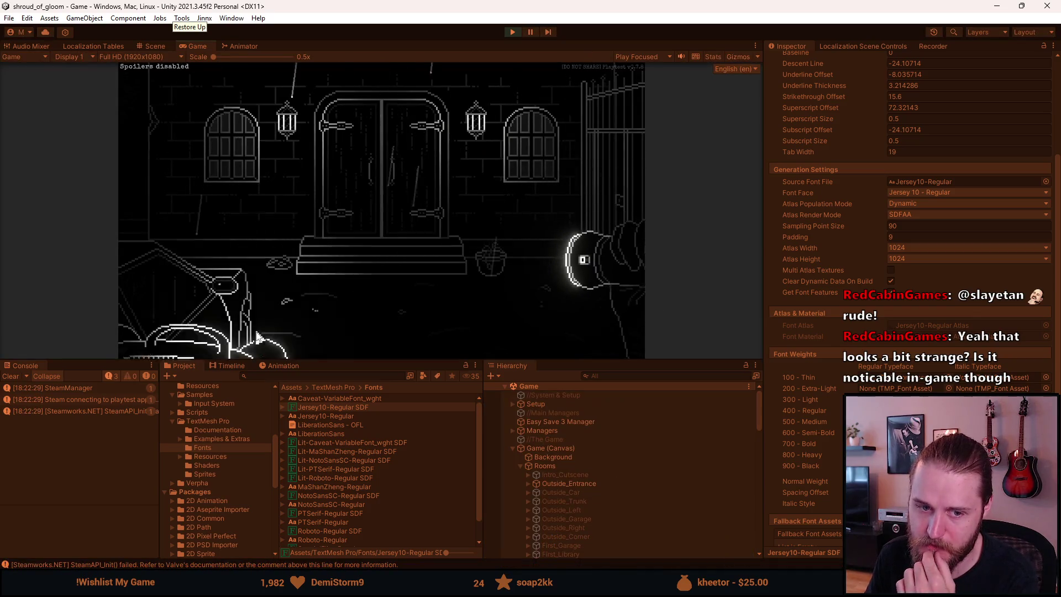
Stop the game, select FontManager in the Hierarchy, and enable its Font Manager script.
drag(388, 360, 388, 487)
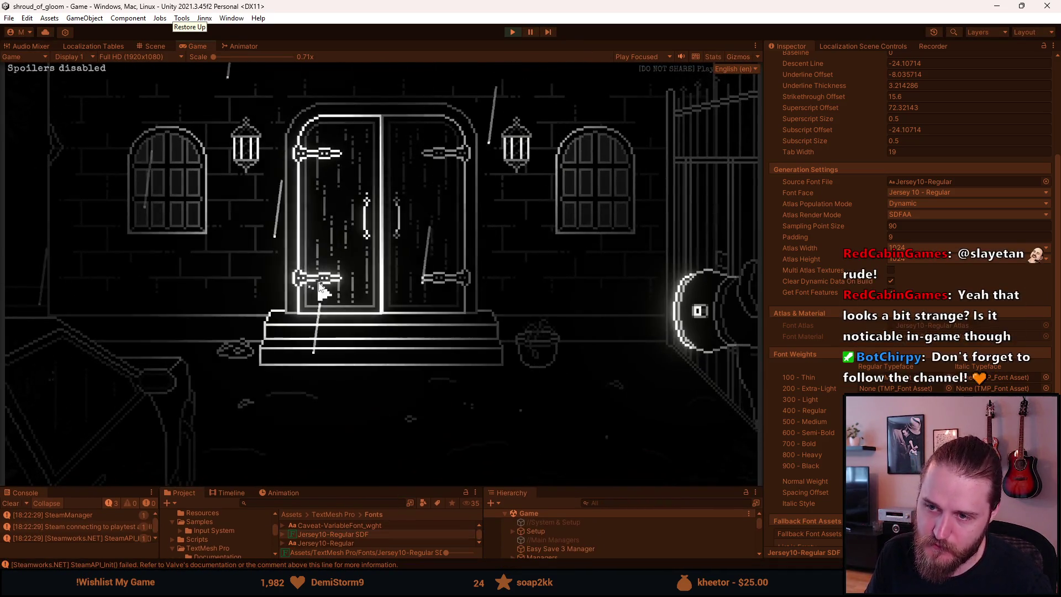
key(Escape)
key(Escape)
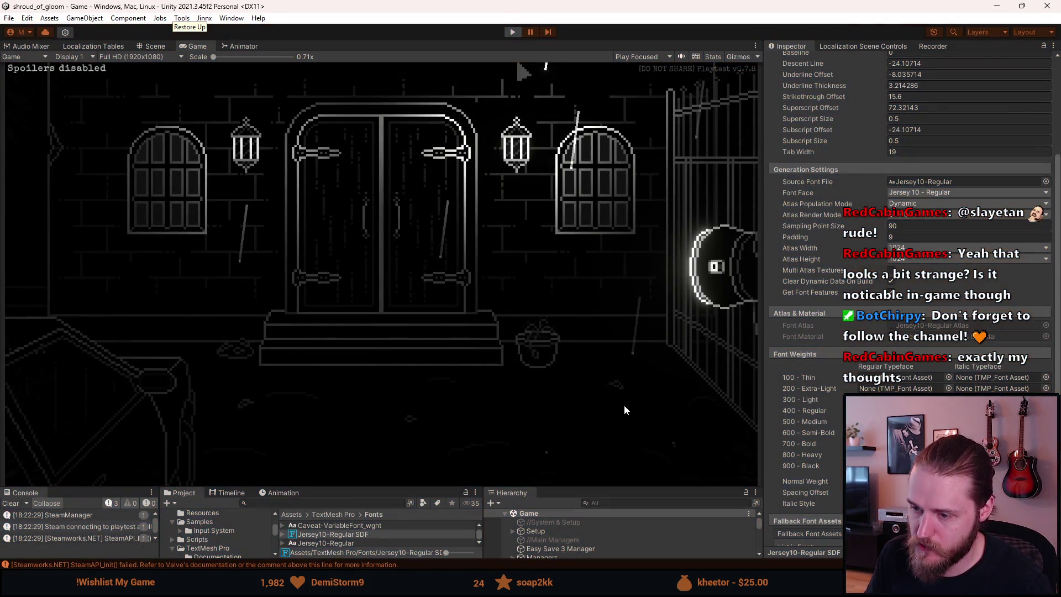
key(ctrl+p)
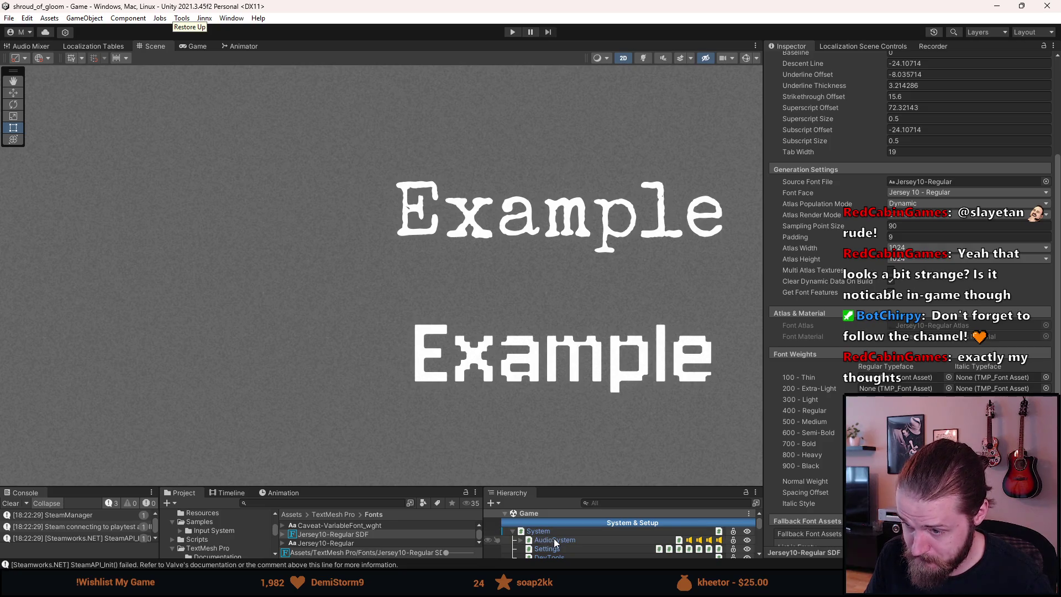
scroll(556, 524, down, 3)
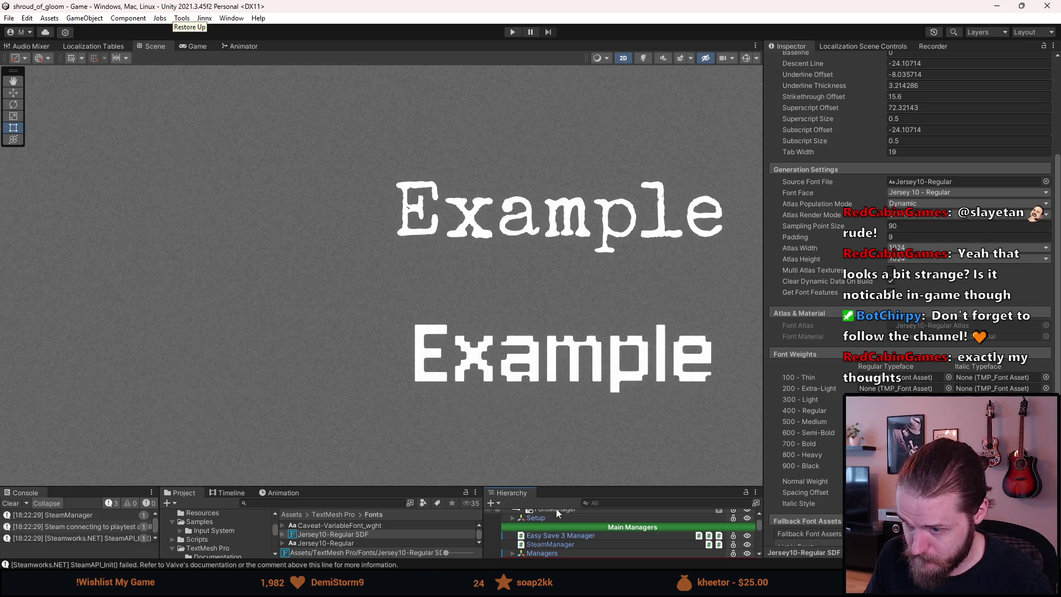
click(561, 509)
click(790, 144)
Run the game maximized, pause it, and Save & Quit to the main menu.
click(513, 32)
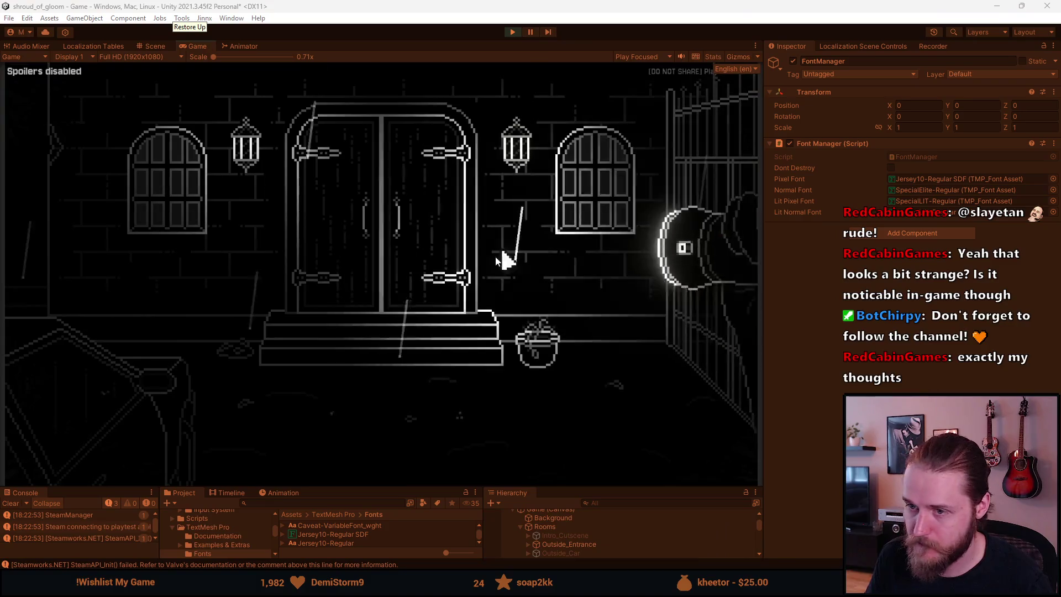
key(Escape)
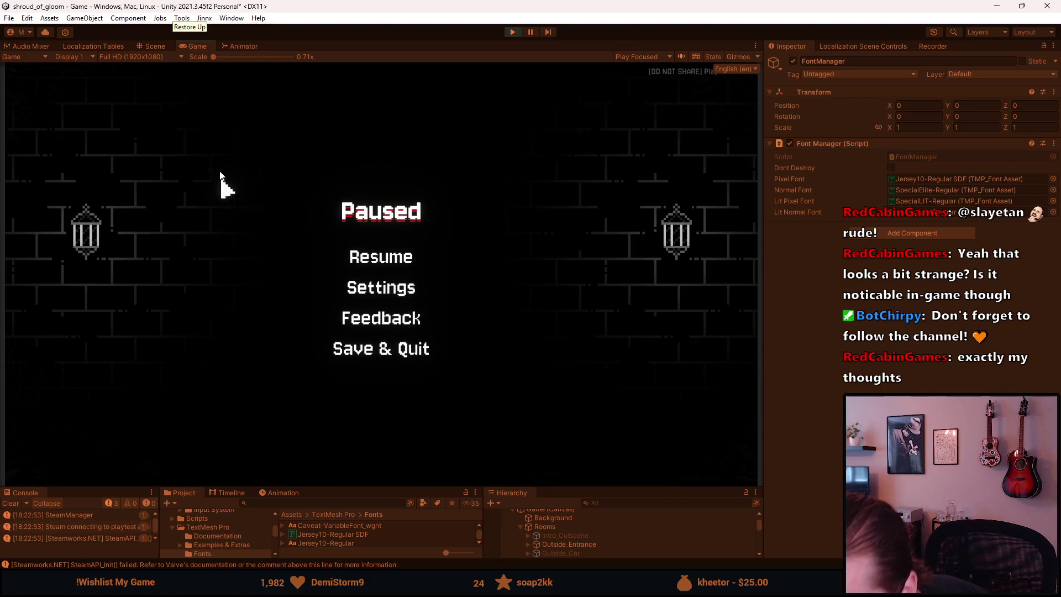
double_click(197, 47)
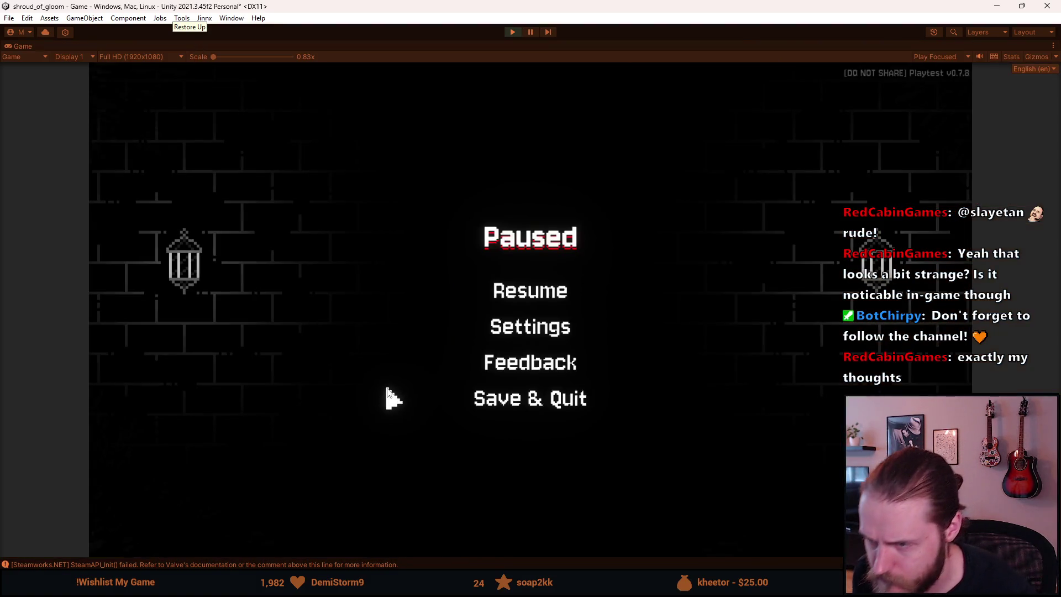
click(476, 397)
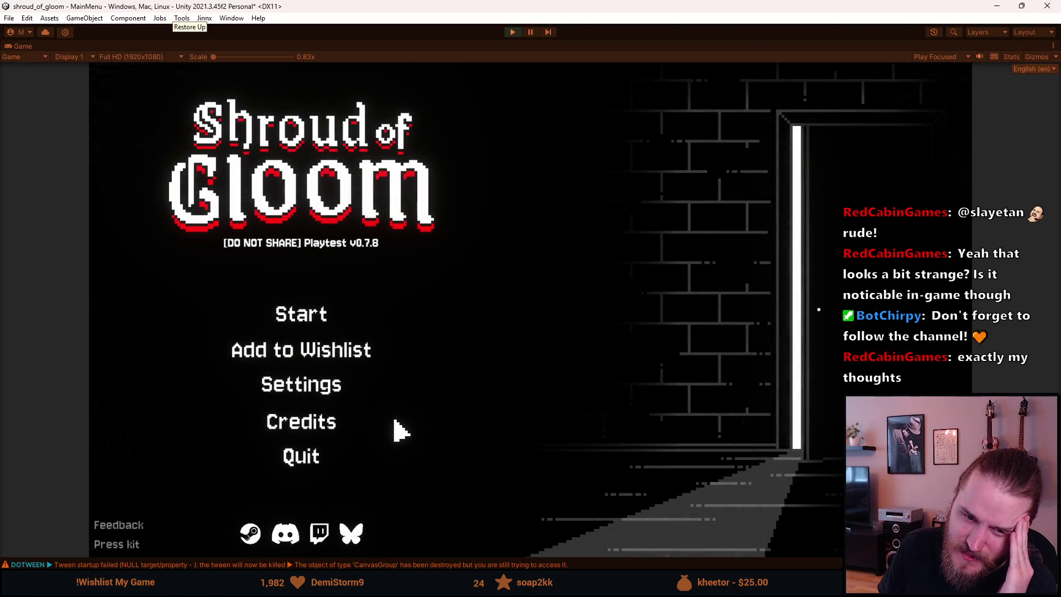
Browse Settings and Video in the Jersey 10 font, return to the main menu, and stop playing.
click(320, 392)
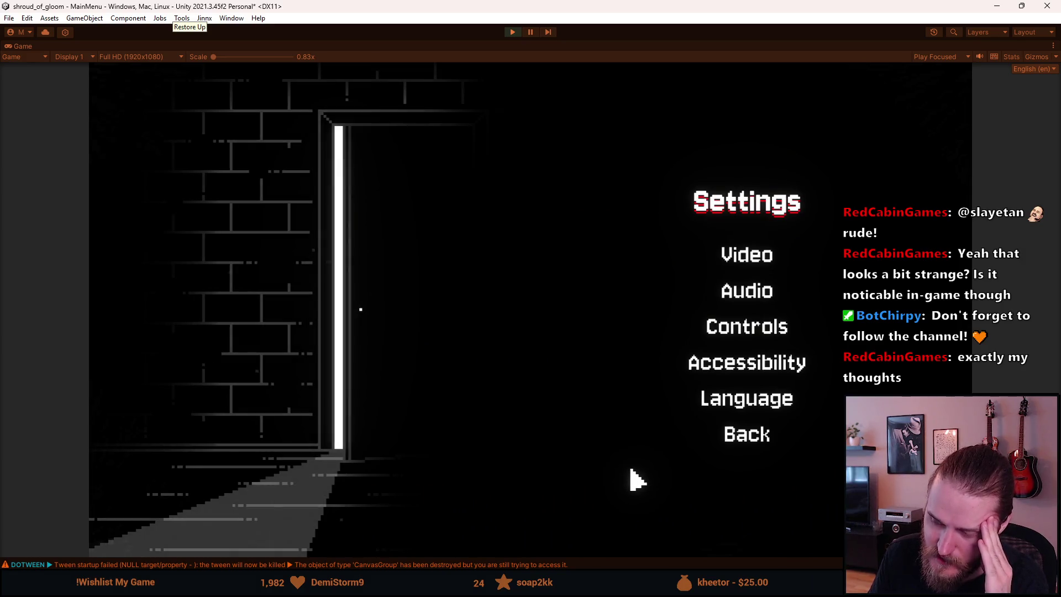
click(731, 264)
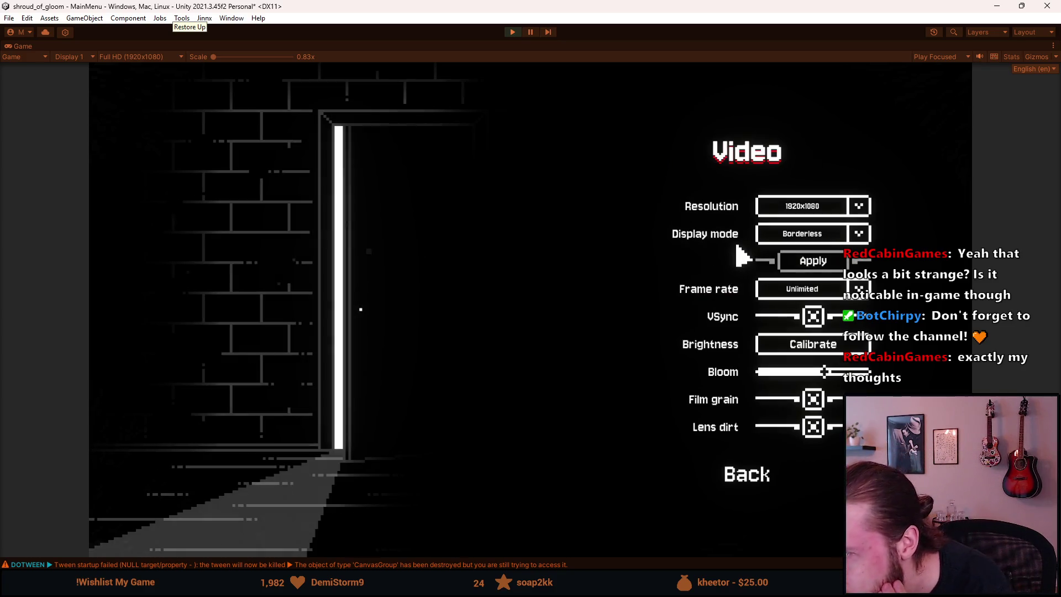
click(750, 479)
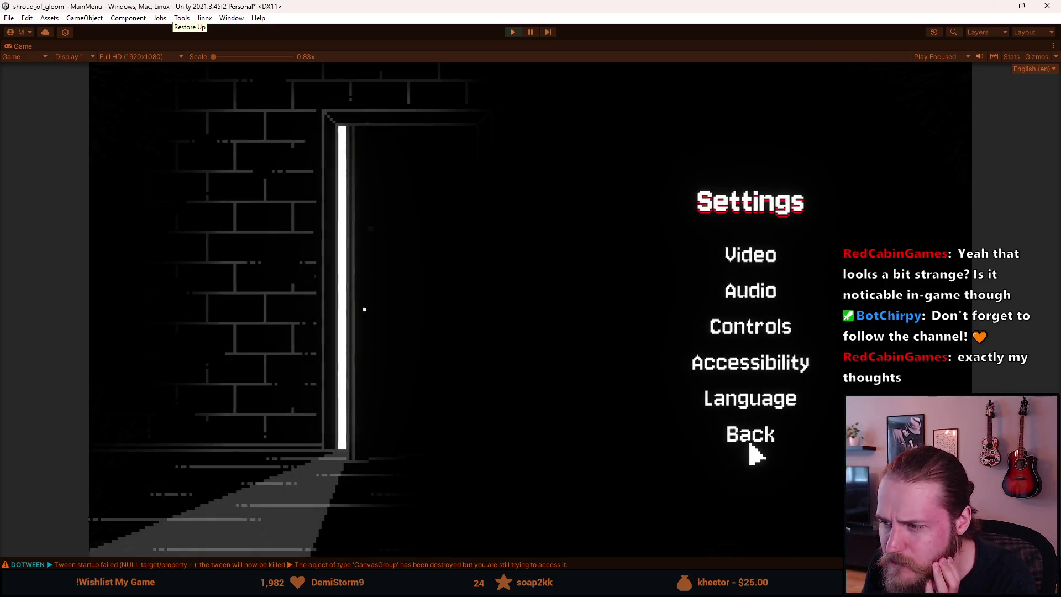
click(752, 442)
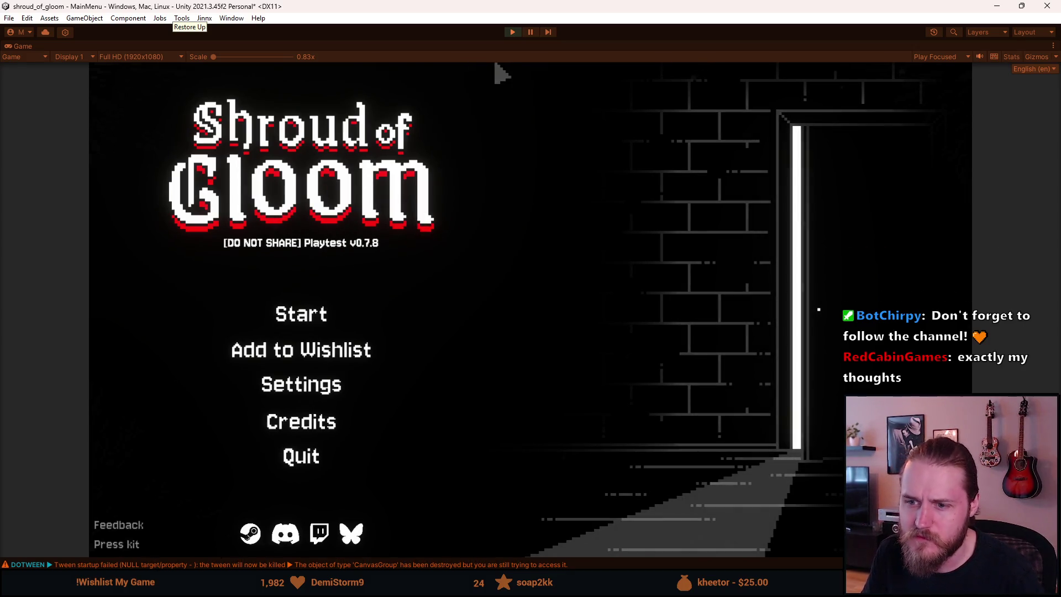
click(511, 33)
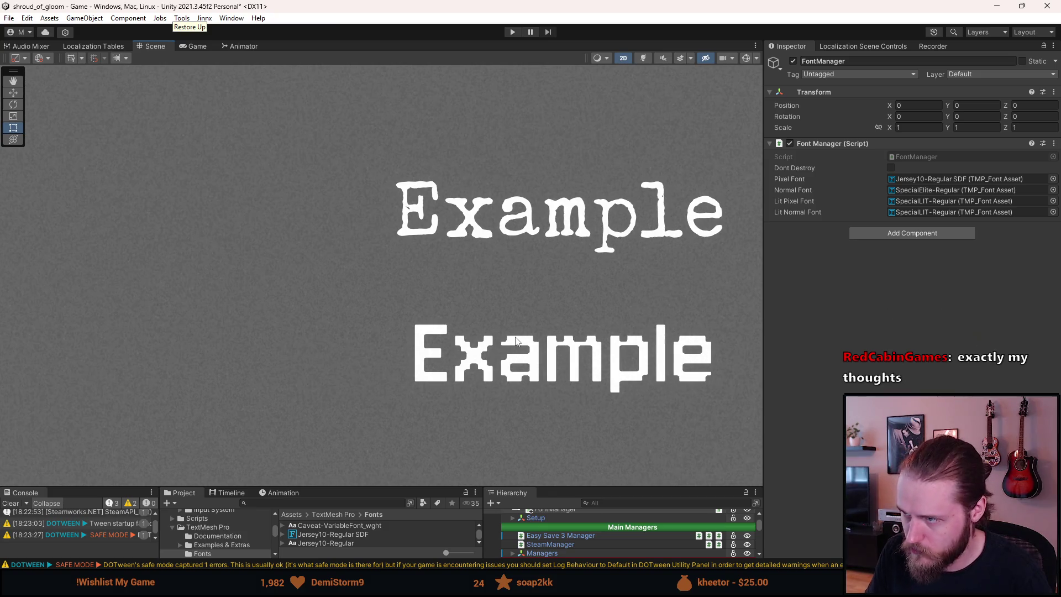
Enlarge the bottom panels and inspect the Jersey10-Regular SDF font asset's settings.
drag(555, 486, 555, 400)
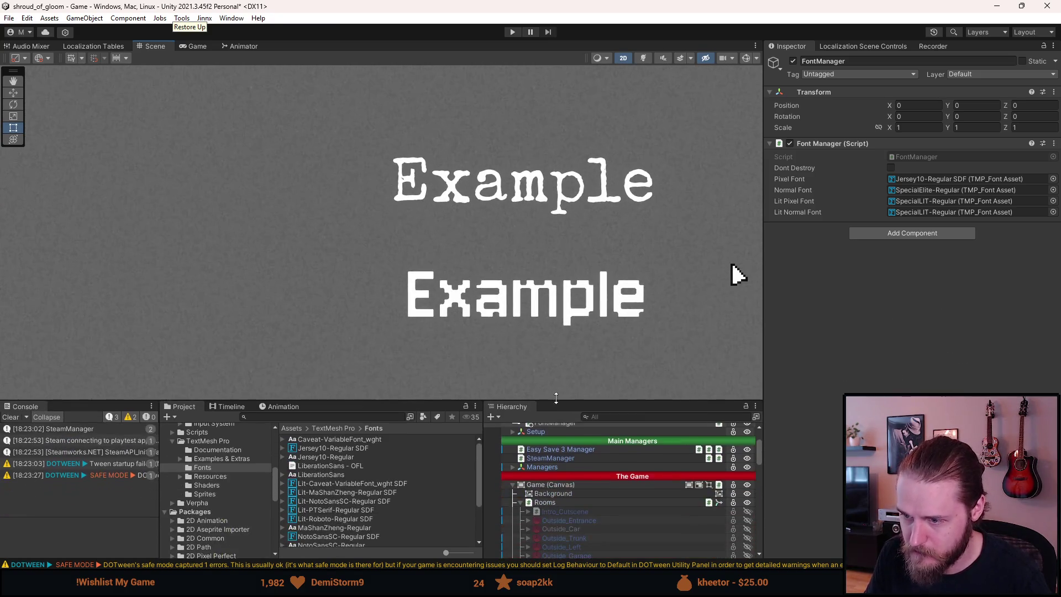
scroll(580, 531, down, 8)
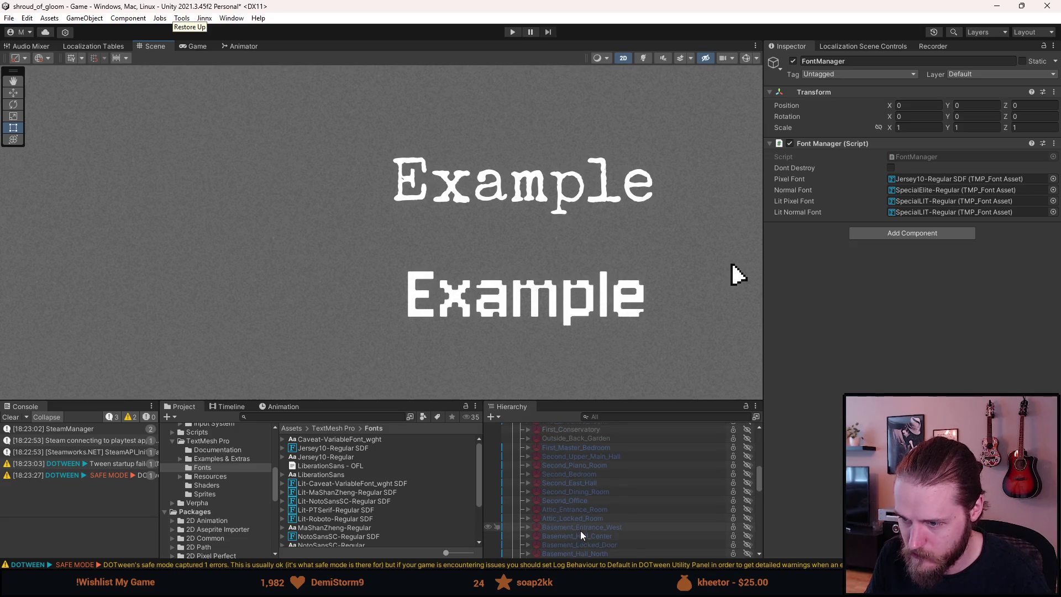
scroll(580, 530, down, 1)
scroll(578, 532, up, 1)
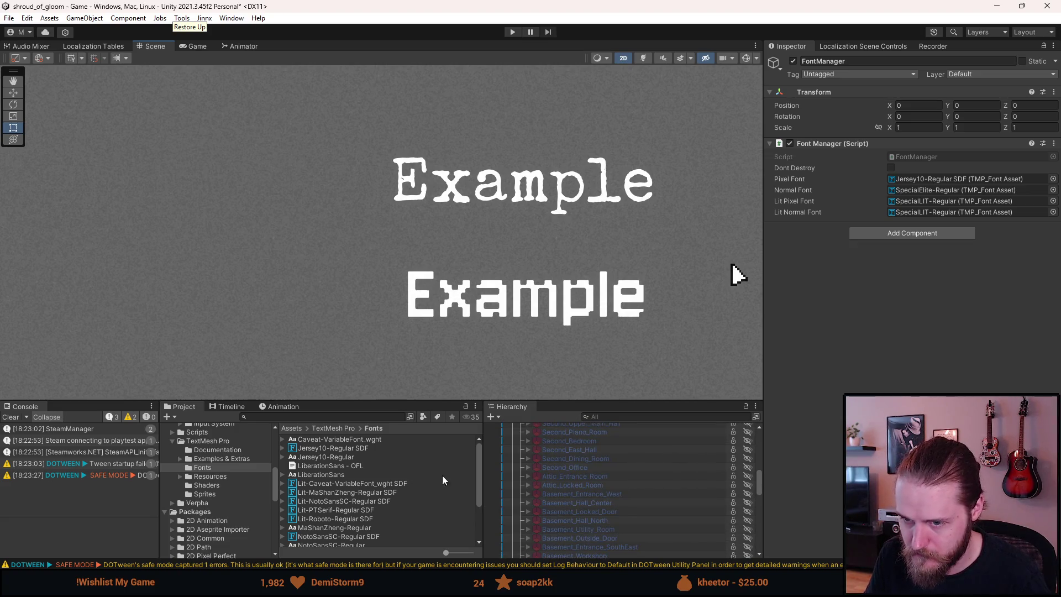
click(382, 448)
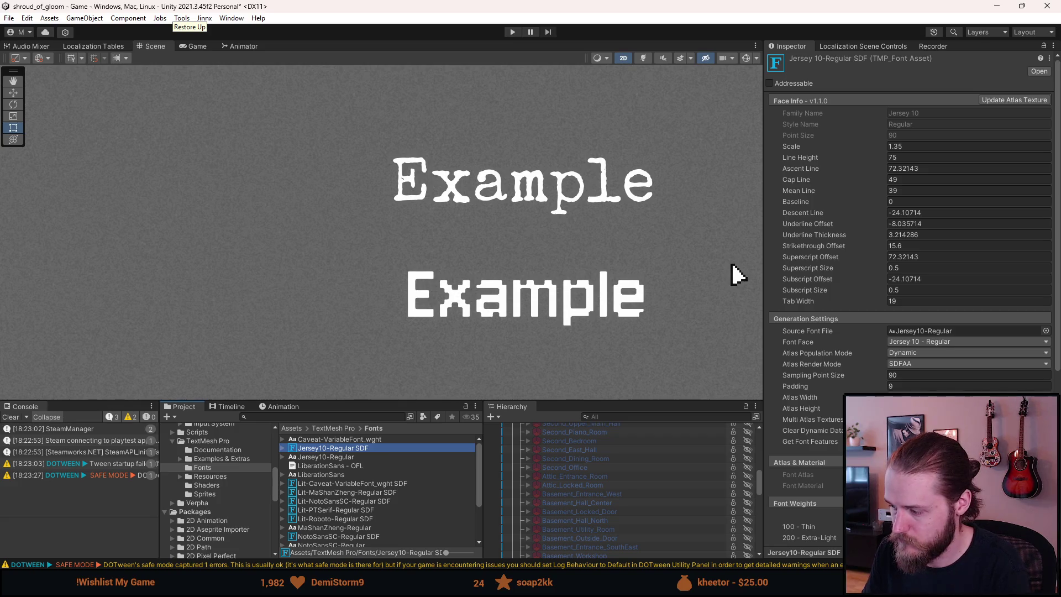
scroll(911, 221, down, 5)
click(738, 274)
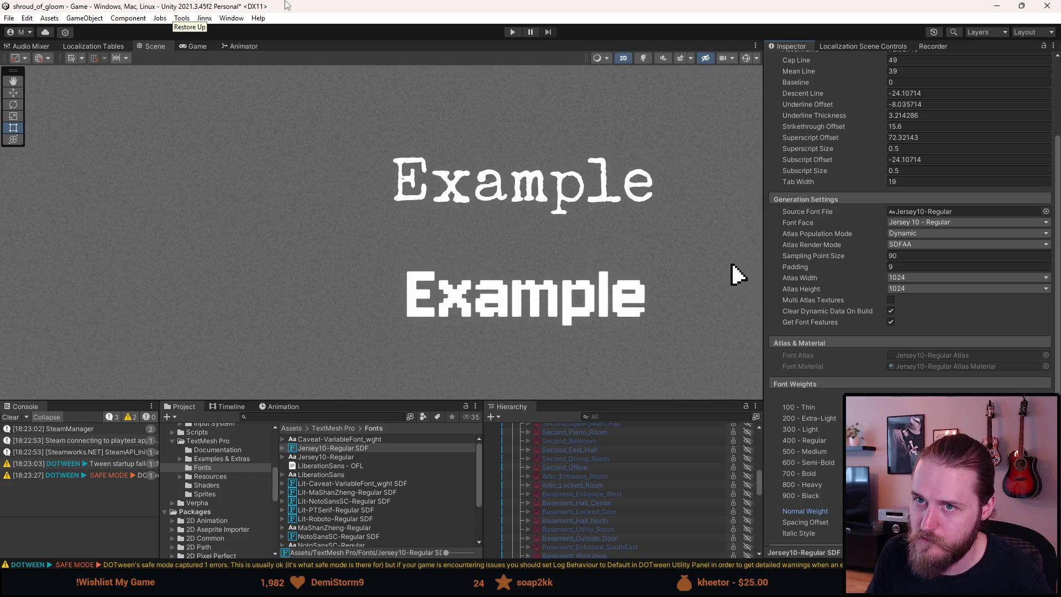
Play the game, pause it, and choose Save & Quit to the main menu.
click(512, 32)
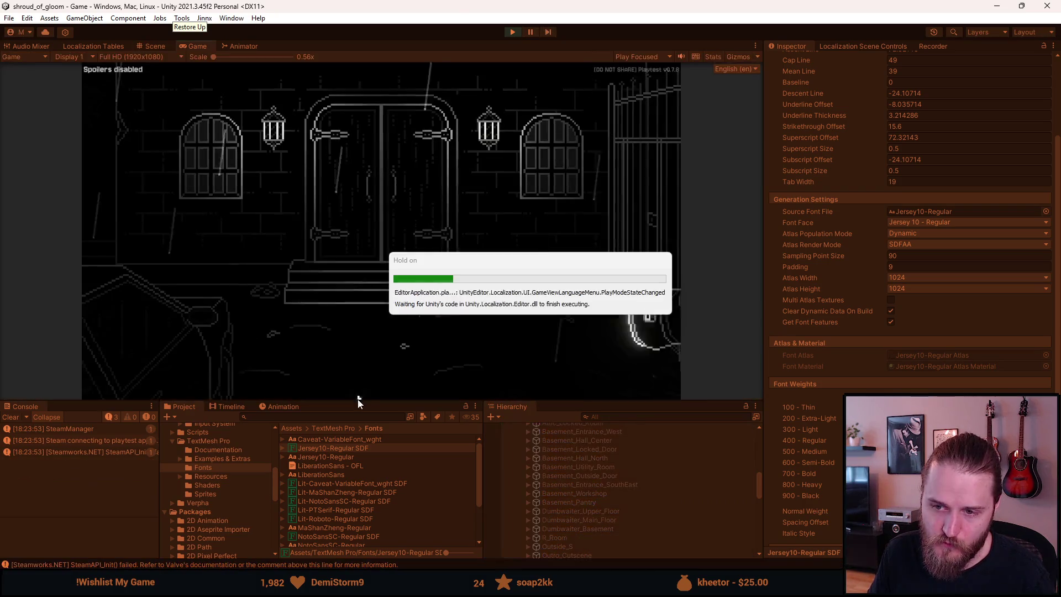
key(Escape)
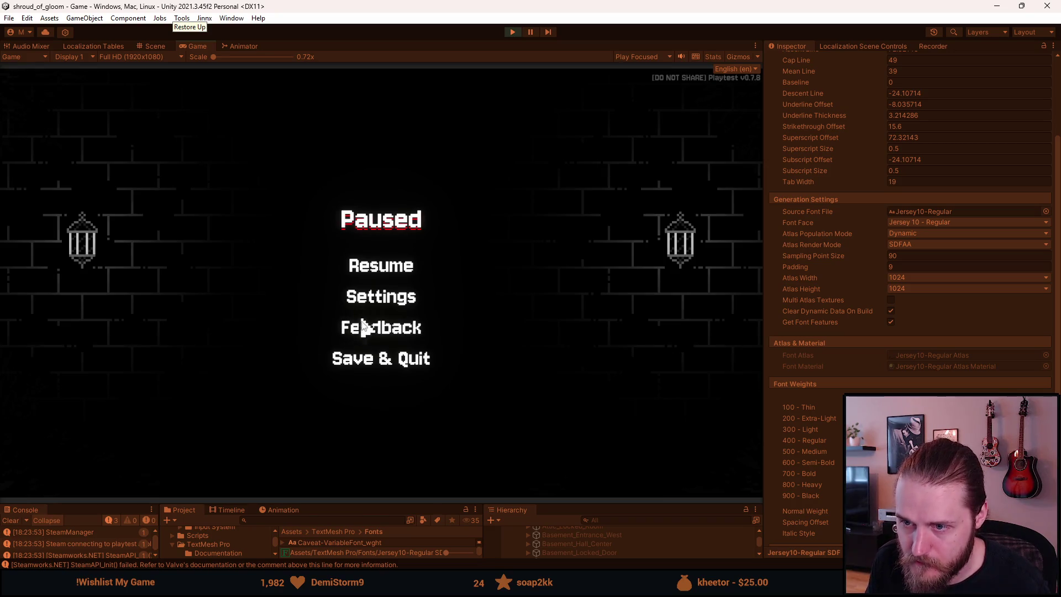
click(363, 358)
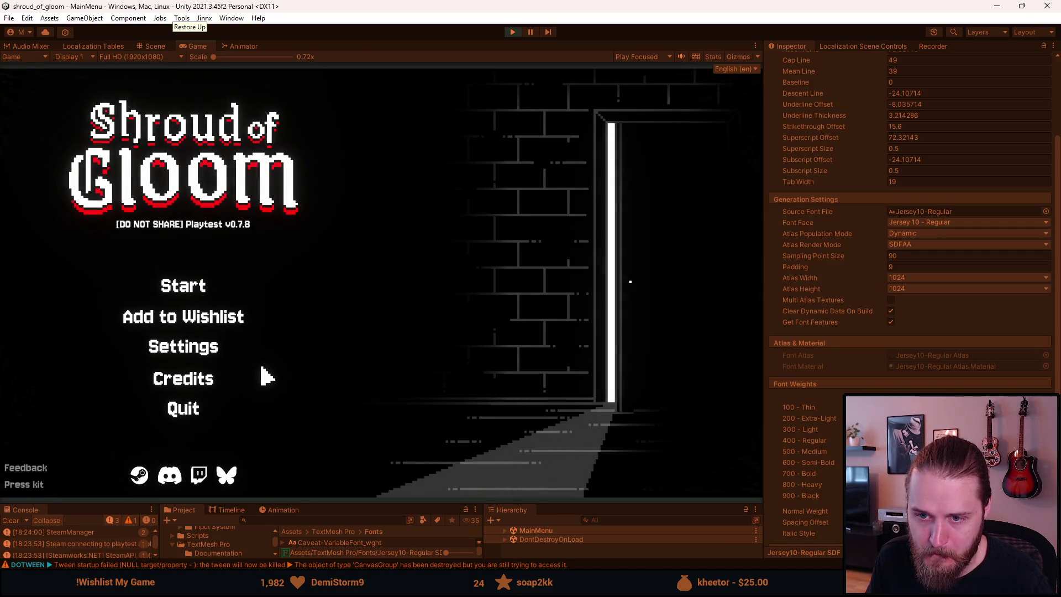
Check the Settings screen, return to the main menu, and maximize the Game view.
click(190, 348)
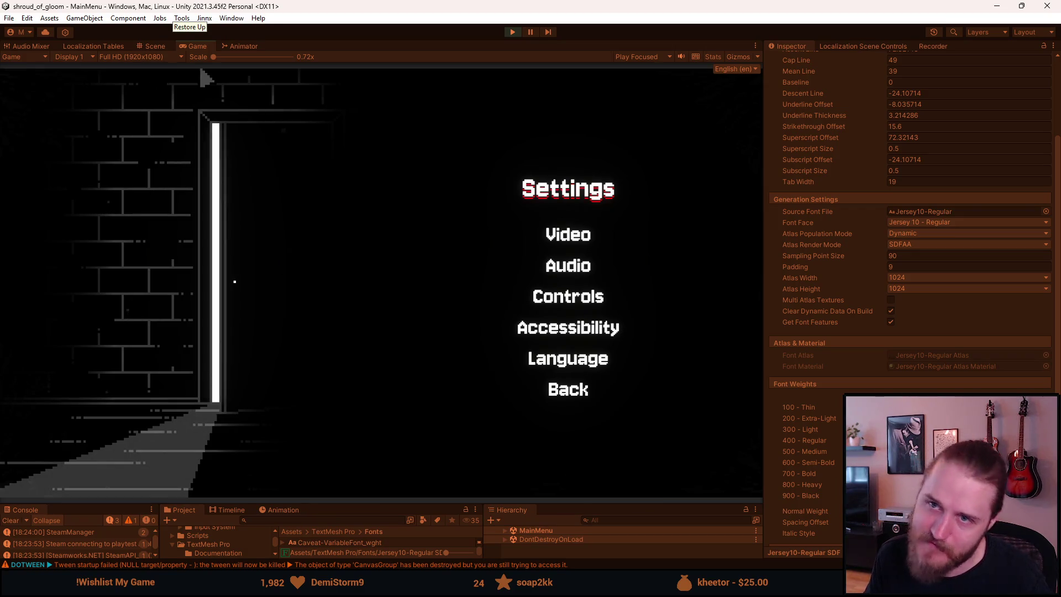
key(Escape)
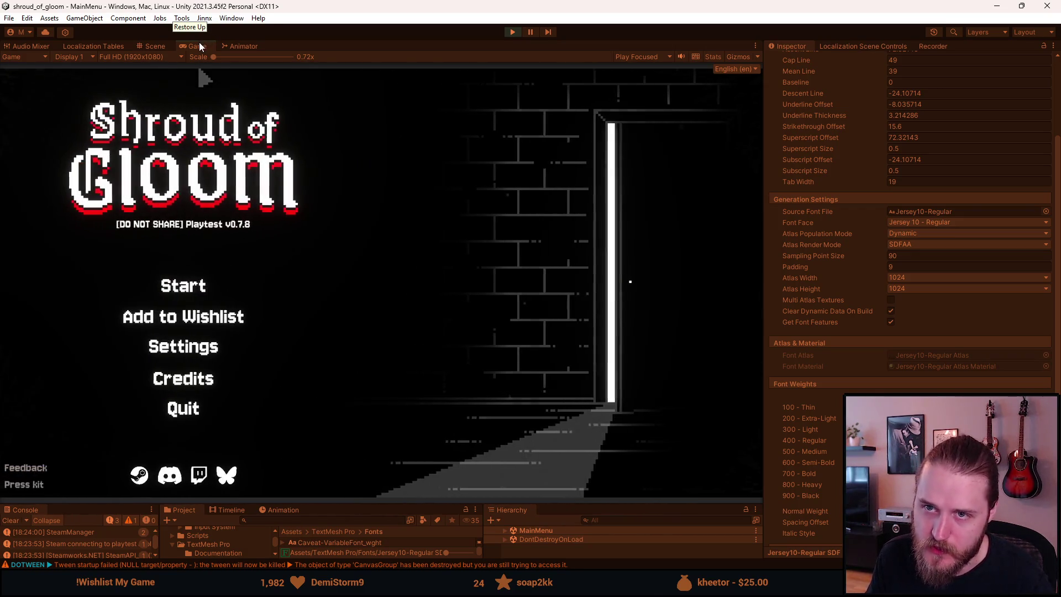
double_click(199, 46)
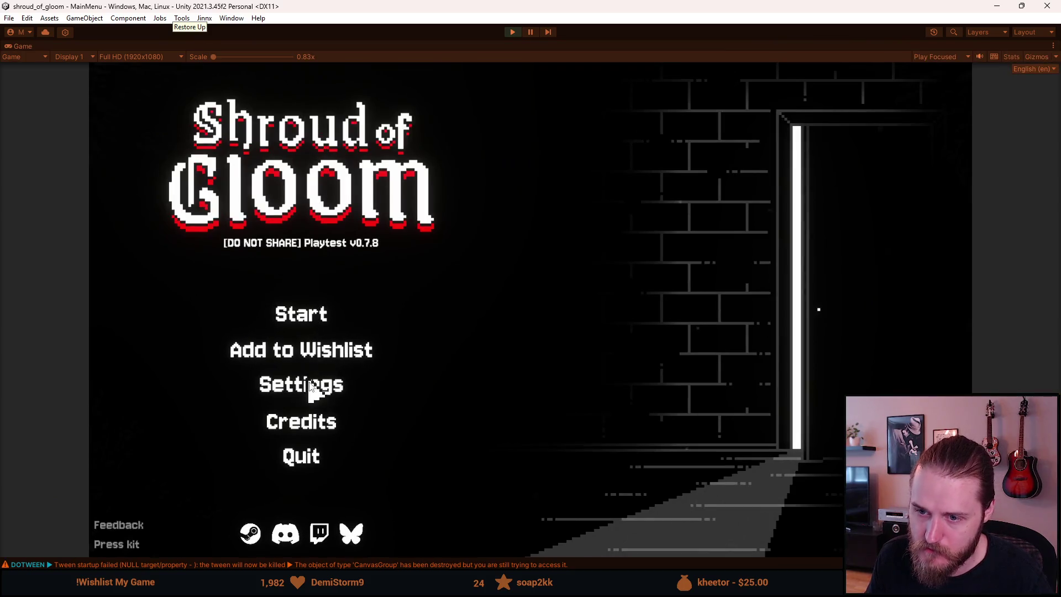
Review the Settings > Video page, back out to the main menu, then reopen Settings.
click(309, 387)
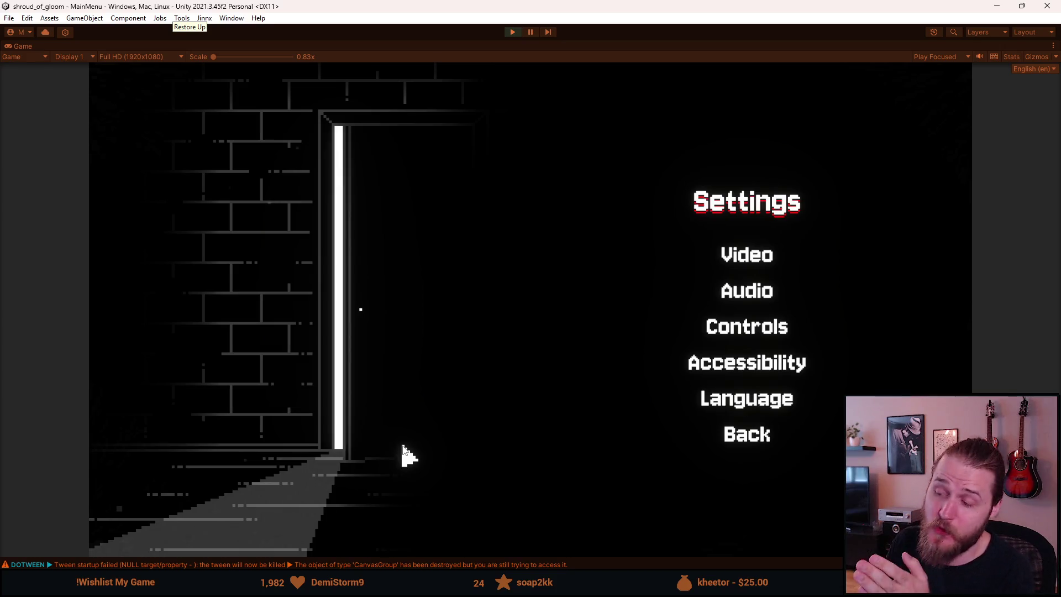
click(747, 258)
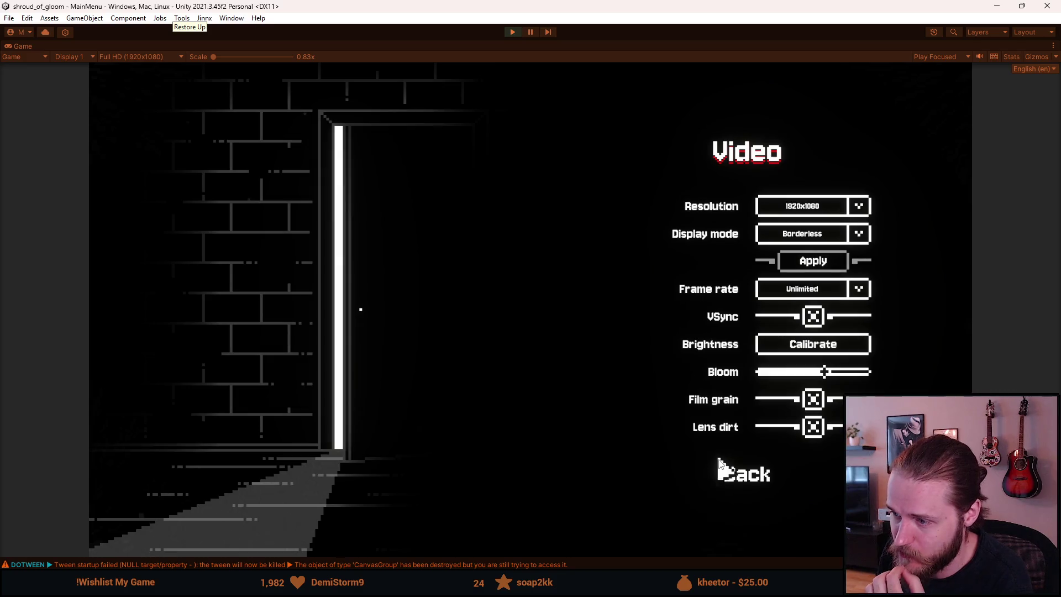
click(734, 482)
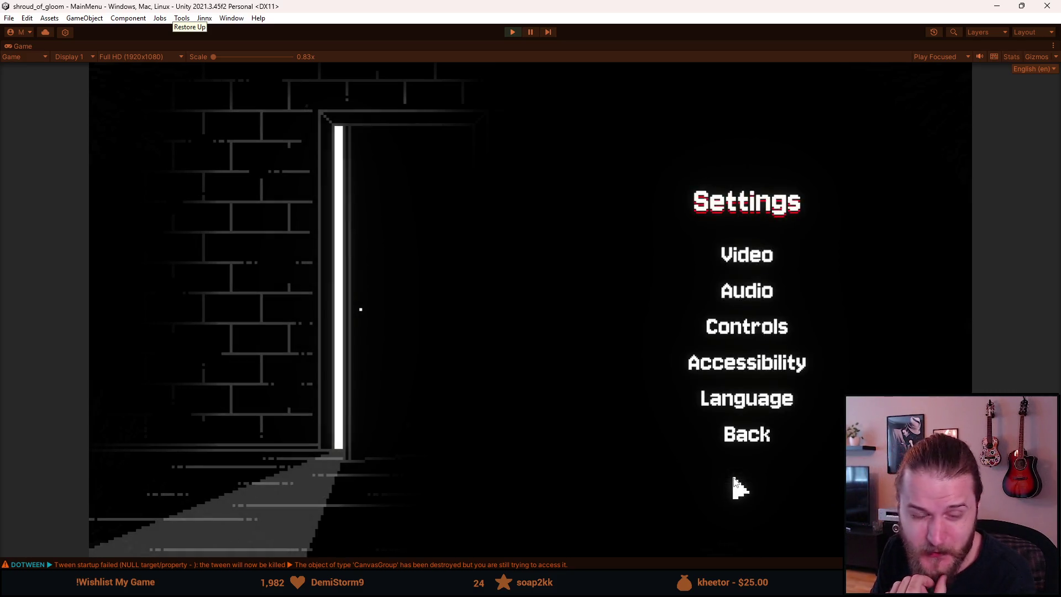
click(732, 439)
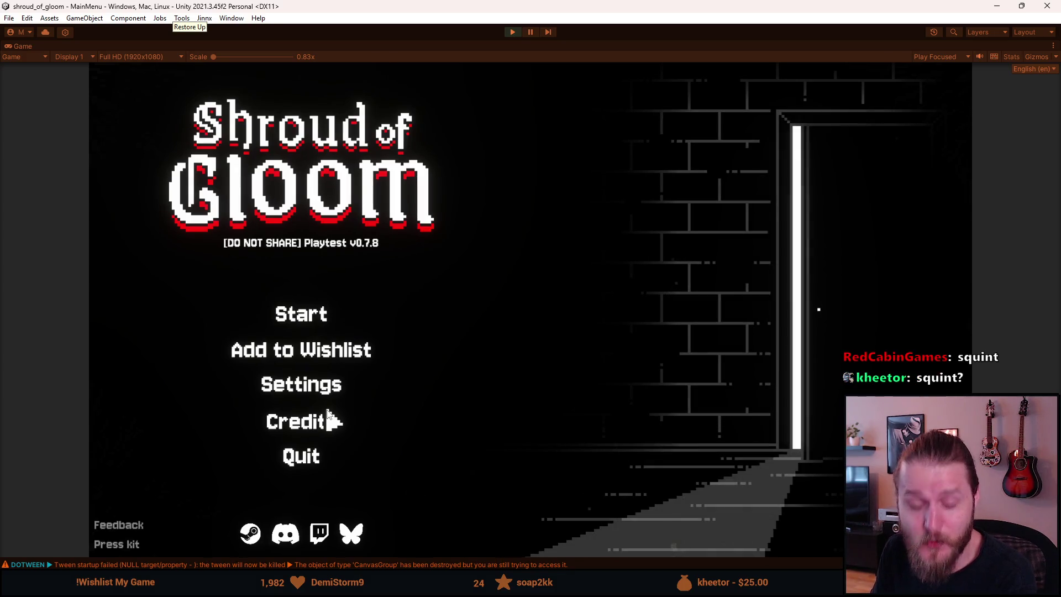
click(327, 390)
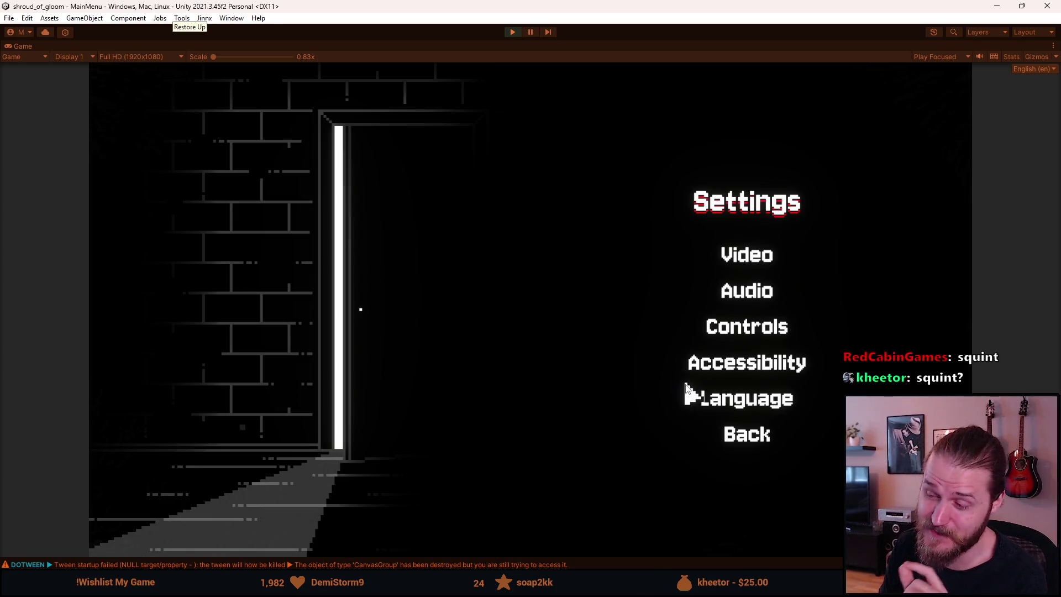
click(745, 440)
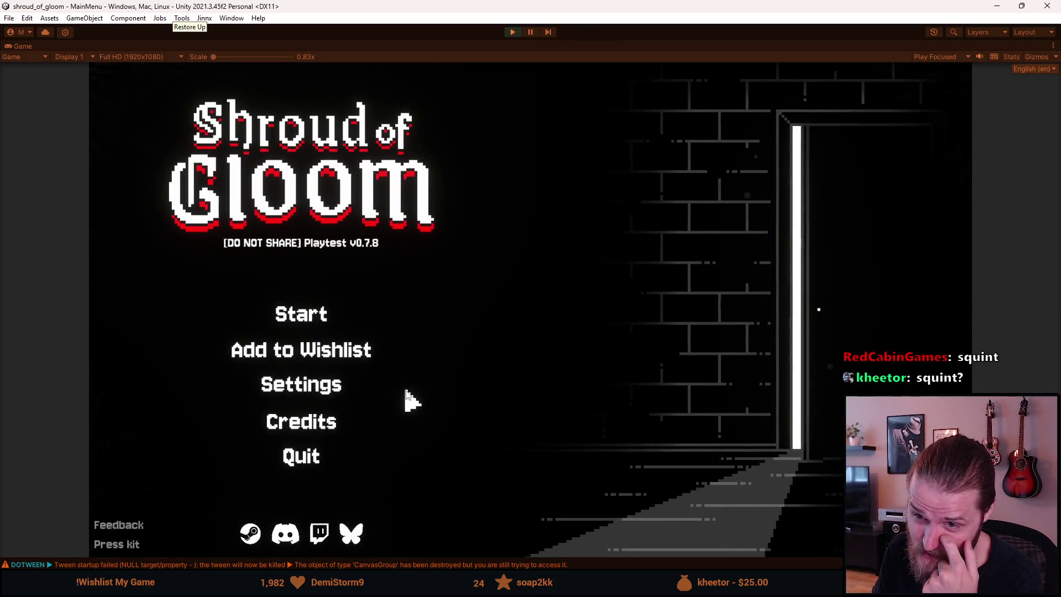
click(270, 323)
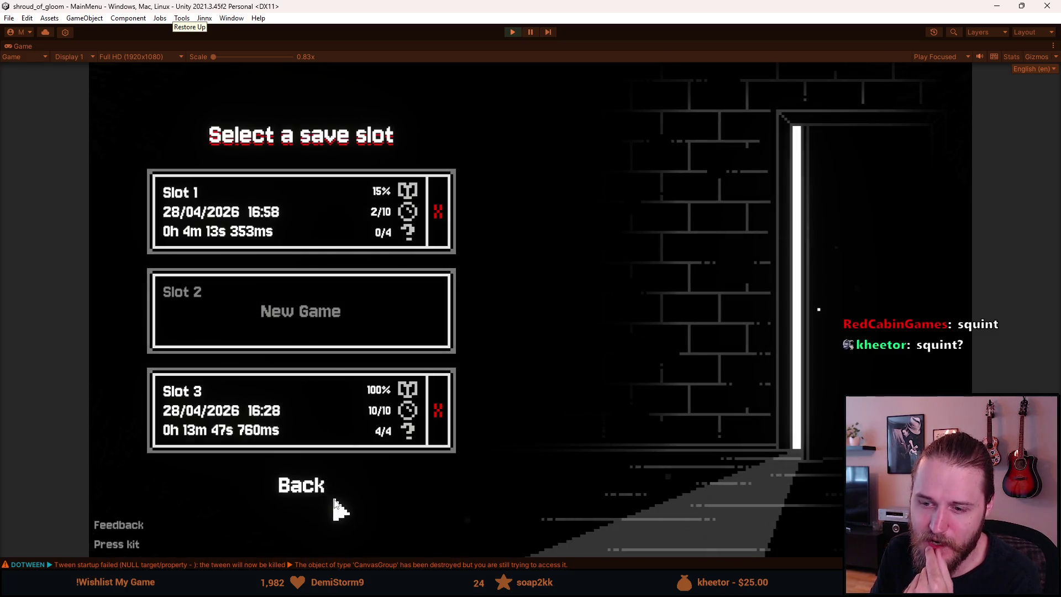
click(297, 495)
click(299, 421)
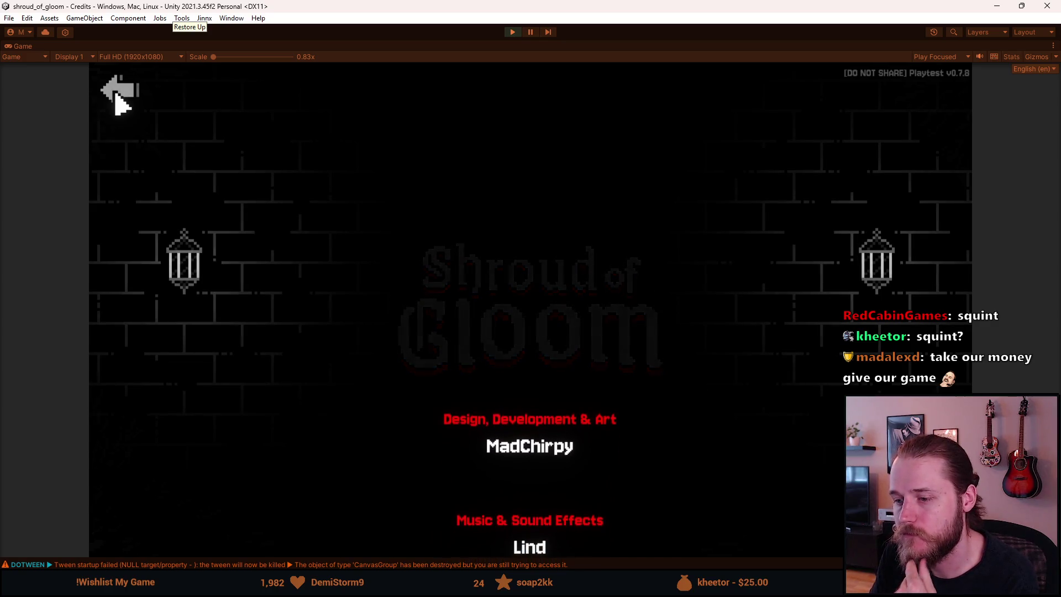
click(116, 93)
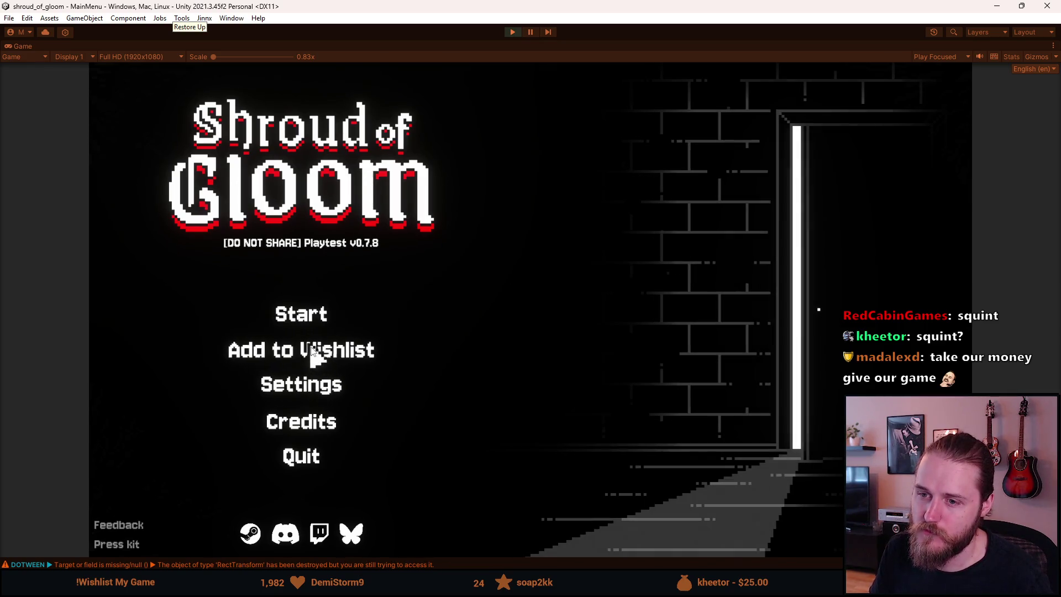
click(298, 319)
Start a new game in Slot 2, pause it, exit Play mode, and deselect the Jersey10 font asset.
click(313, 323)
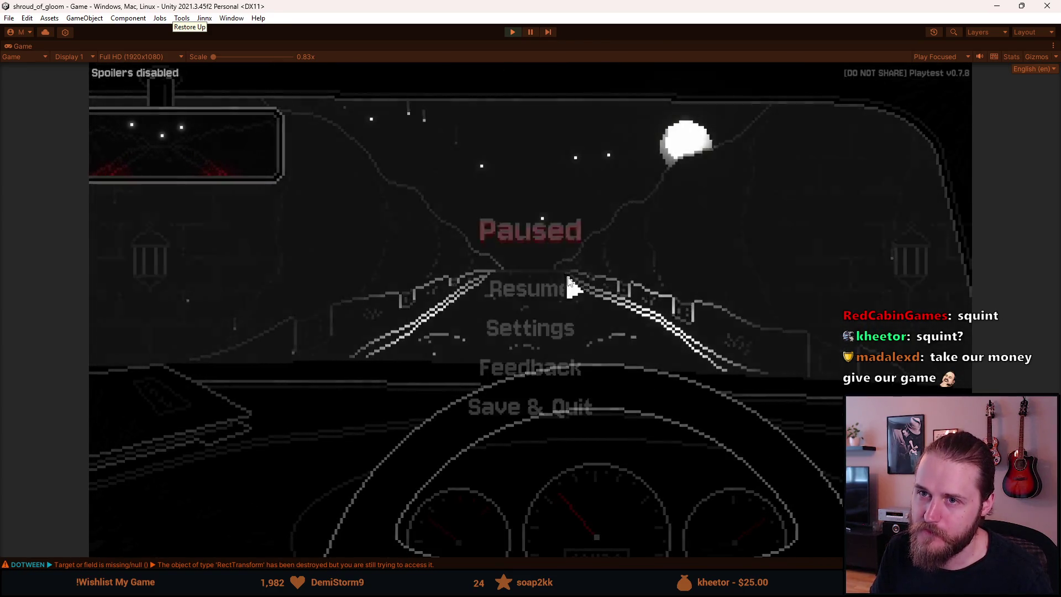
key(Escape)
click(514, 31)
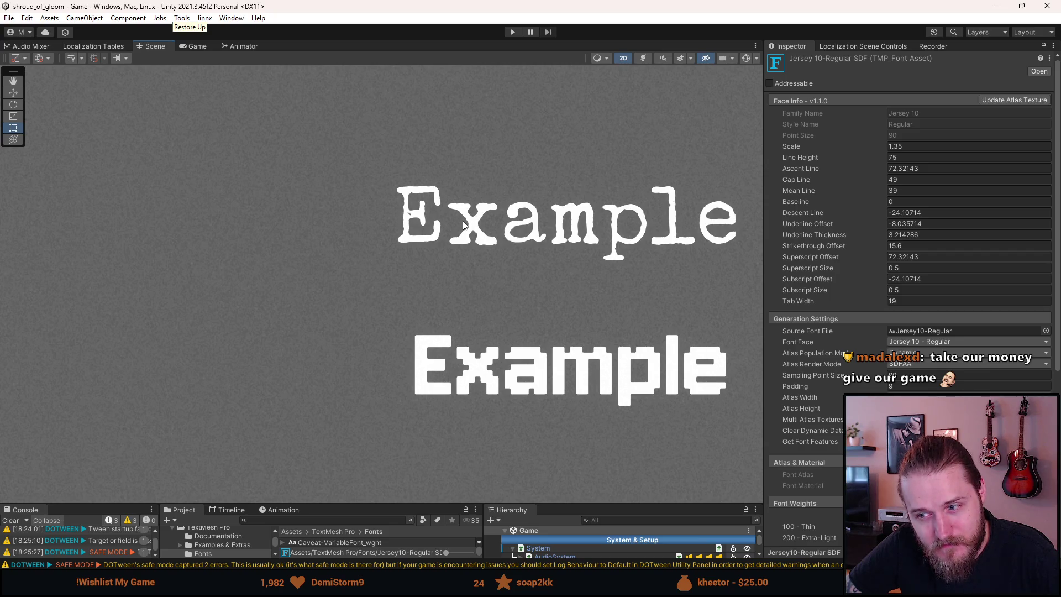
click(589, 499)
Enlarge the bottom panels and filter the Hierarchy for 'tMeshP' text objects.
drag(588, 503, 599, 360)
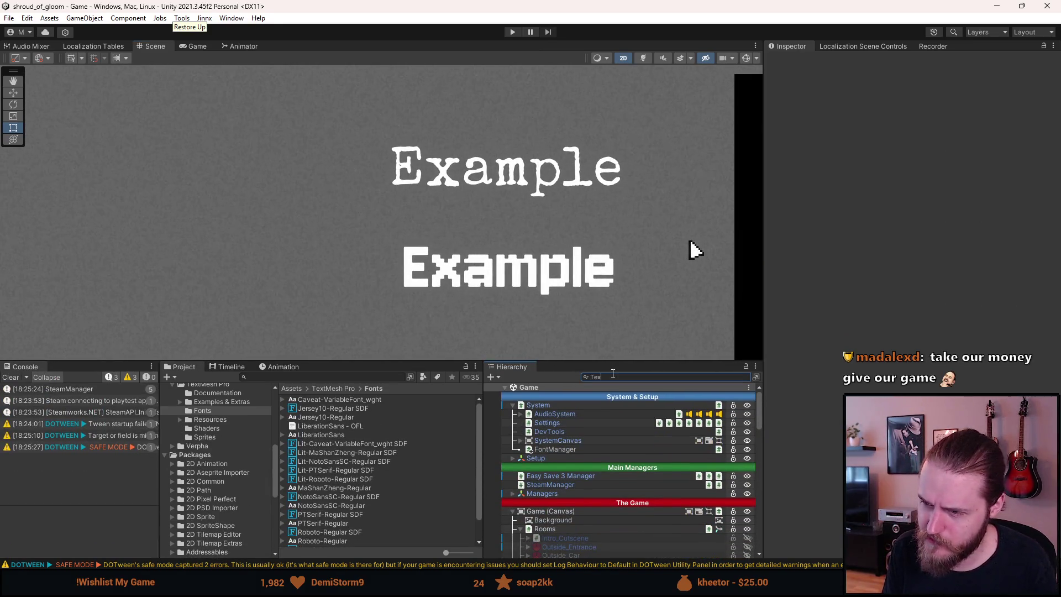
text(tMeshP)
key(BackSpace)
key(BackSpace)
key(BackSpace)
key(BackSpace)
key(BackSpace)
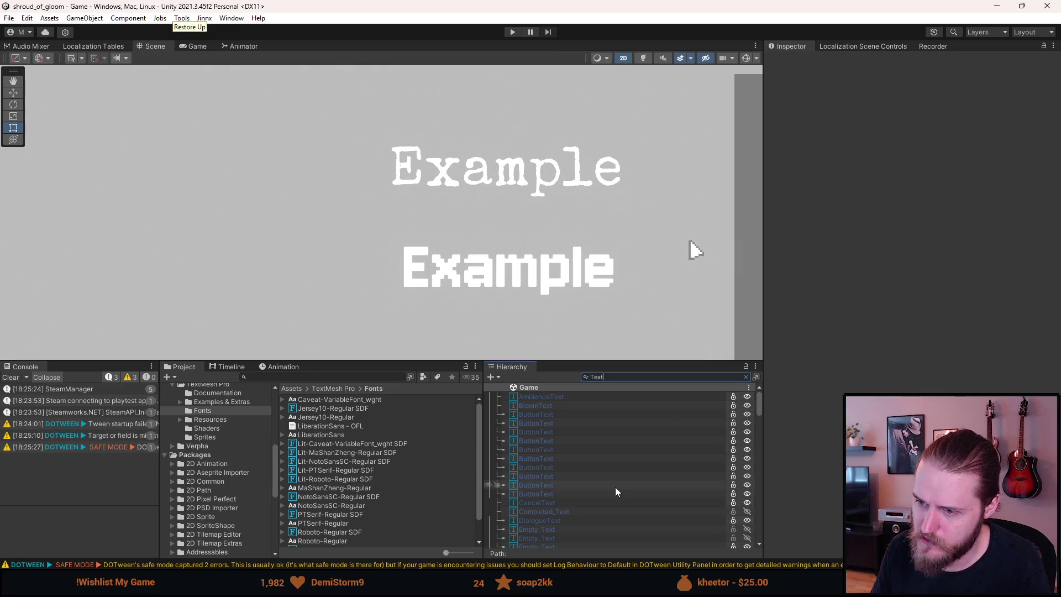
scroll(615, 486, down, 5)
scroll(615, 486, down, 5)
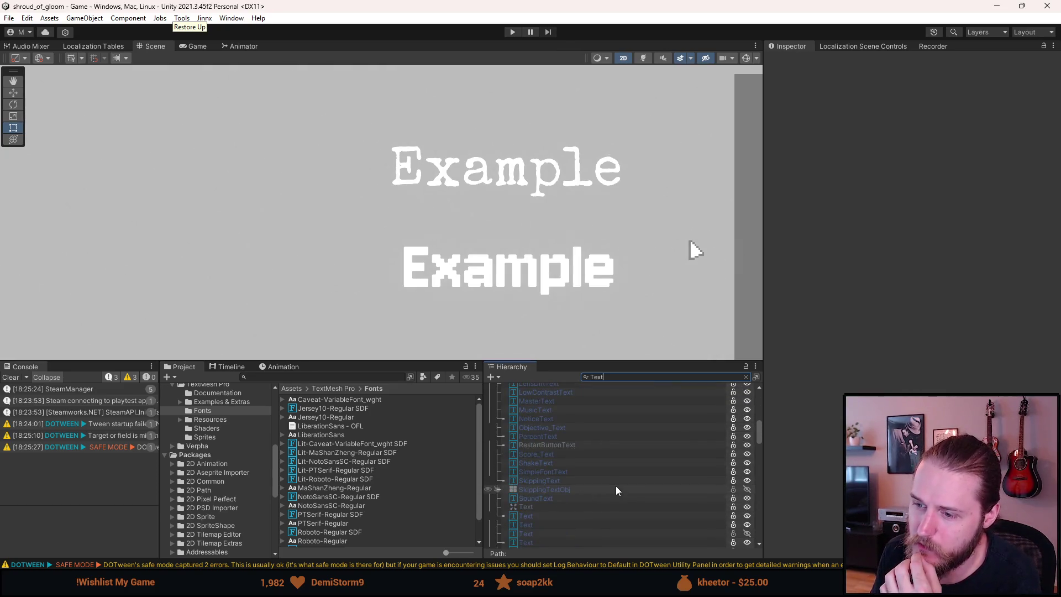
scroll(608, 478, up, 5)
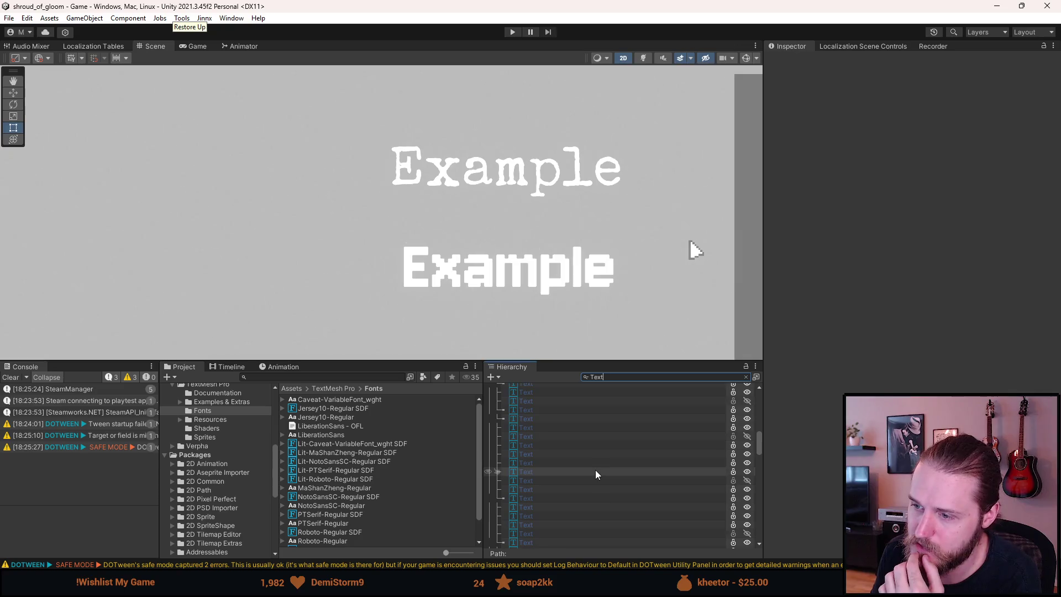
Change the Hierarchy search term to 'TextMesh'.
double_click(588, 378)
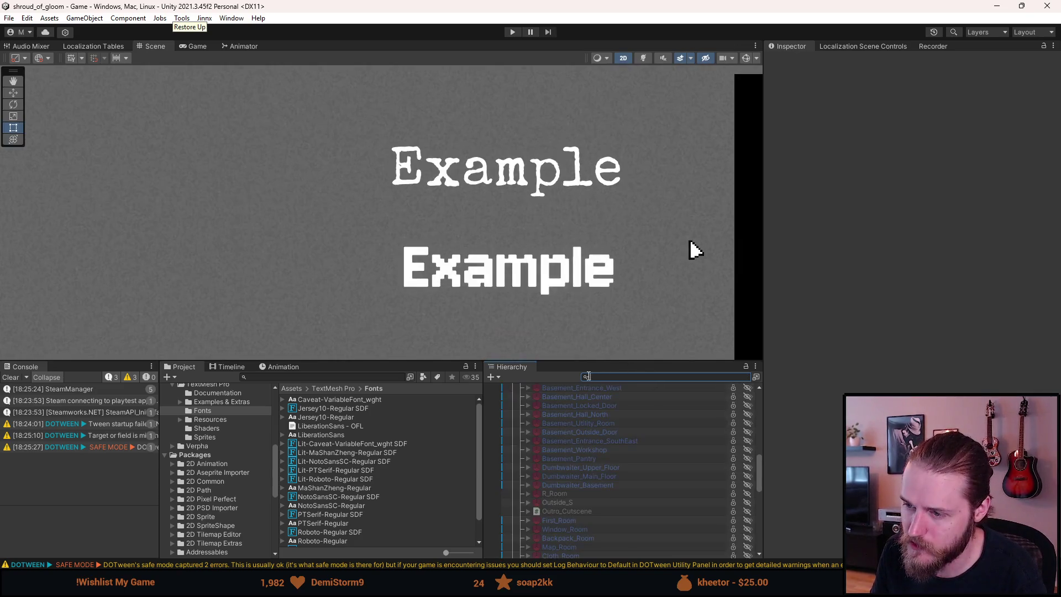
click(586, 378)
click(611, 402)
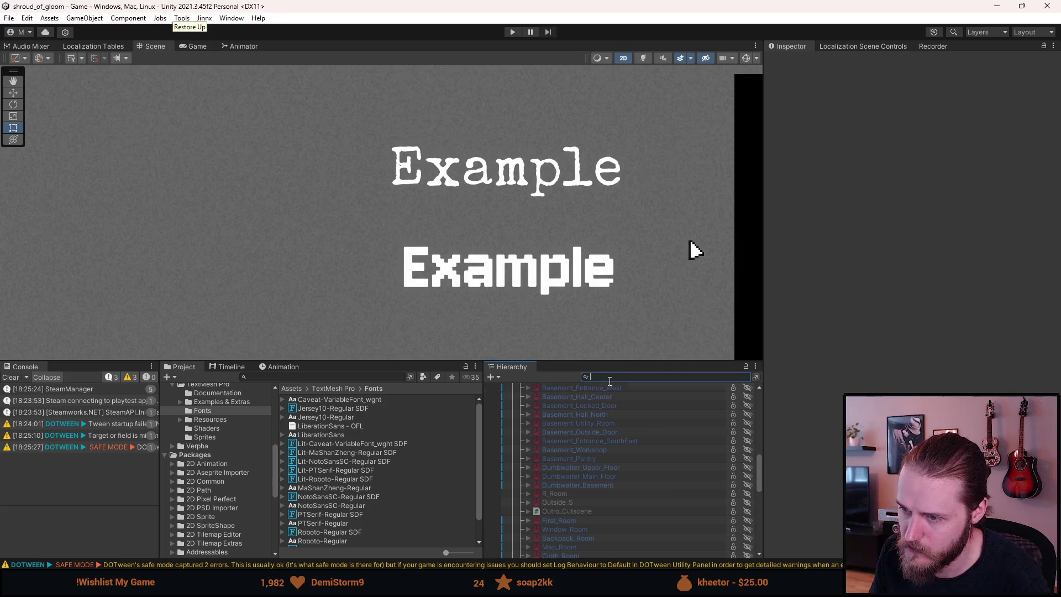
text(e)
key(BackSpace)
text(TextMesh)
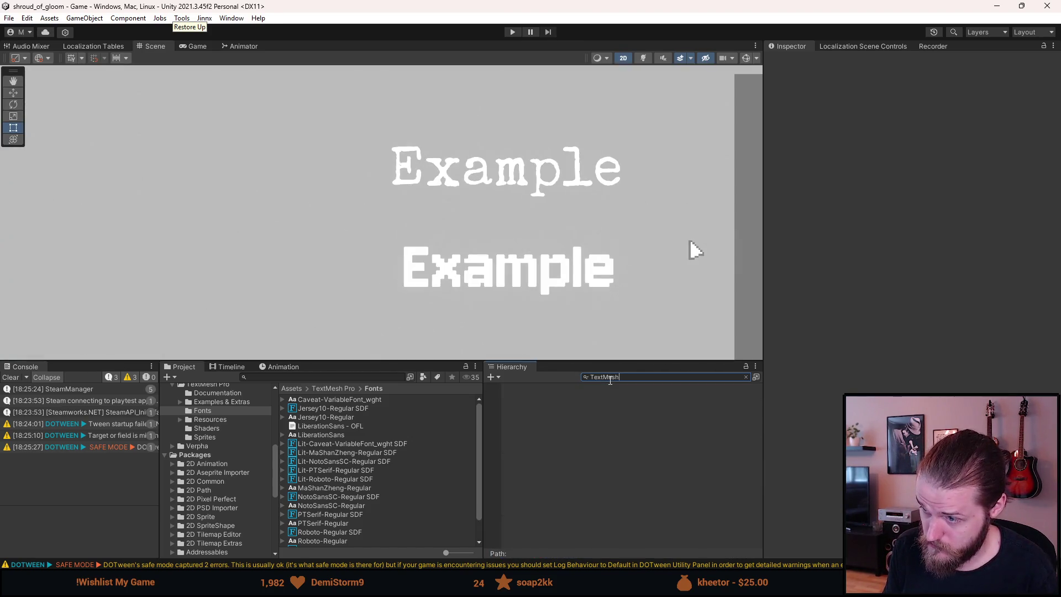
Clear the Hierarchy search filter so the full scene hierarchy is listed again.
key(ctrl+a)
key(BackSpace)
key(BackSpace)
key(BackSpace)
key(BackSpace)
text(t)
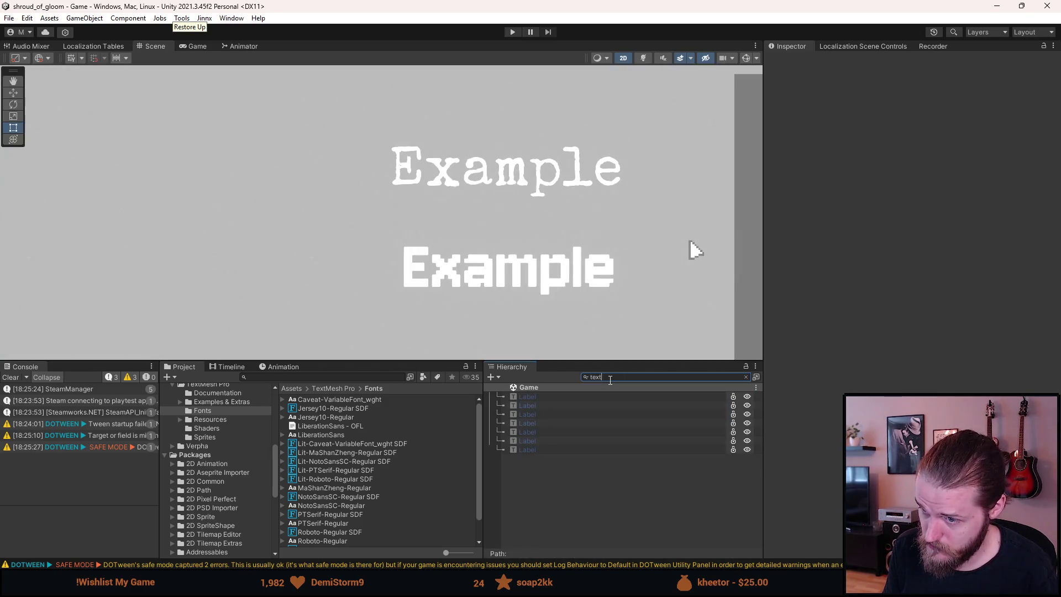
key(ctrl+a)
key(BackSpace)
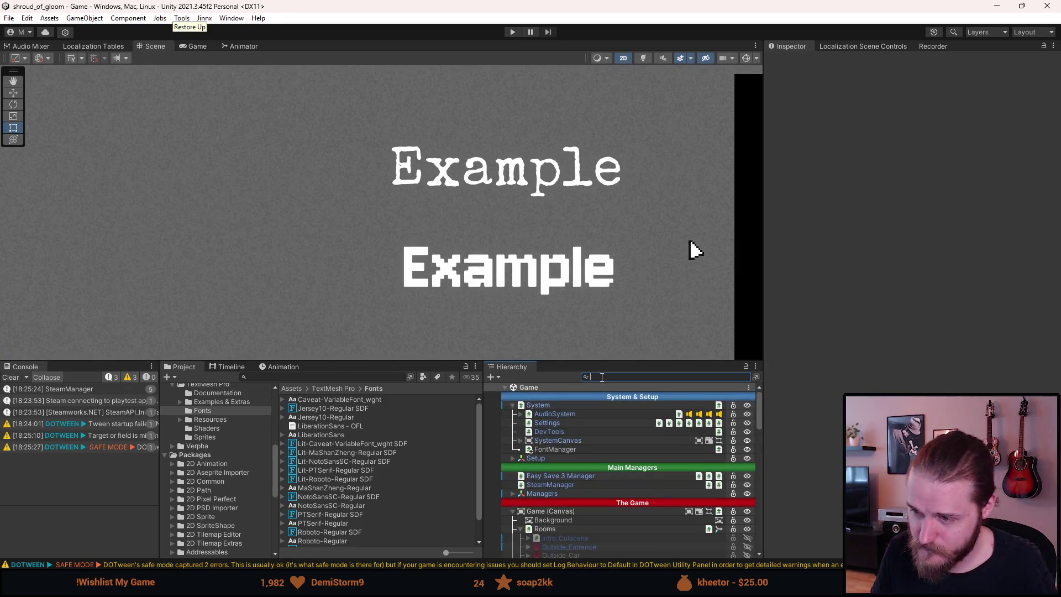
click(586, 378)
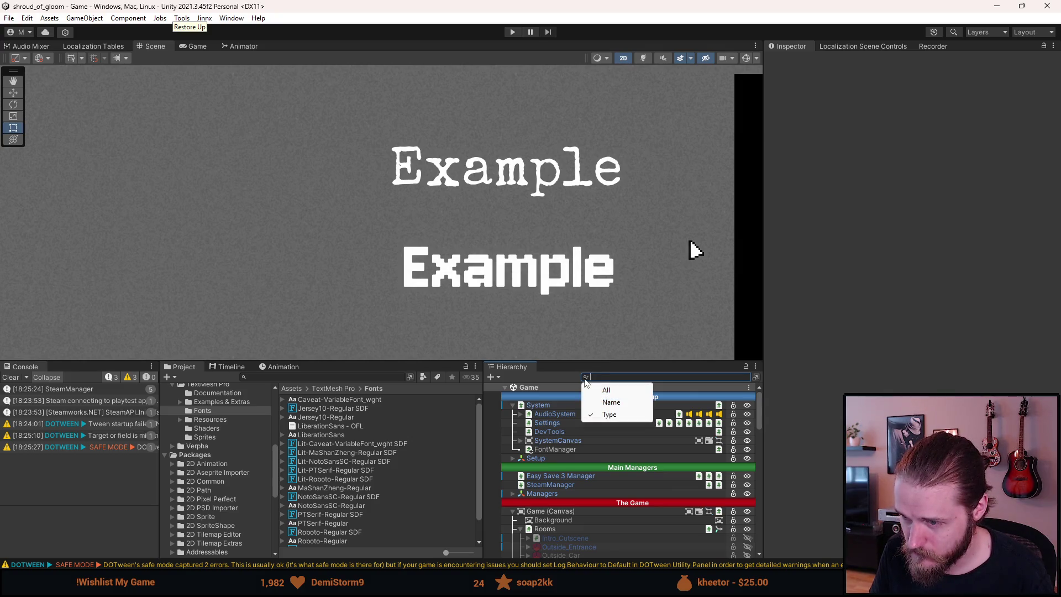
click(598, 377)
text(Te)
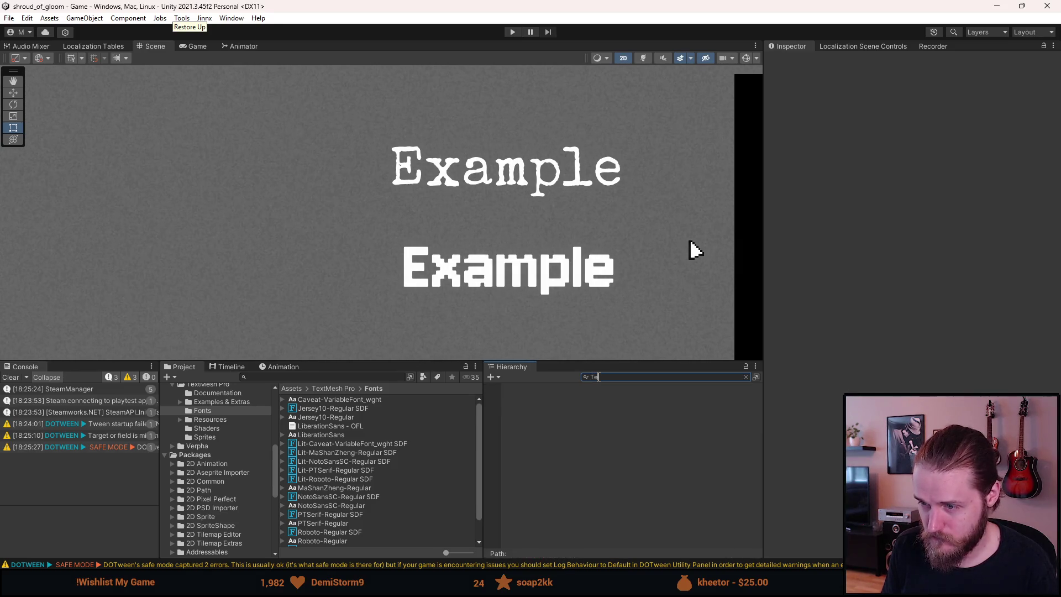
key(BackSpace)
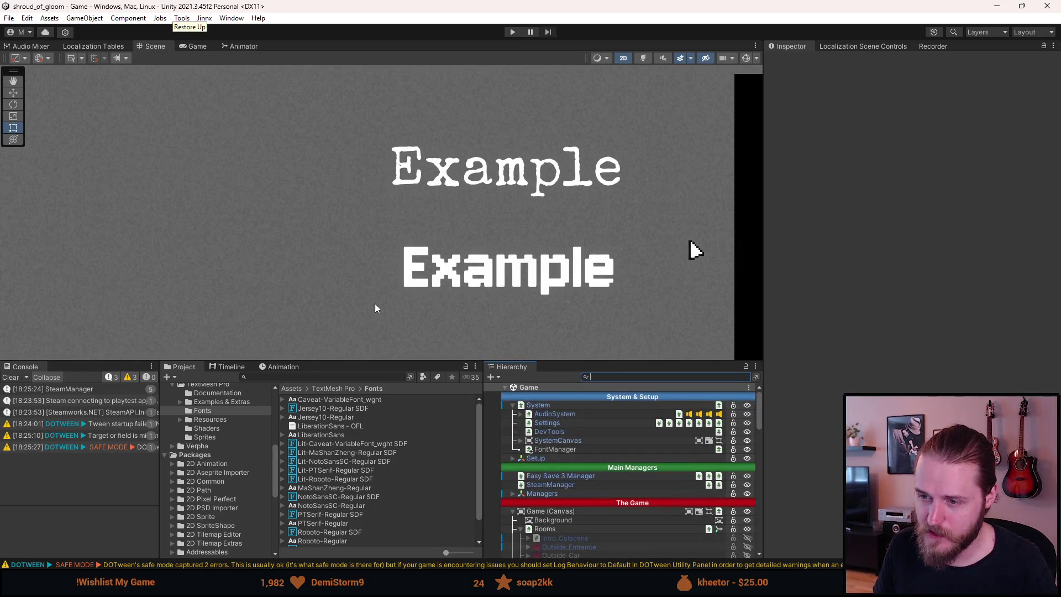
scroll(393, 323, down, 3)
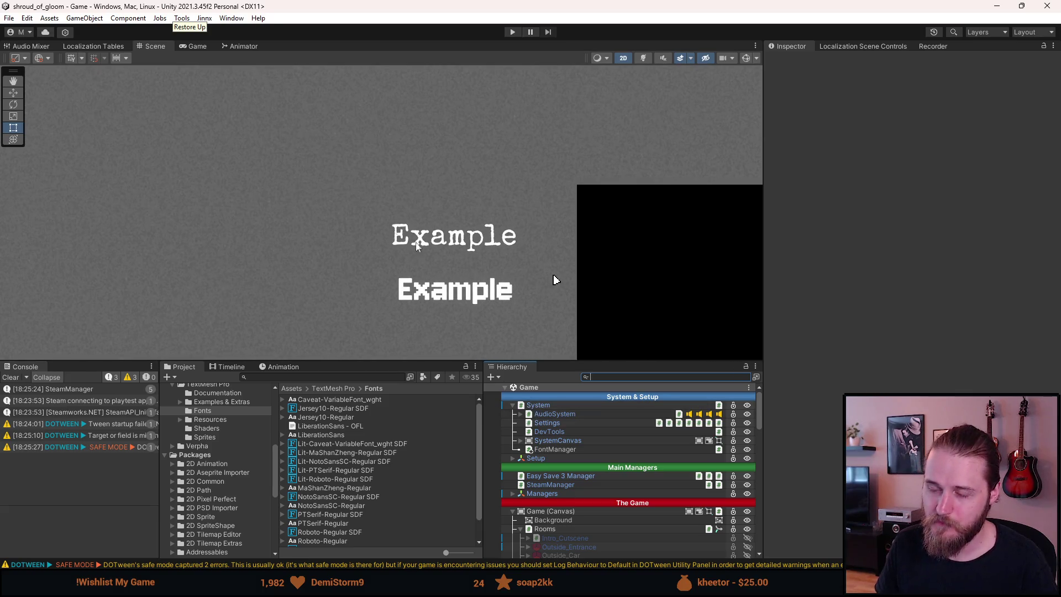
Frame the Example texts in the Scene view and select the SpecialElite-Regular font asset.
drag(515, 231, 277, 134)
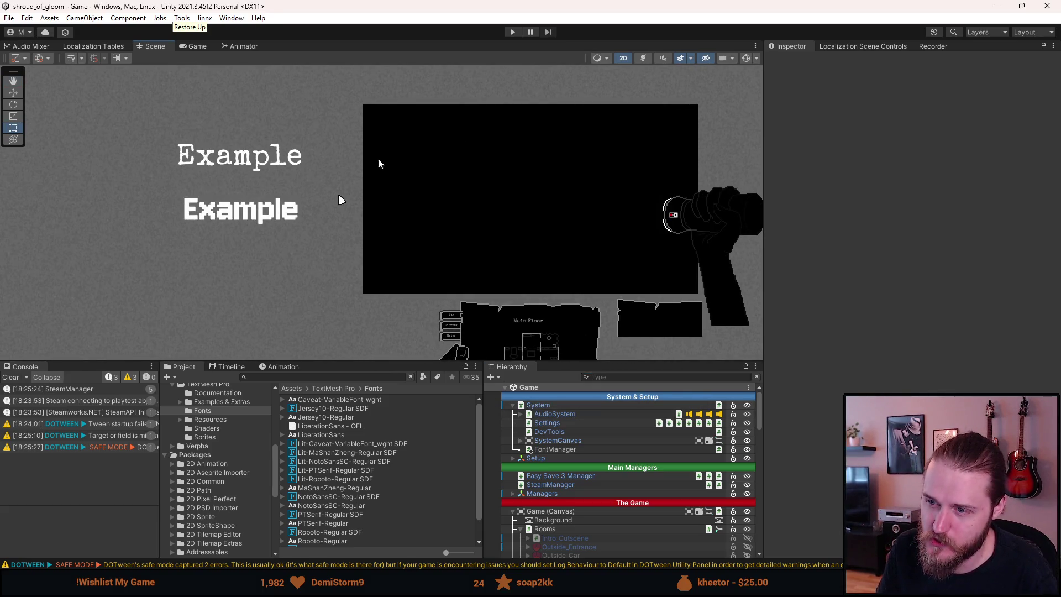
scroll(555, 330, up, 4)
scroll(557, 331, down, 3)
scroll(560, 331, down, 1)
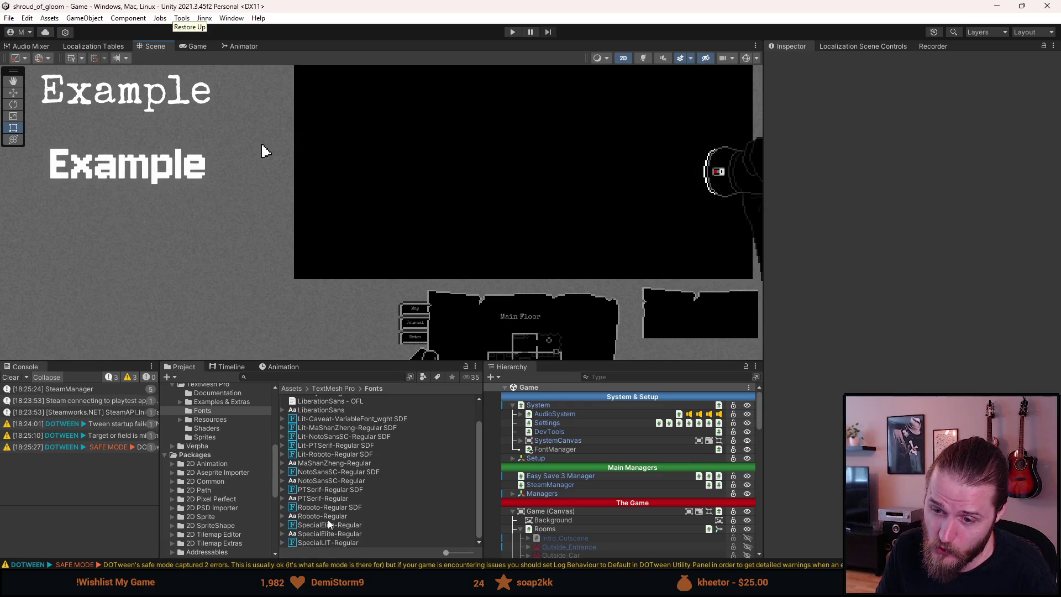
click(306, 529)
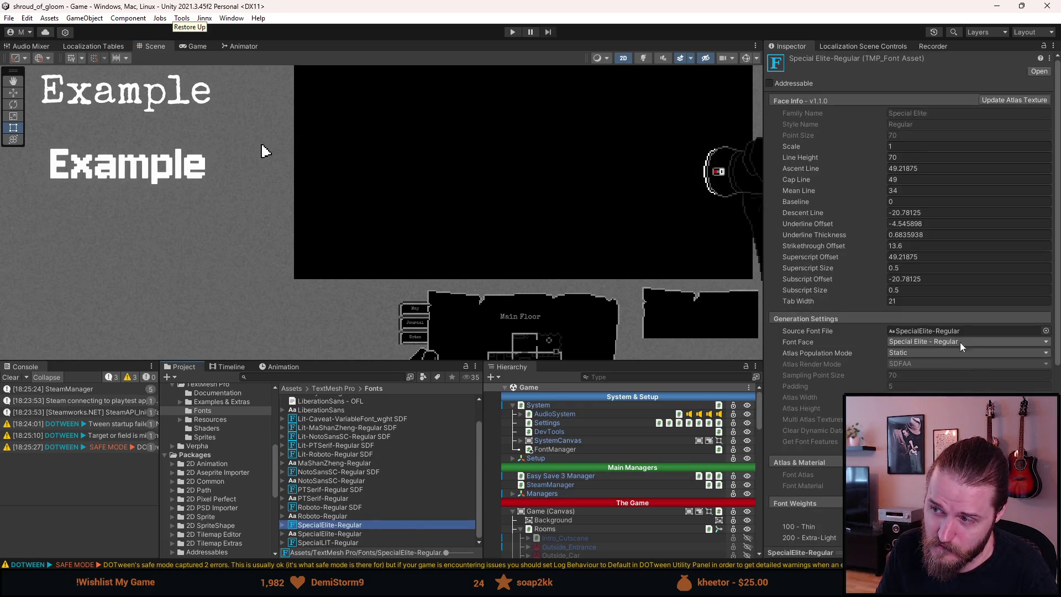
Select Jersey10-Regular SDF, then FontManager, and open its FontManager script.
scroll(413, 480, up, 2)
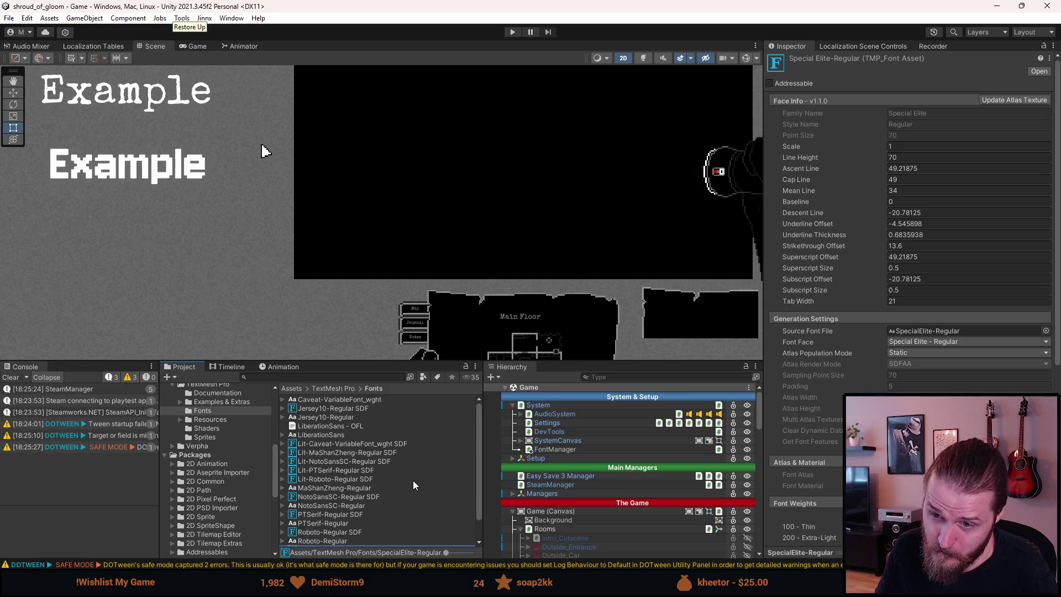
click(374, 412)
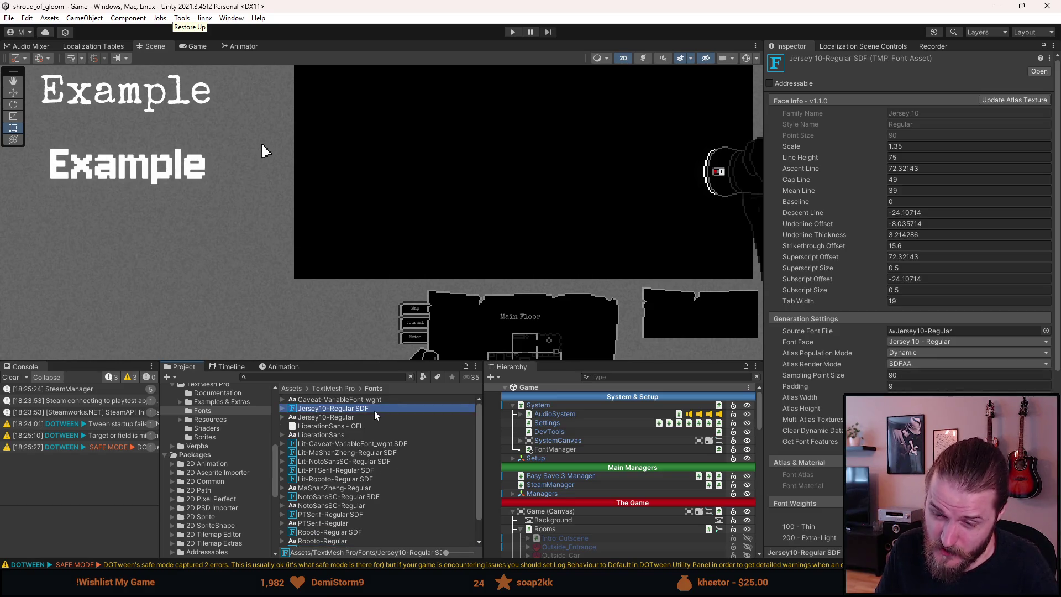
click(564, 450)
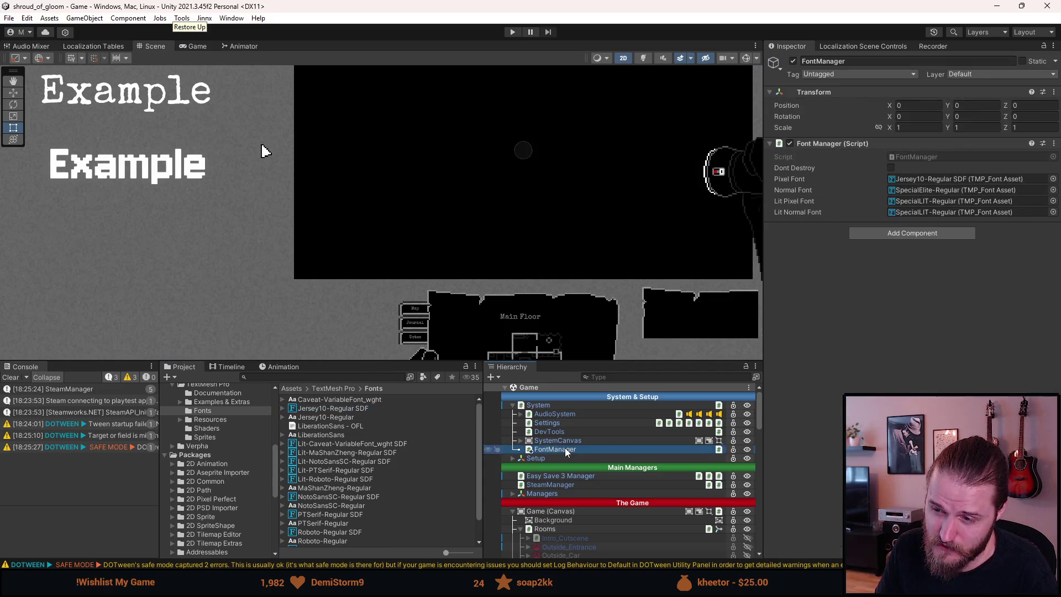
double_click(909, 157)
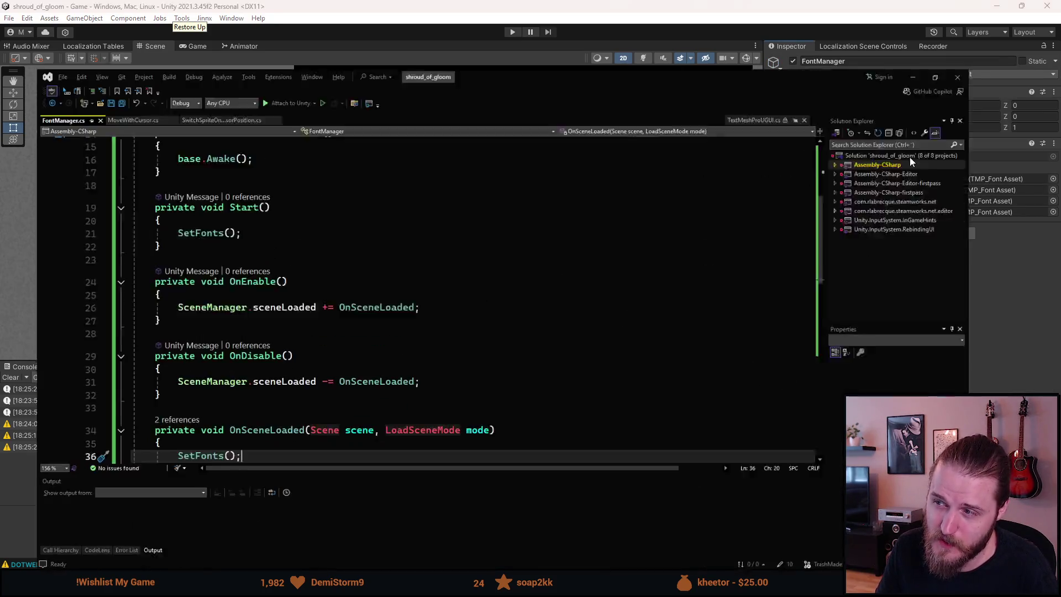
Read through FontManager.cs and its SetFonts method, then minimize Visual Studio back to Unity.
scroll(191, 267, up, 5)
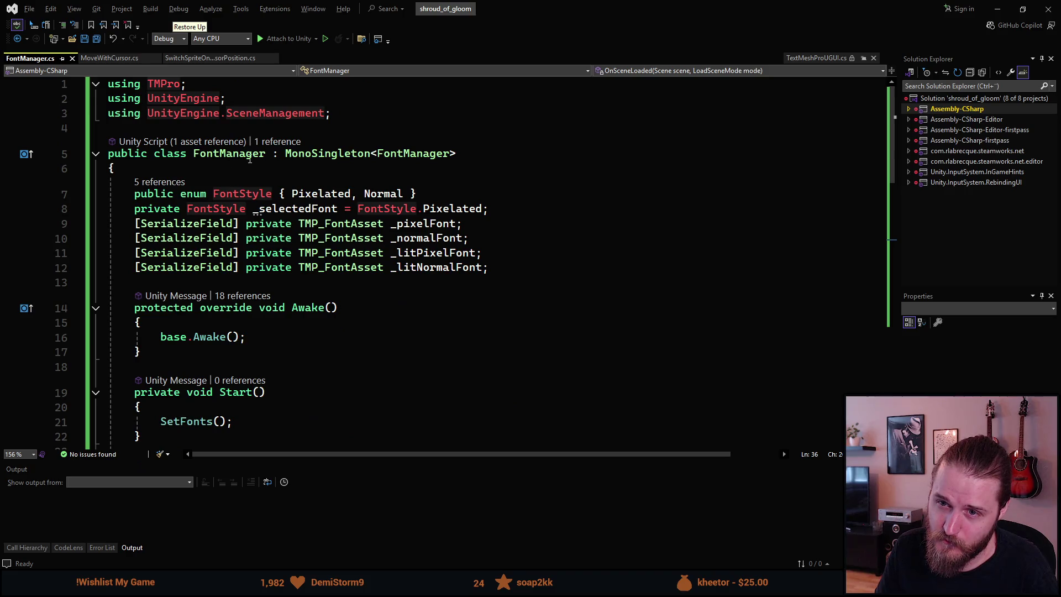
scroll(253, 279, down, 2)
scroll(253, 279, down, 3)
scroll(253, 279, down, 4)
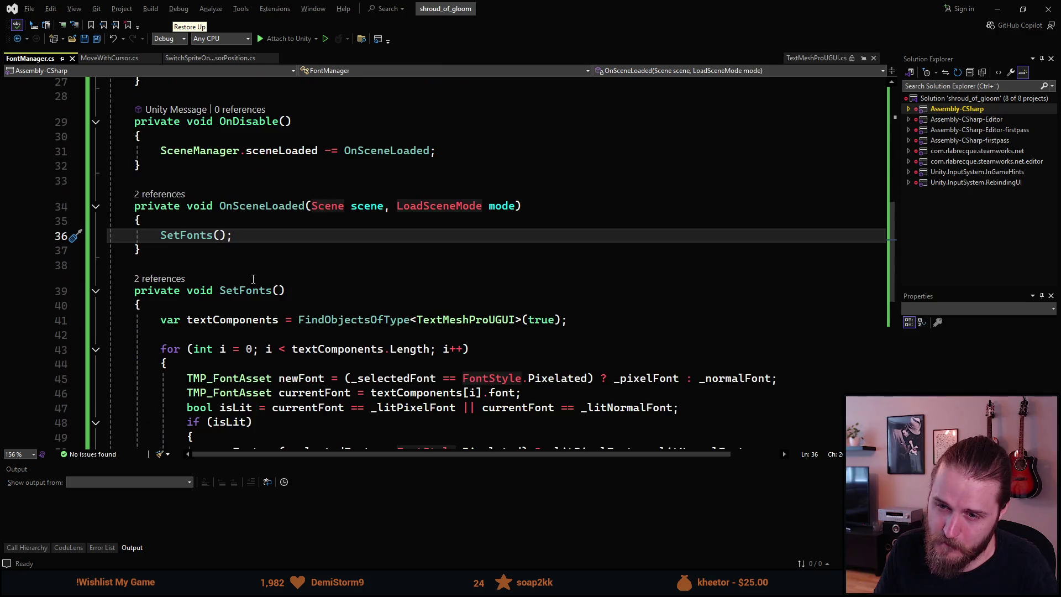
scroll(250, 254, down, 1)
click(232, 245)
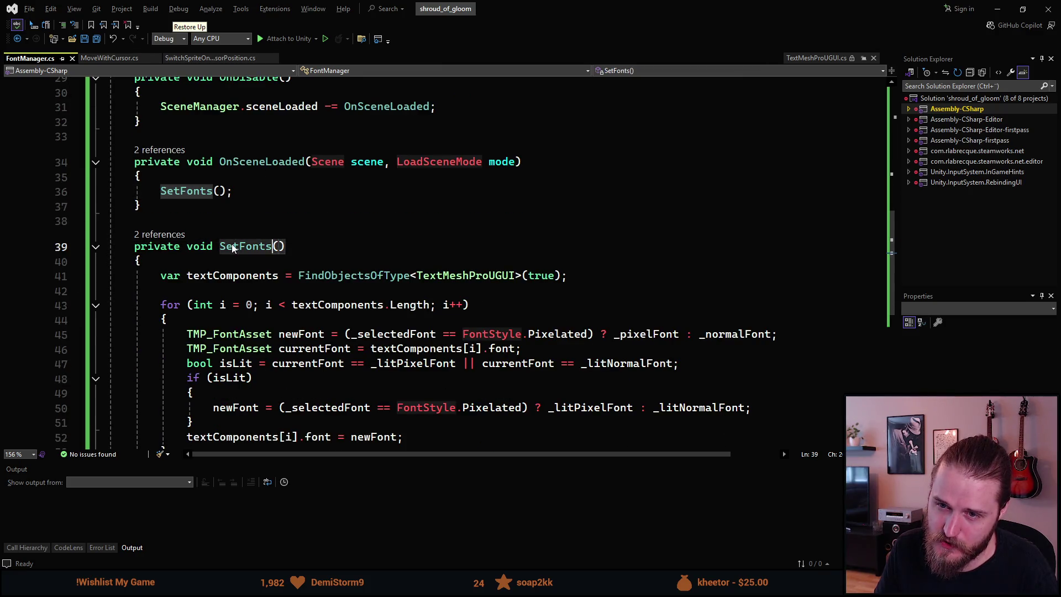
scroll(232, 244, down, 6)
scroll(232, 244, up, 3)
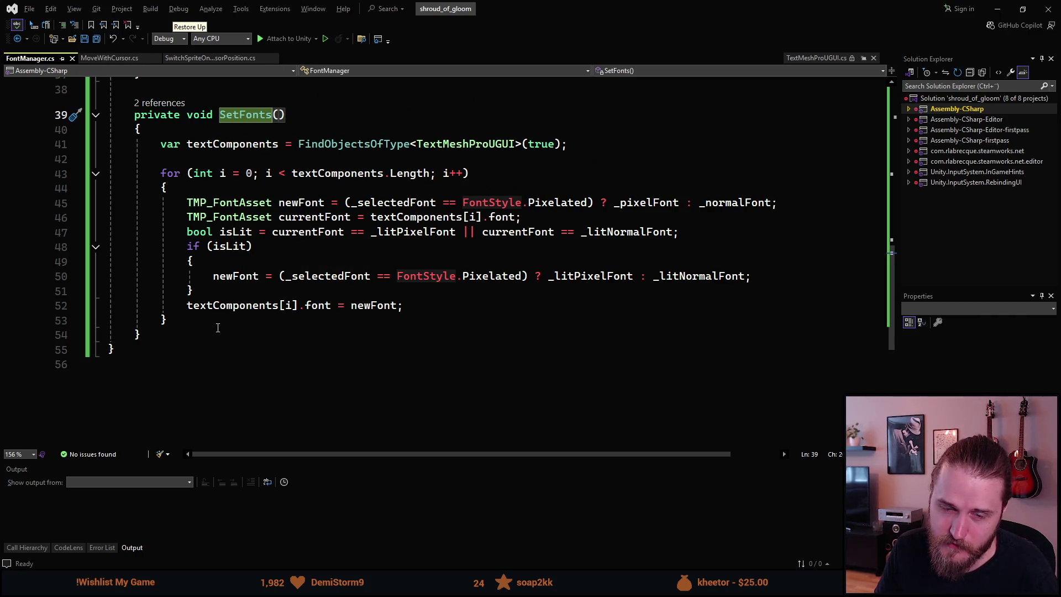
scroll(220, 326, up, 10)
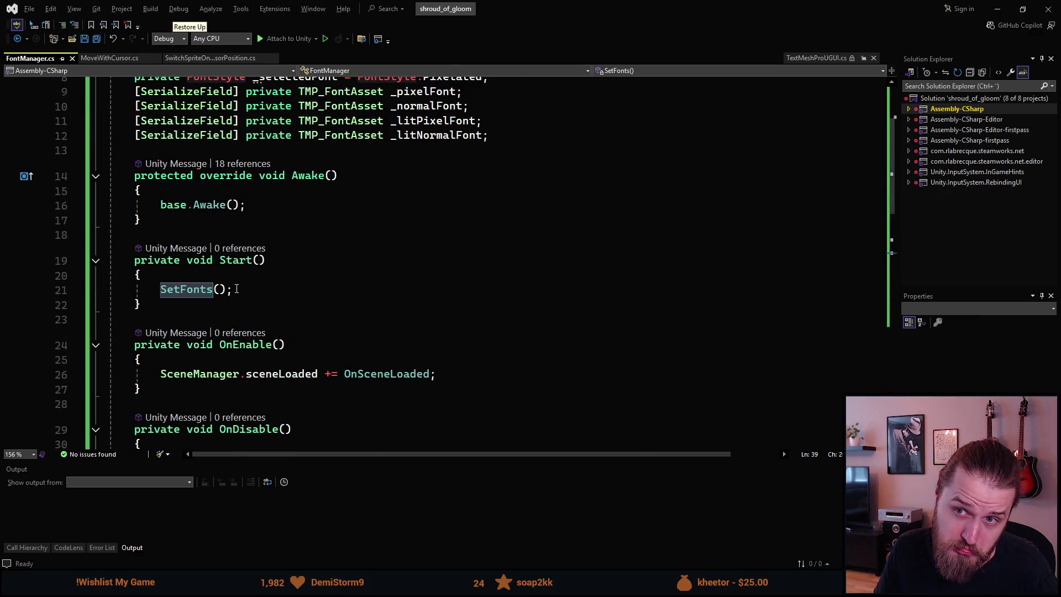
scroll(236, 289, up, 3)
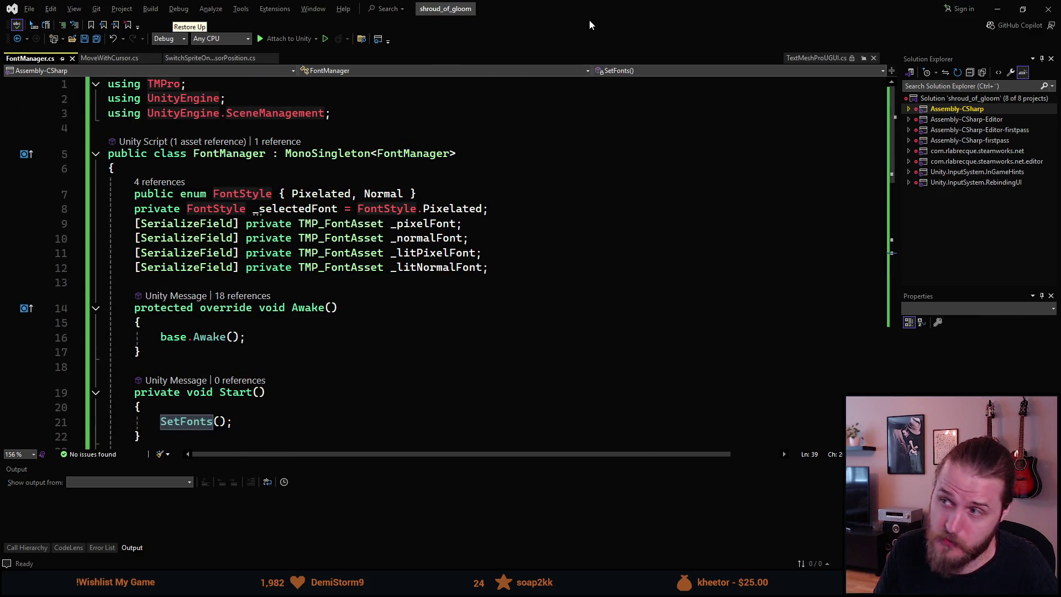
click(994, 6)
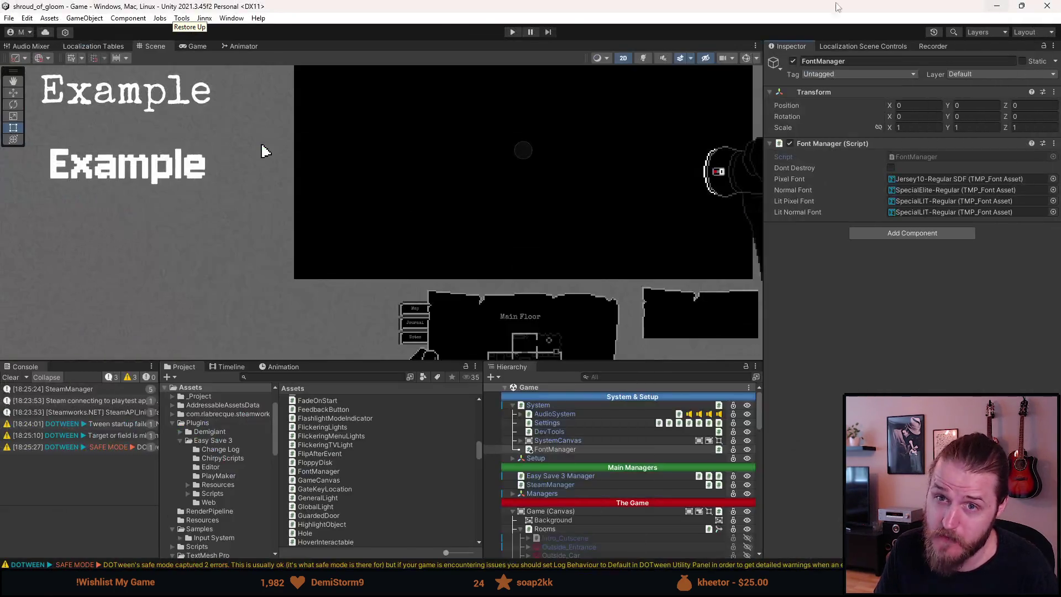